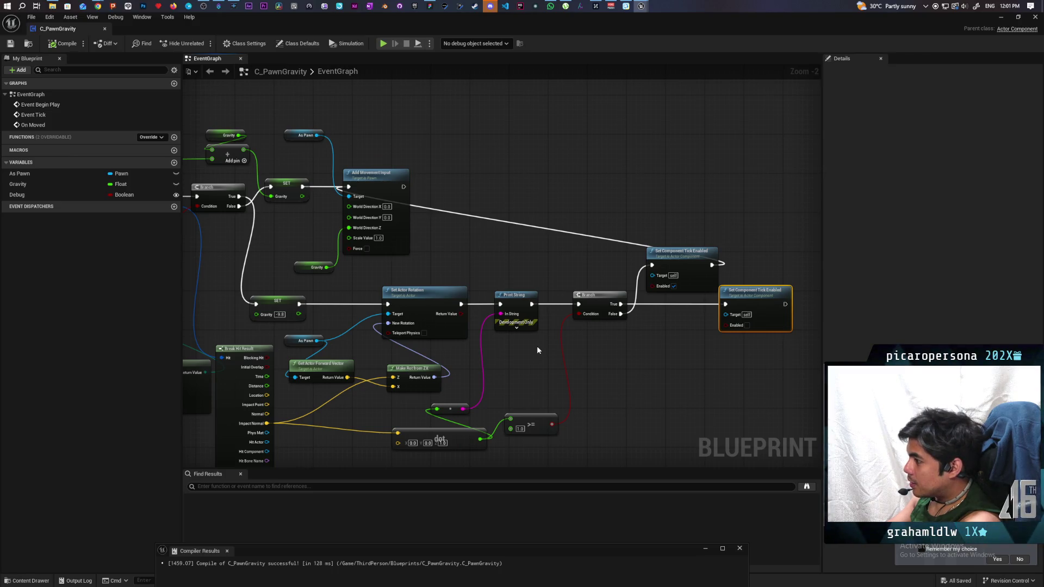
- Pan across the C_PawnGravity event graph and drag the Add Movement Input node further right
mouse_move(536, 350)
mouse_down()
mouse_move(538, 316)
mouse_move(531, 338)
mouse_move(514, 326)
mouse_up()
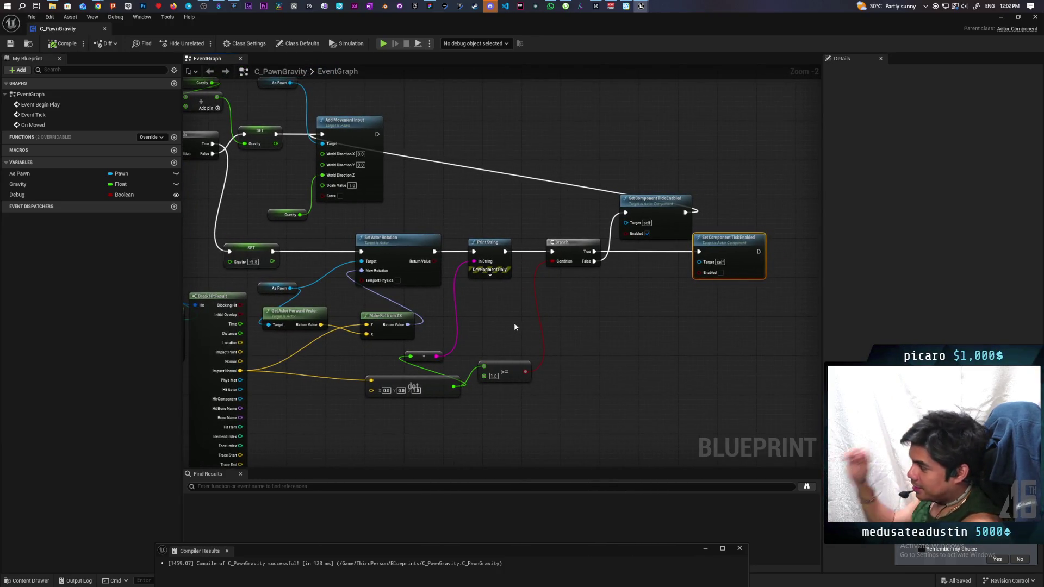
mouse_move(514, 326)
mouse_down()
mouse_move(511, 337)
mouse_move(549, 342)
mouse_up()
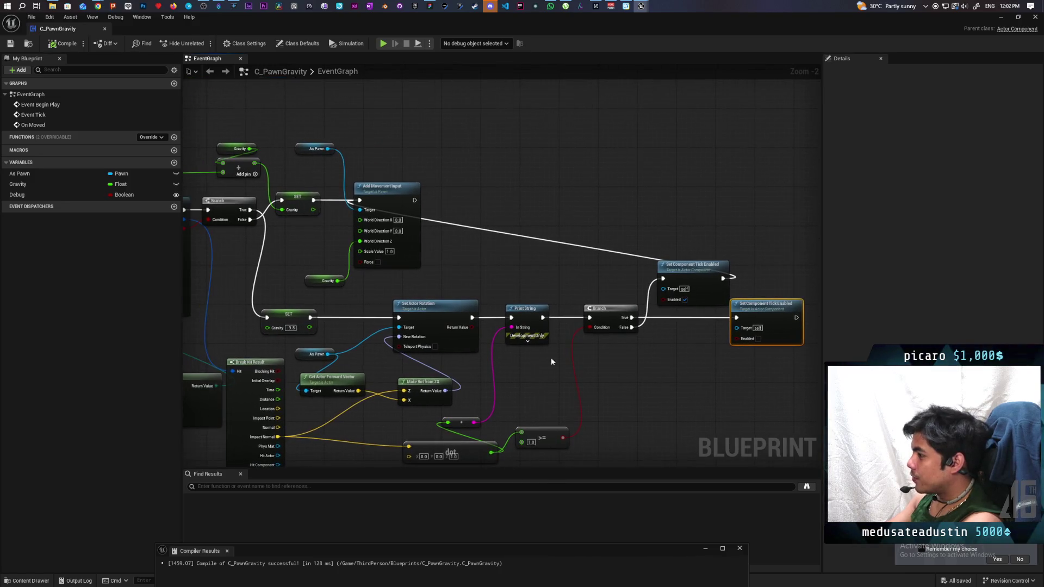
scroll(536, 374, up, 1)
scroll(536, 374, down, 1)
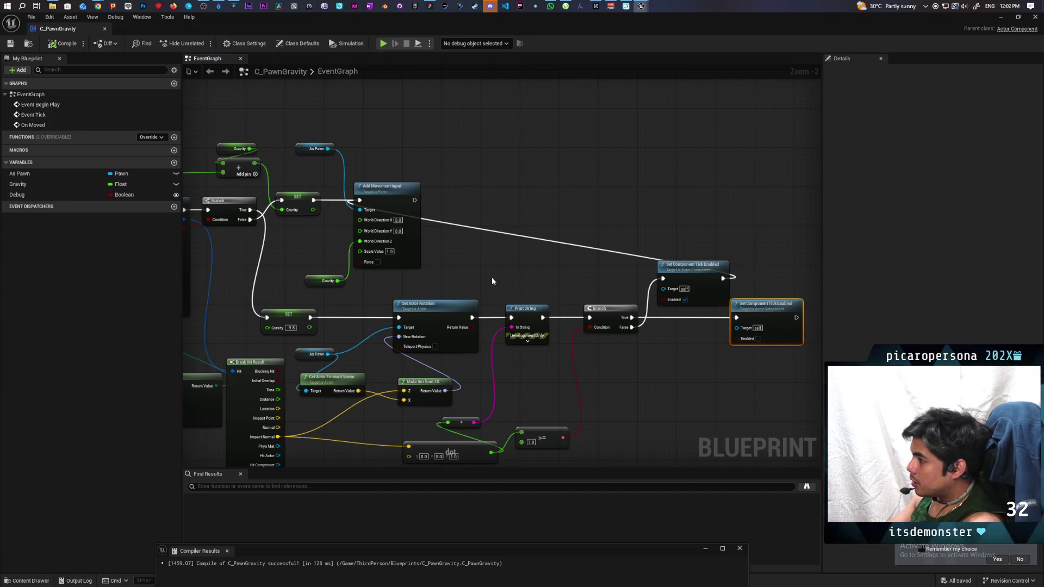
drag(491, 276, 538, 256)
mouse_move(478, 200)
mouse_down()
mouse_move(572, 188)
mouse_move(547, 199)
mouse_move(546, 190)
mouse_up()
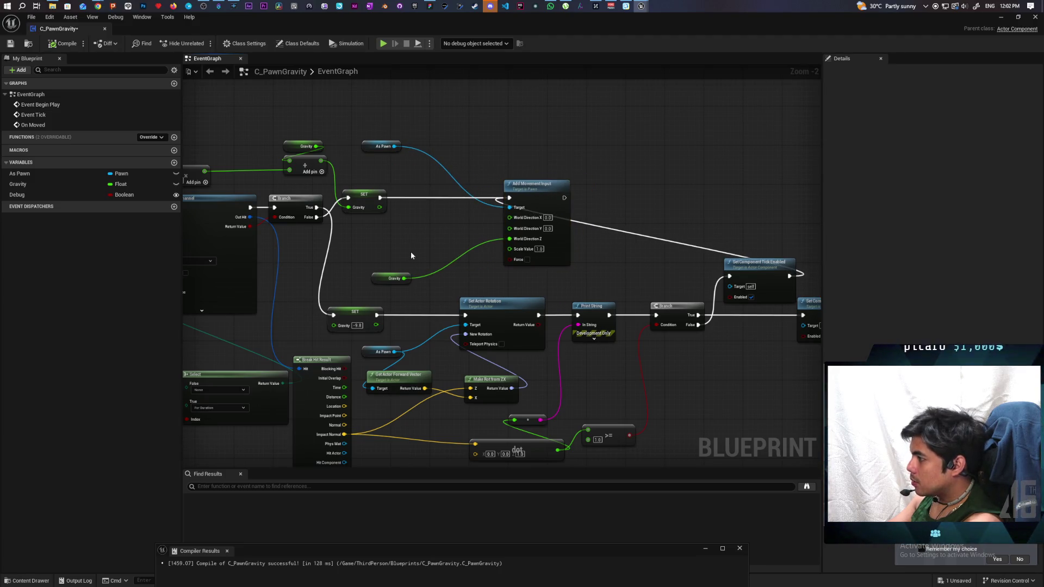
- Move the Gravity and As Pawn getters up beside Add Movement Input
mouse_move(387, 281)
mouse_down()
mouse_move(474, 227)
mouse_move(462, 246)
mouse_move(412, 221)
mouse_up()
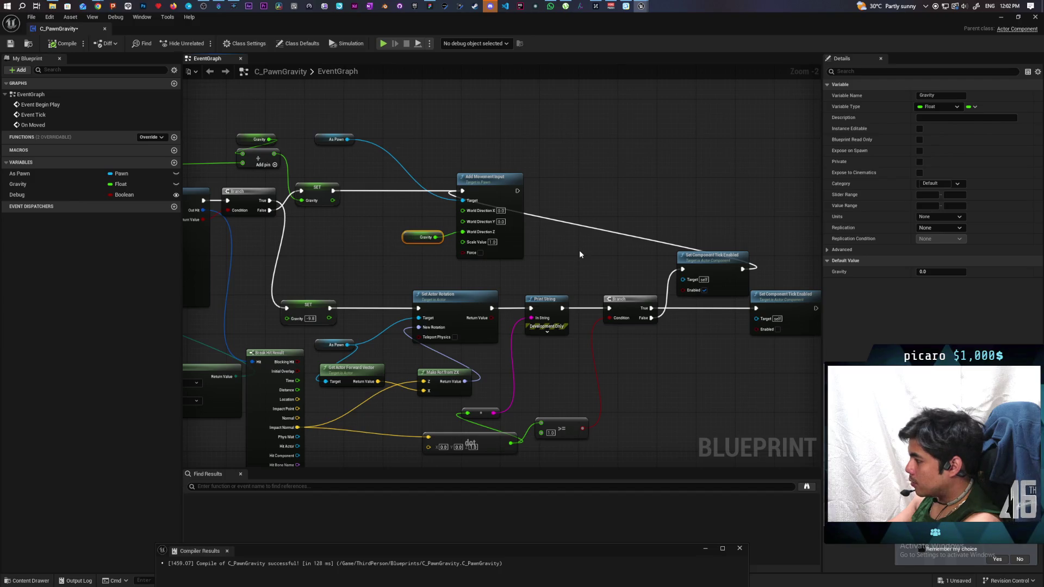
mouse_move(322, 144)
mouse_down()
mouse_move(406, 197)
mouse_move(409, 210)
mouse_up()
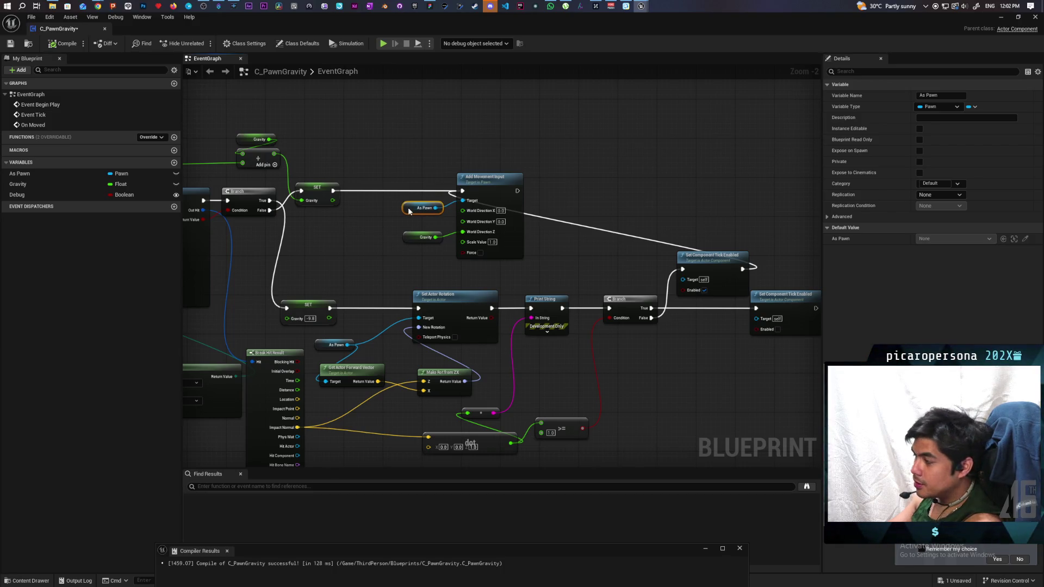
click(386, 244)
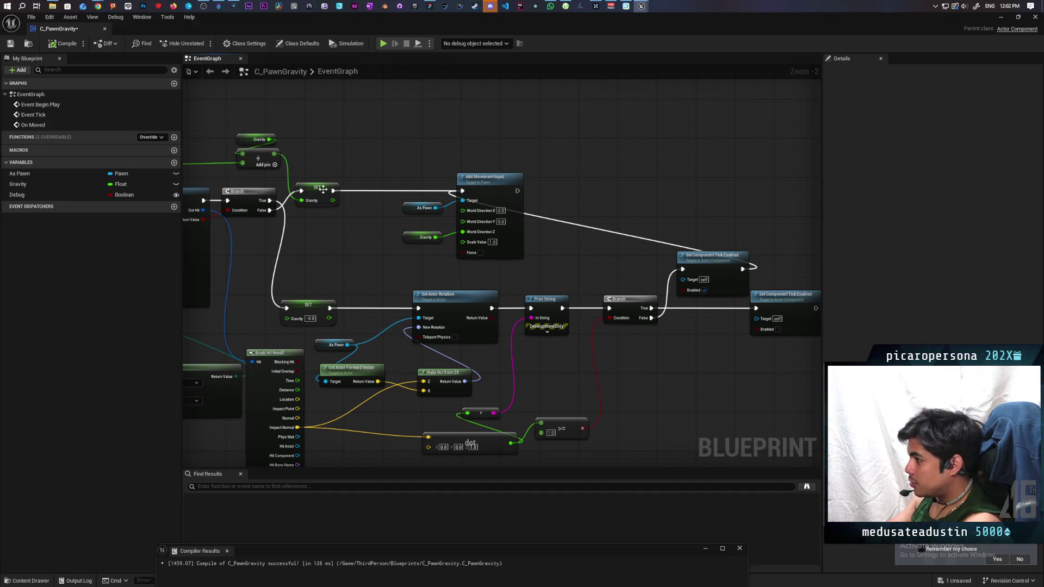
- Select the SET, As Pawn, Gravity and Add Movement Input group and nudge it slightly down
drag(316, 164, 455, 256)
mouse_move(493, 184)
mouse_down()
mouse_move(500, 204)
mouse_move(525, 206)
mouse_up()
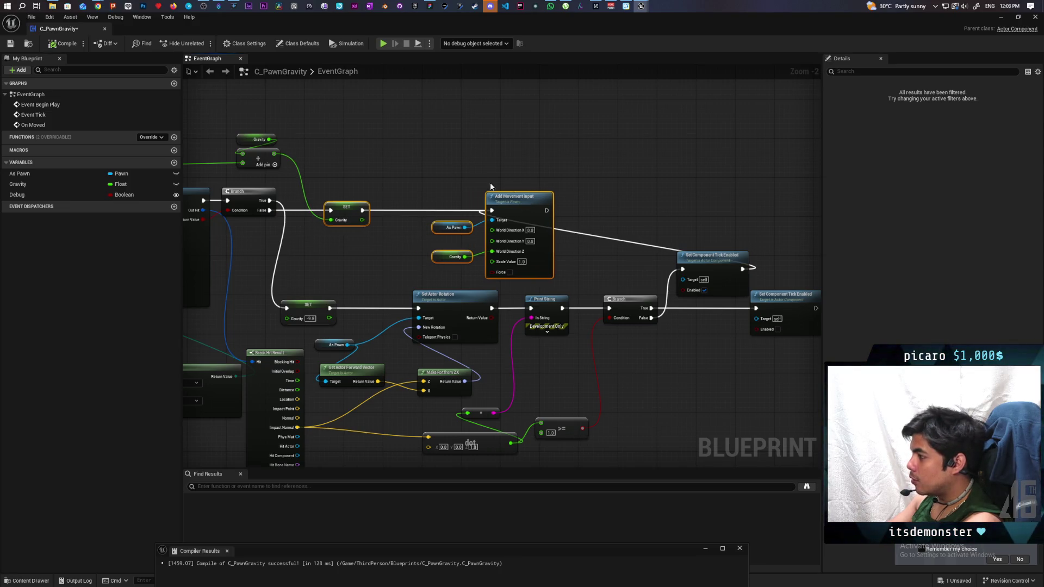
click(471, 179)
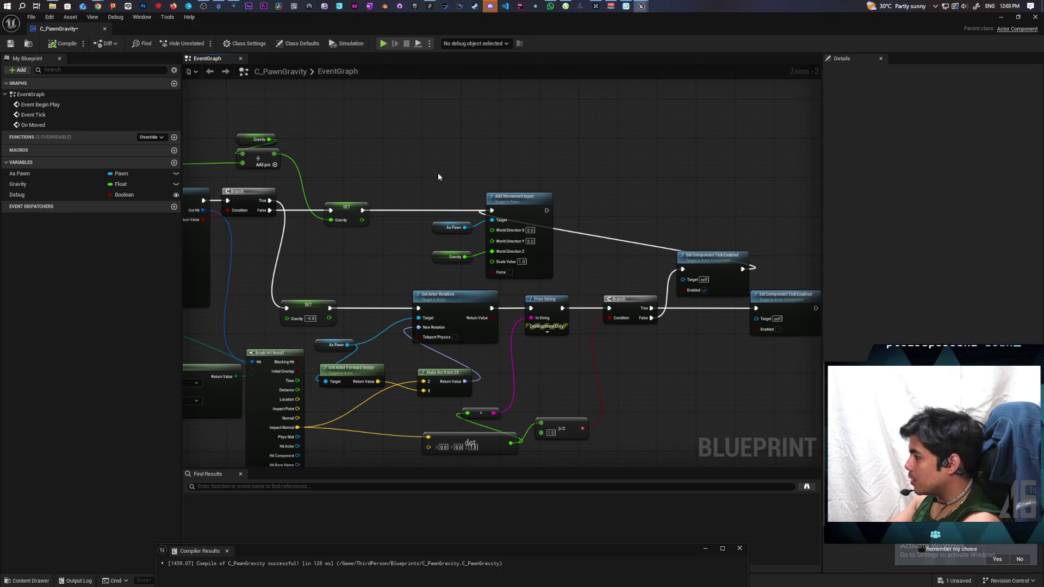
- Move the -9.8 math node to the right and look over the box trace section
drag(367, 158, 585, 163)
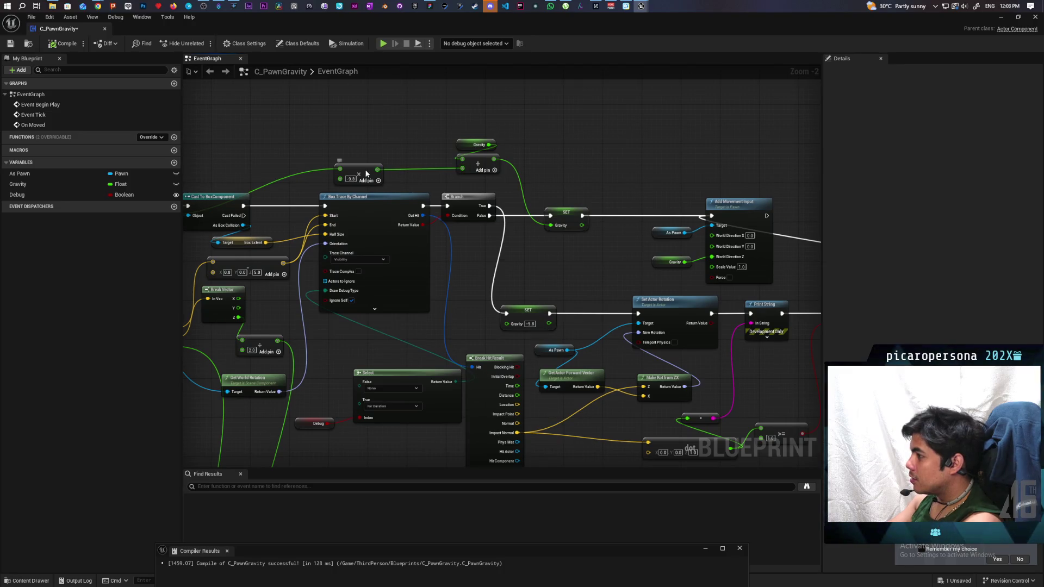
drag(366, 172, 416, 169)
mouse_move(325, 159)
mouse_down()
mouse_move(538, 132)
mouse_move(291, 146)
mouse_up()
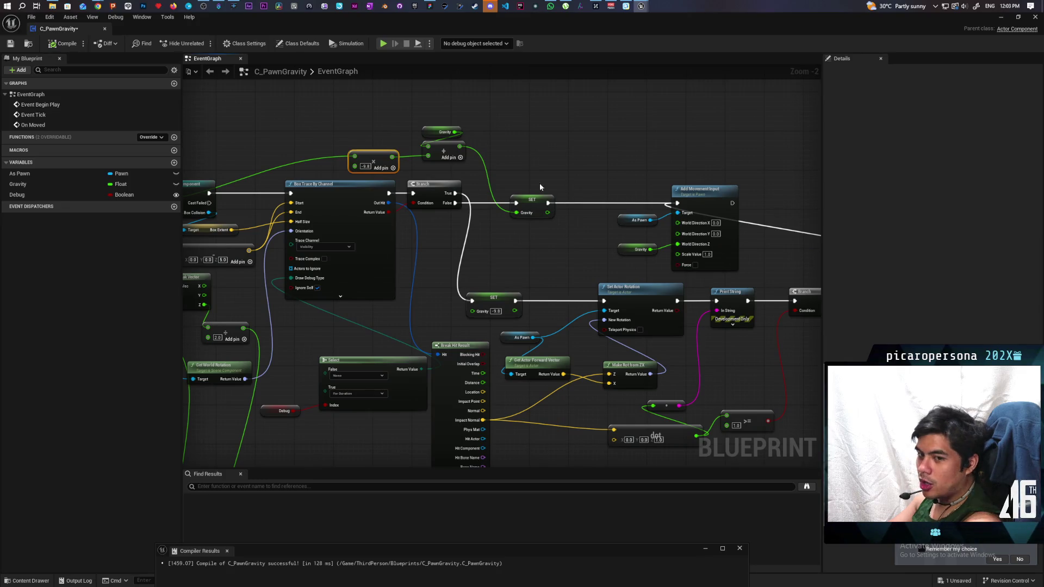
mouse_move(539, 183)
mouse_down()
mouse_move(477, 158)
mouse_move(480, 198)
mouse_up()
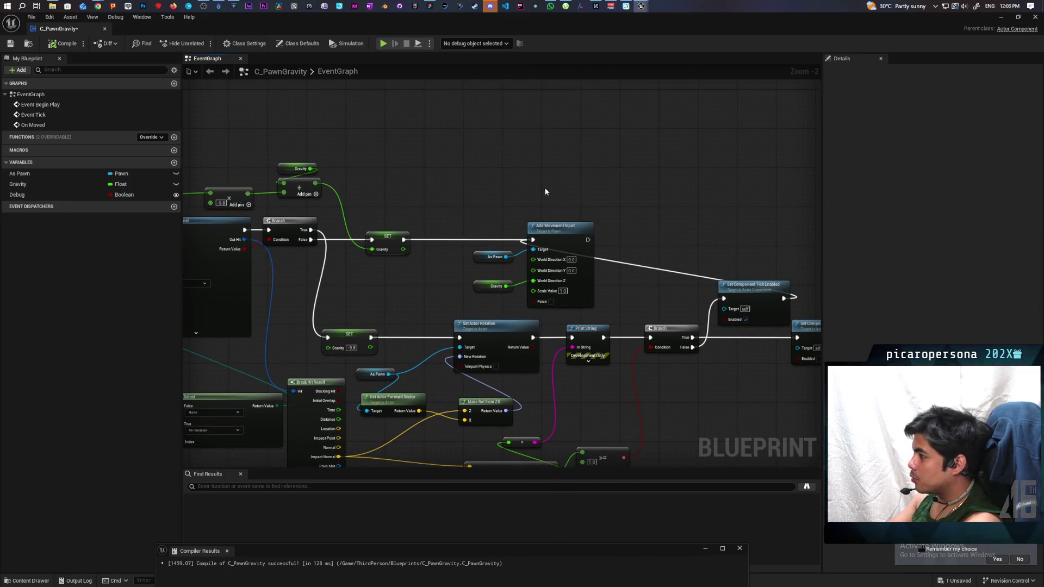
mouse_move(432, 100)
mouse_down()
mouse_move(533, 158)
mouse_move(526, 177)
mouse_up()
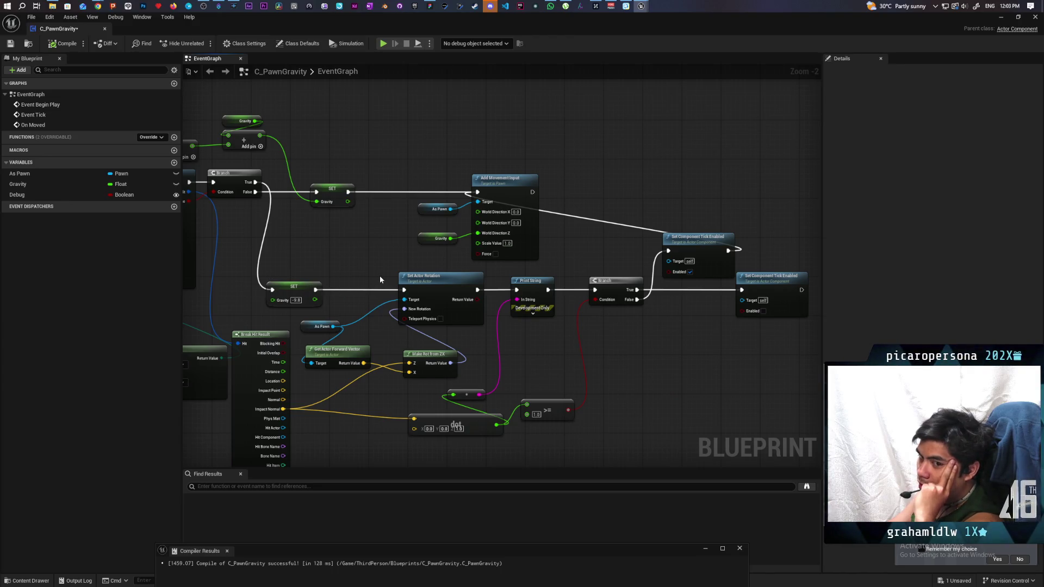
- Inspect the Box Trace By Channel and Select nodes, then select the Gravity, add and -9.8 nodes
mouse_move(344, 255)
mouse_down()
mouse_move(486, 224)
mouse_move(539, 225)
mouse_move(504, 245)
mouse_up()
mouse_move(443, 297)
mouse_down()
mouse_move(298, 296)
mouse_move(397, 298)
mouse_up()
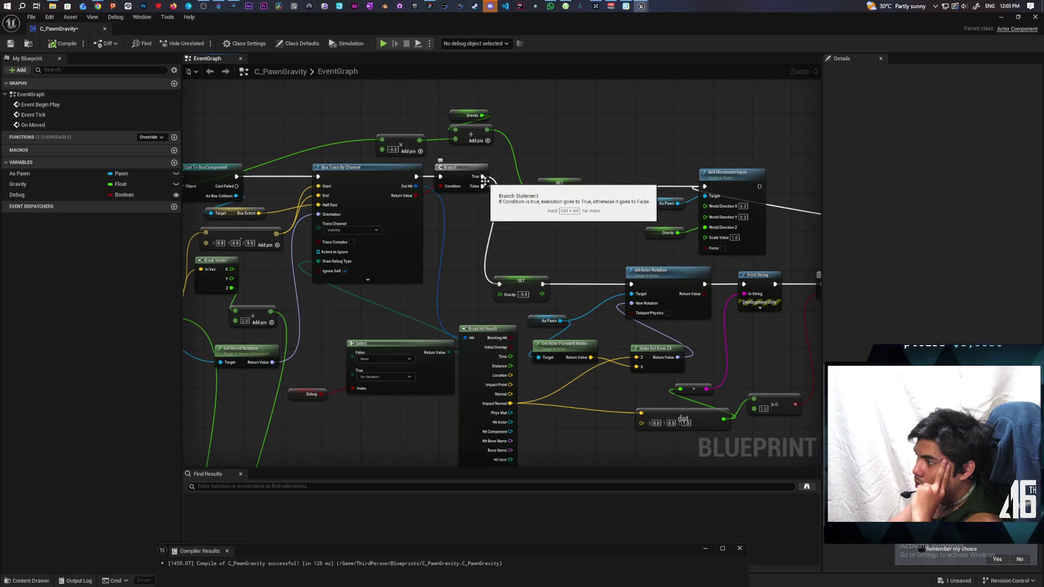
mouse_move(742, 181)
mouse_down()
mouse_move(535, 171)
mouse_move(630, 181)
mouse_up()
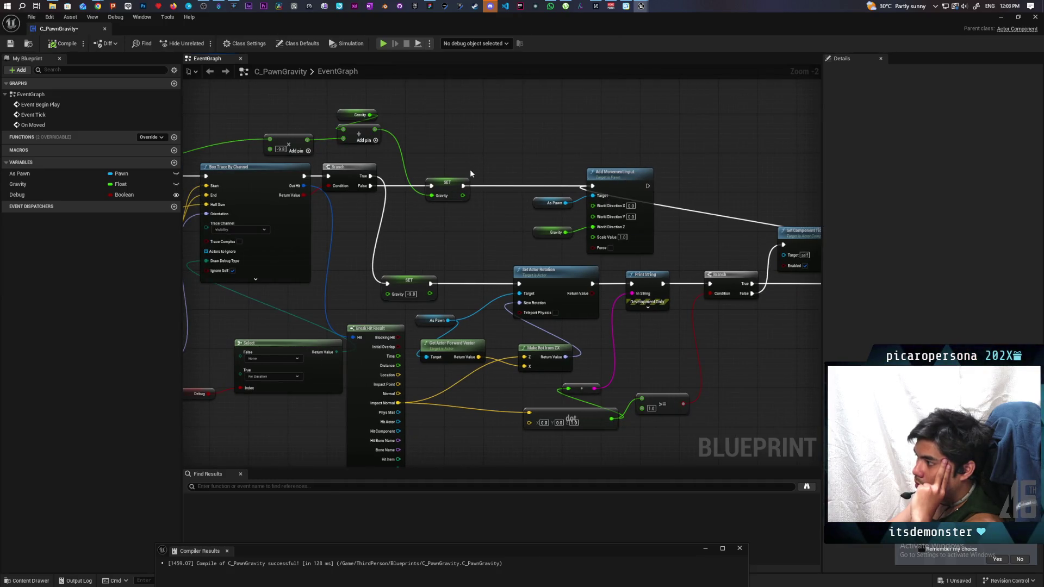
drag(437, 122, 644, 241)
mouse_move(315, 125)
mouse_down()
mouse_move(477, 151)
mouse_move(616, 247)
mouse_up()
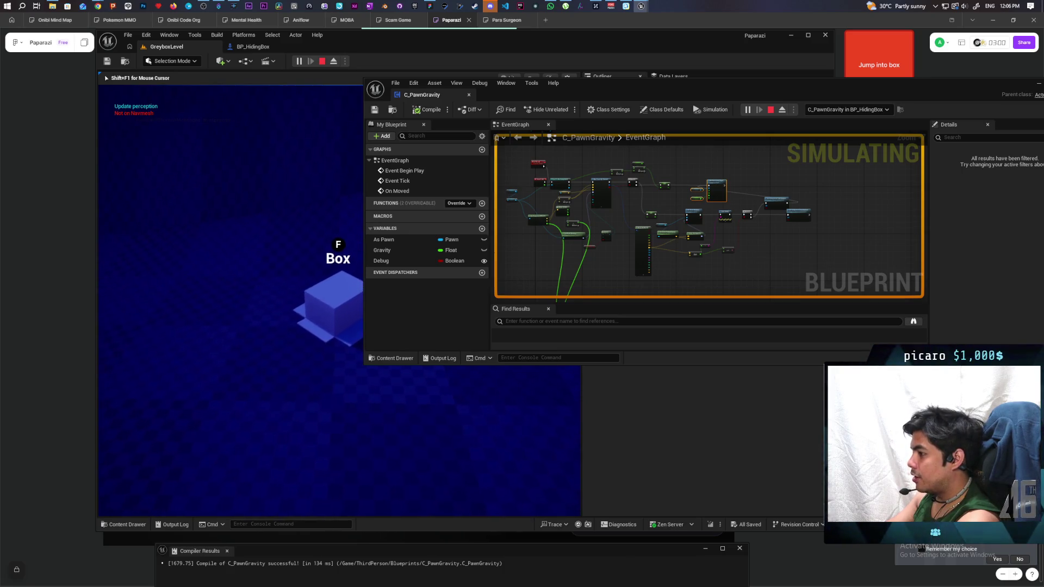
- During play, hide the character in the box and watch the red debug traces around it
key(f)
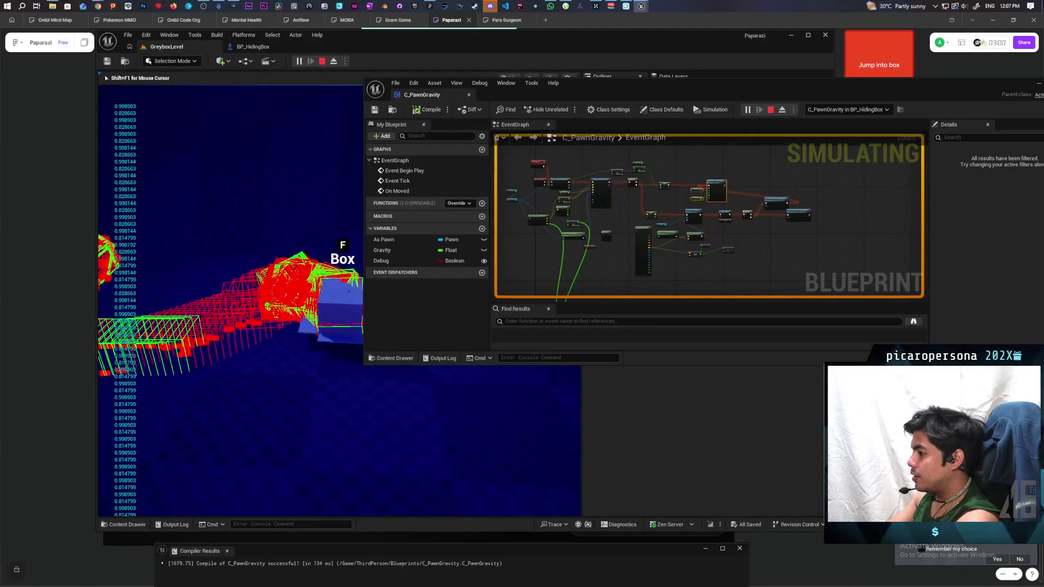
key(shift+F1)
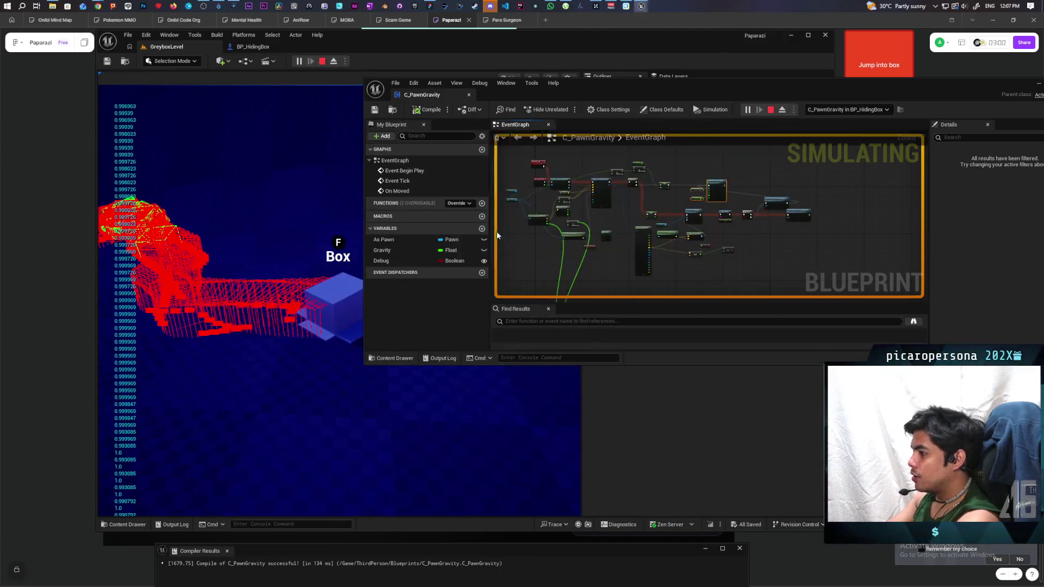
drag(490, 94, 579, 102)
click(271, 164)
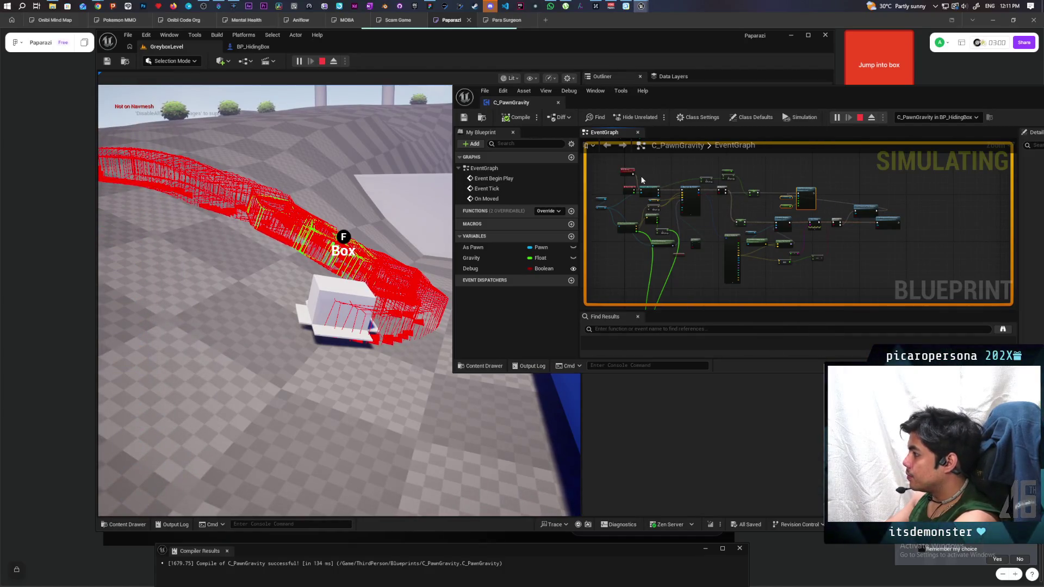
key(shift+F1)
- Stop the running simulation and look over the C_PawnGravity event graph
click(860, 116)
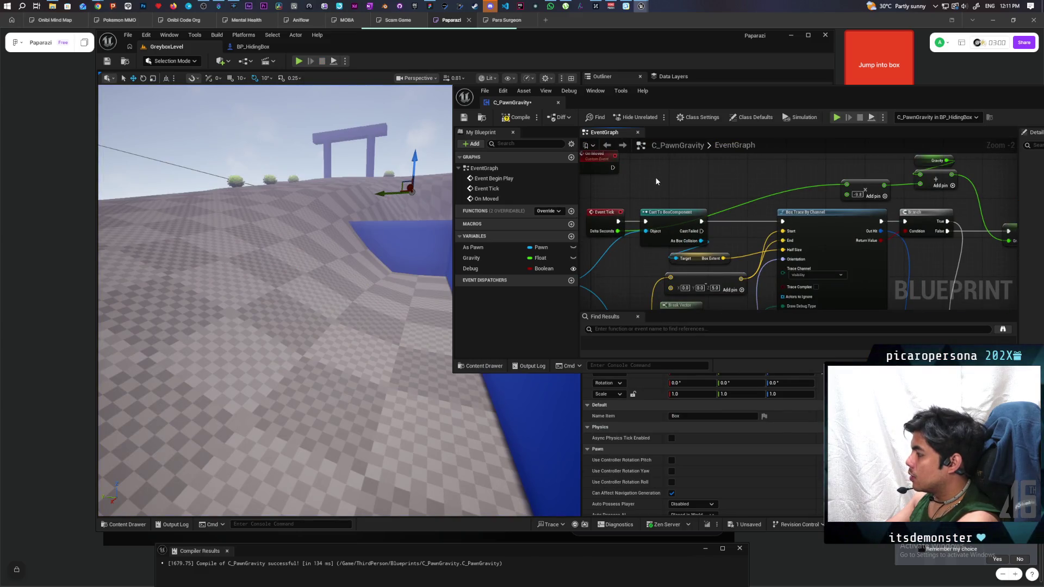
scroll(654, 178, down, 2)
mouse_move(740, 224)
mouse_down()
mouse_move(751, 236)
mouse_move(768, 225)
mouse_move(772, 238)
mouse_up()
scroll(772, 238, up, 3)
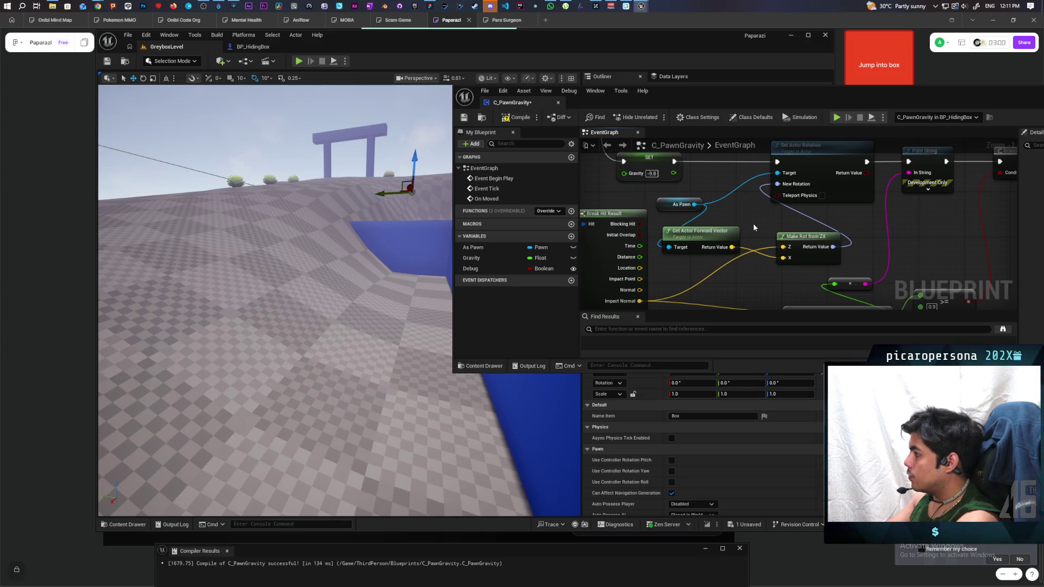
- Recompile C_PawnGravity, check the Line Trace and Branch nodes, and save it
click(517, 116)
scroll(641, 191, down, 3)
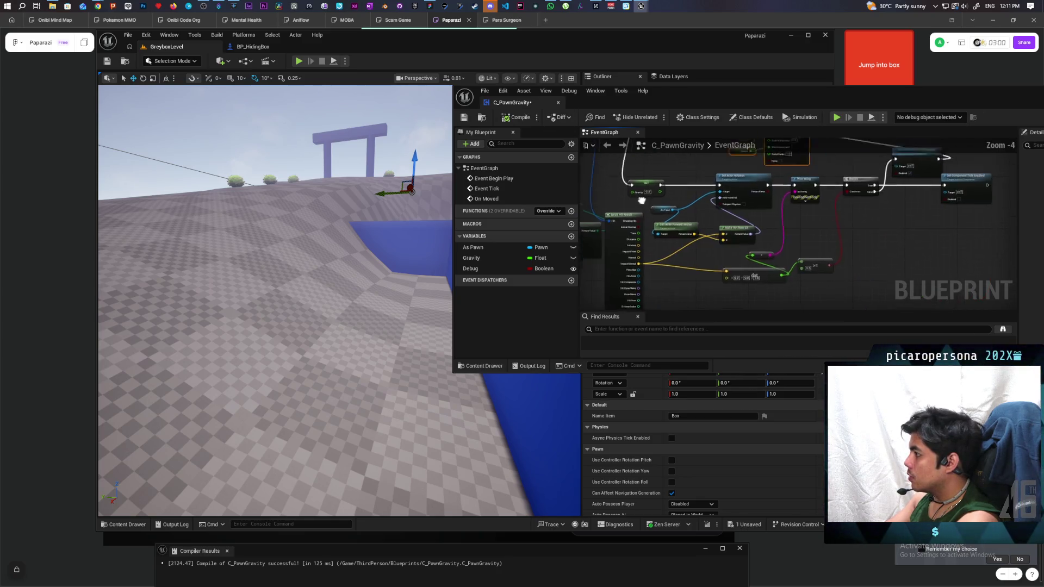
mouse_move(640, 191)
mouse_down()
mouse_move(790, 296)
mouse_move(788, 205)
mouse_move(840, 222)
mouse_up()
key(ctrl+s)
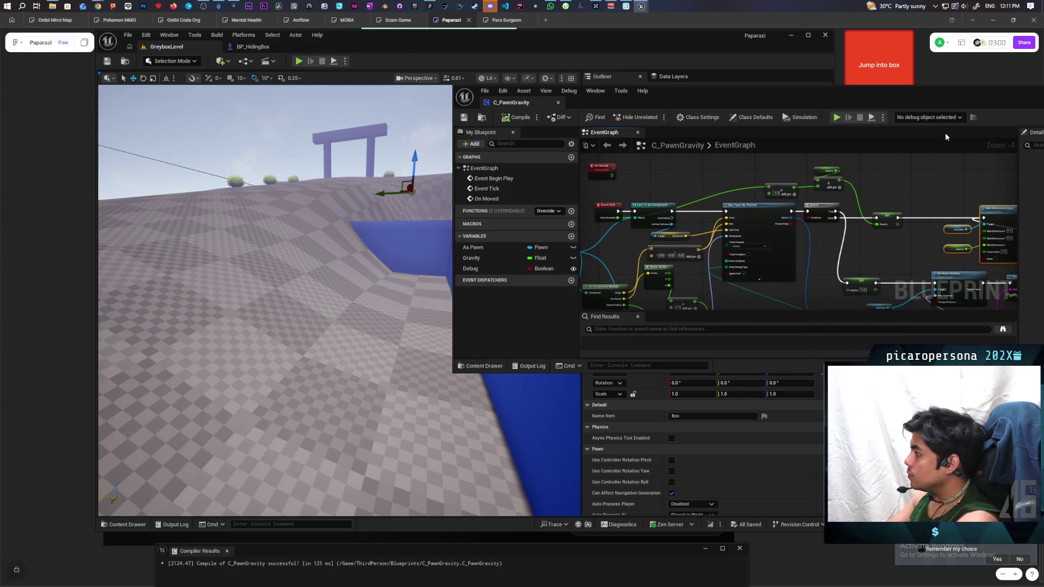
- Close C_PawnGravity and open BP_Oni from the ThirdPerson Blueprints folder
click(997, 118)
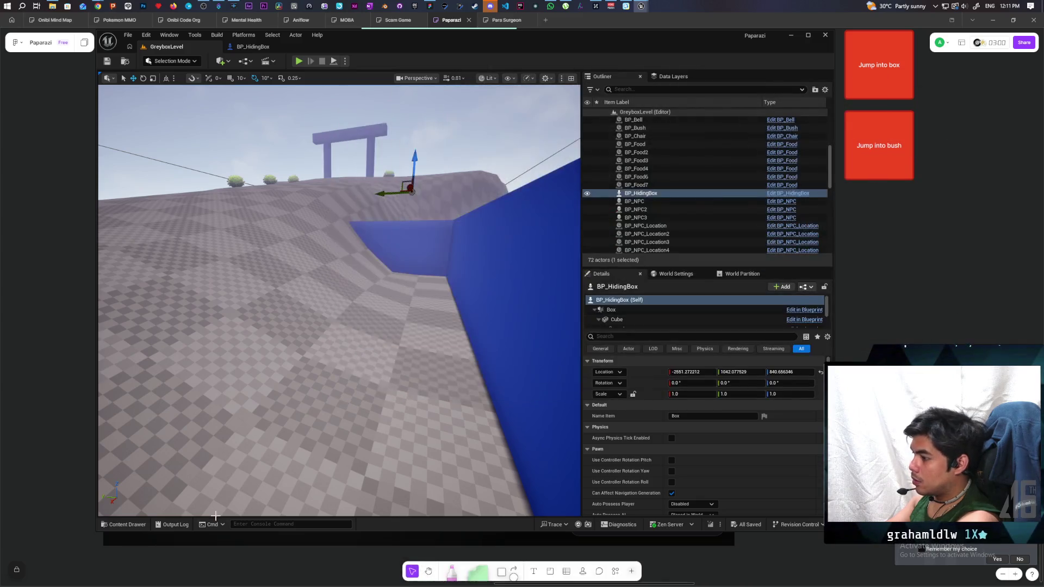
click(127, 524)
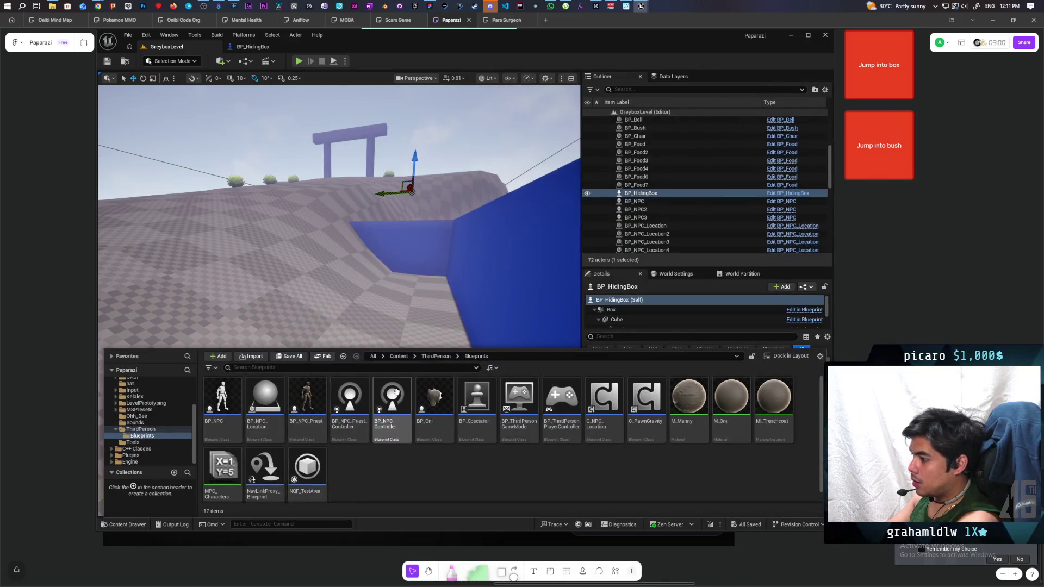
click(437, 399)
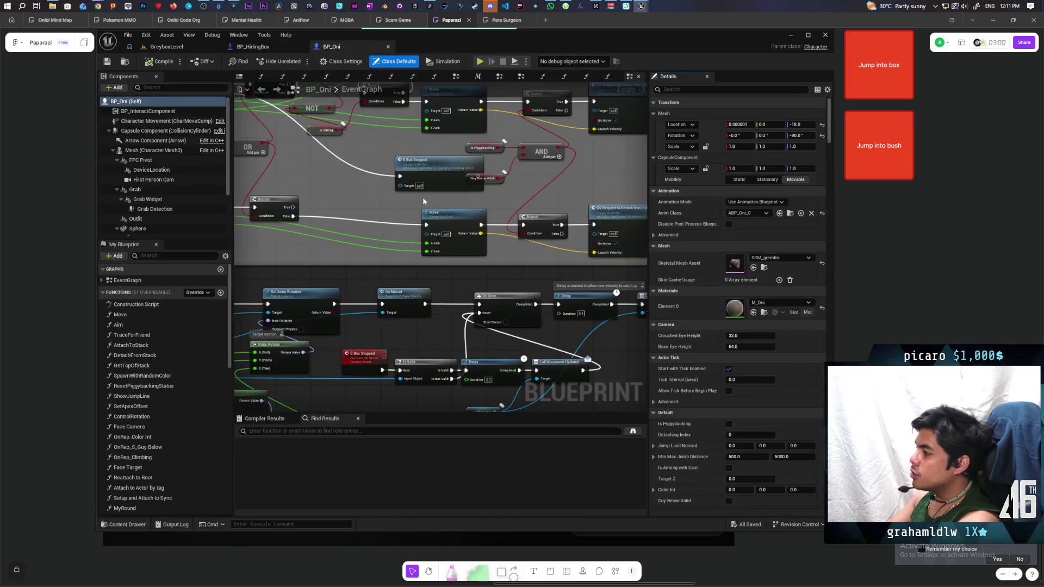
- Navigate BP_Oni's EventGraph to the Set Actor Rotation nodes and pull a wire from Add Movement Input
scroll(429, 203, down, 4)
scroll(438, 208, up, 4)
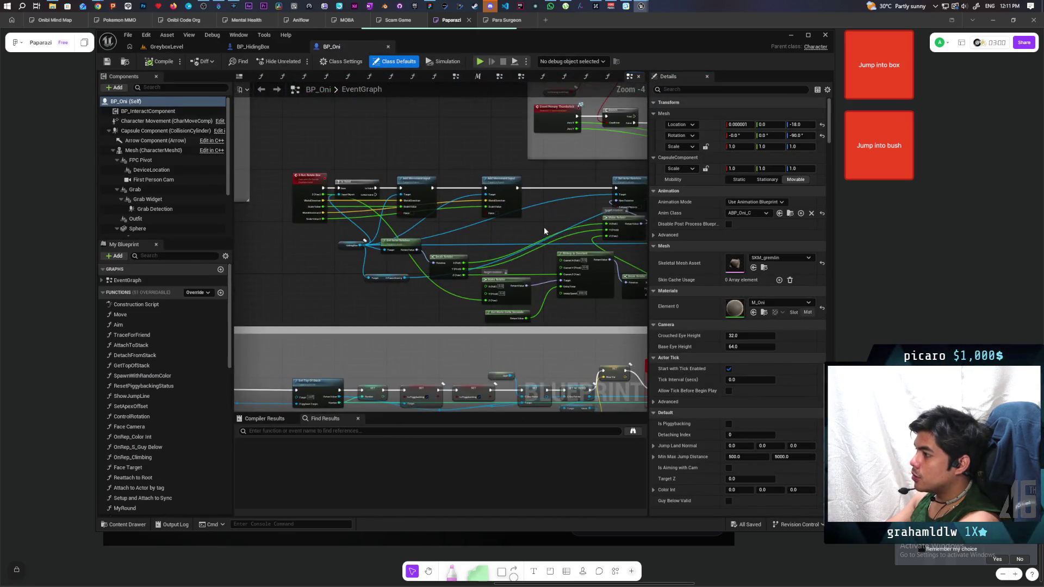
scroll(505, 255, up, 1)
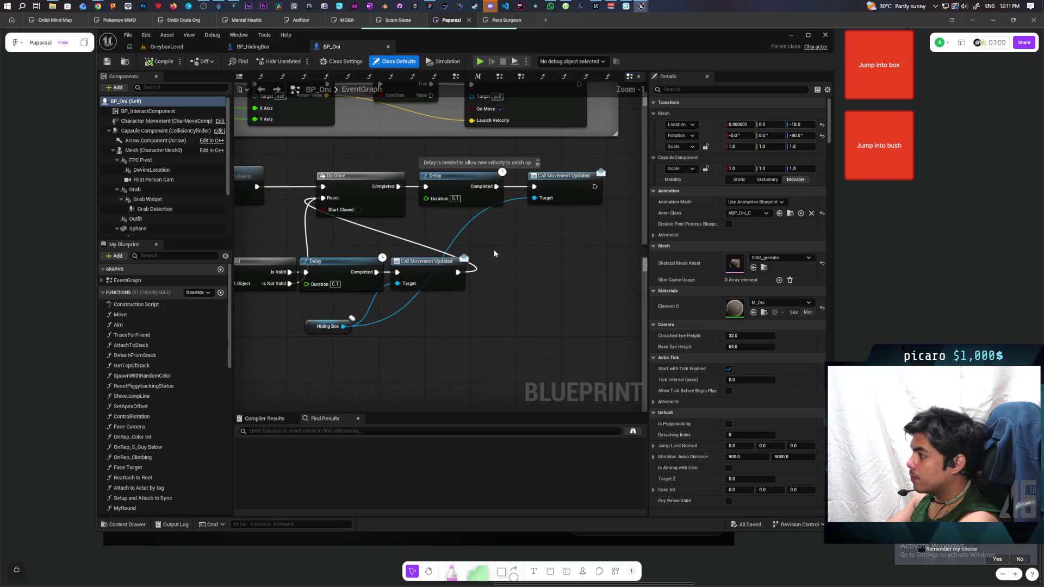
drag(436, 252, 624, 254)
scroll(402, 237, down, 4)
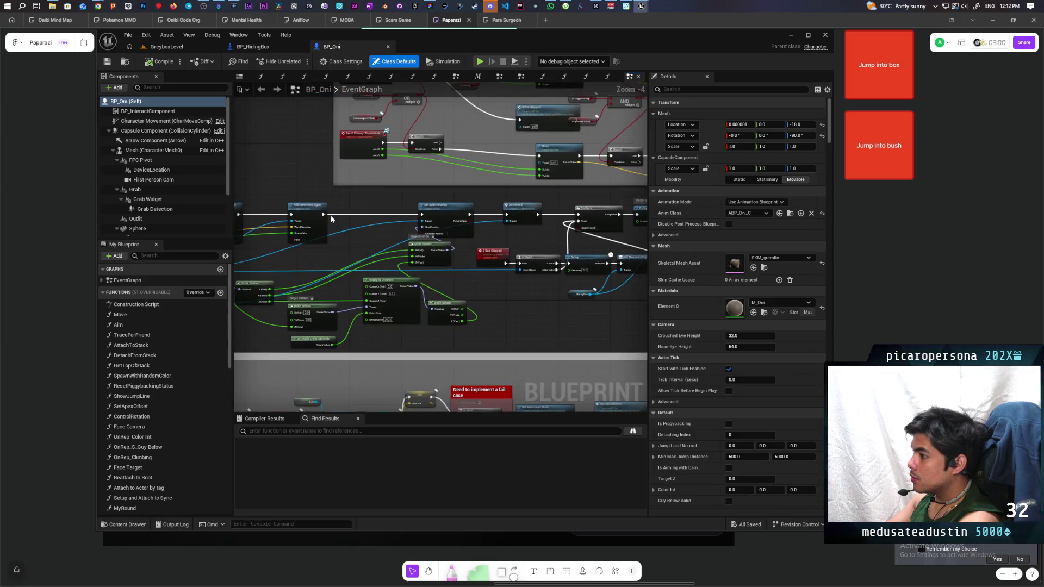
scroll(332, 219, up, 2)
drag(318, 213, 596, 216)
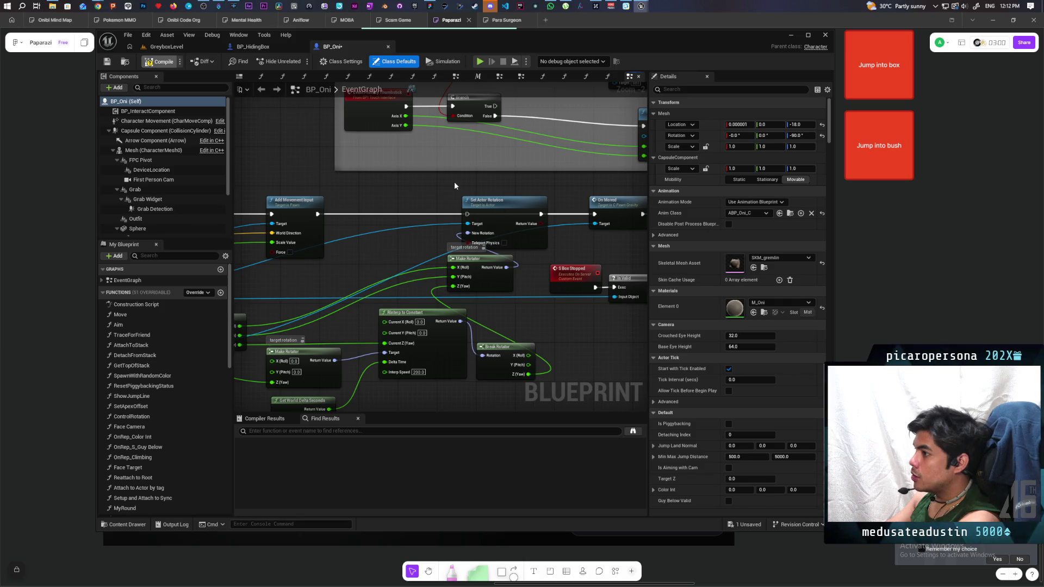
click(188, 46)
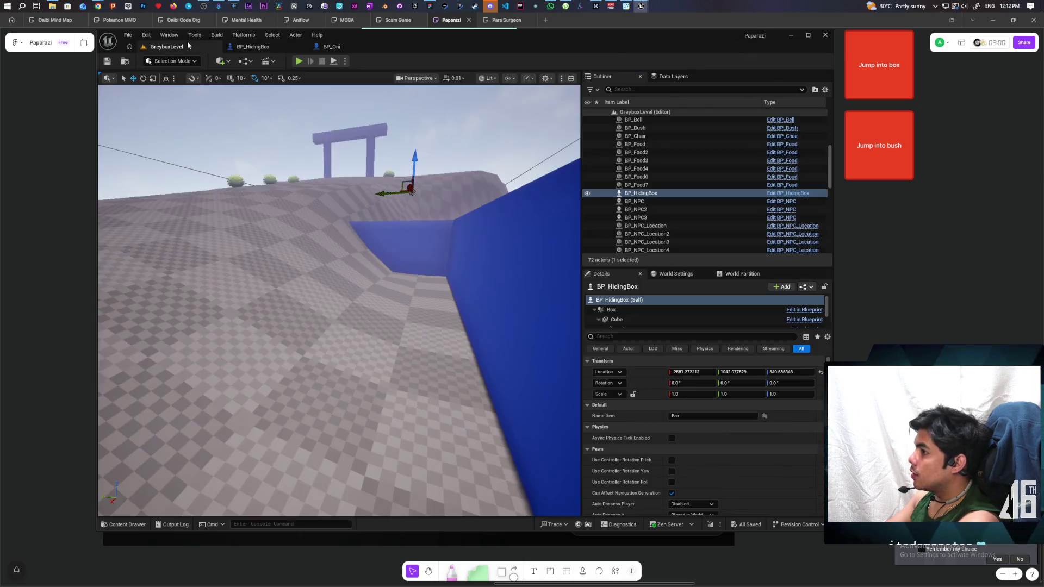
click(299, 61)
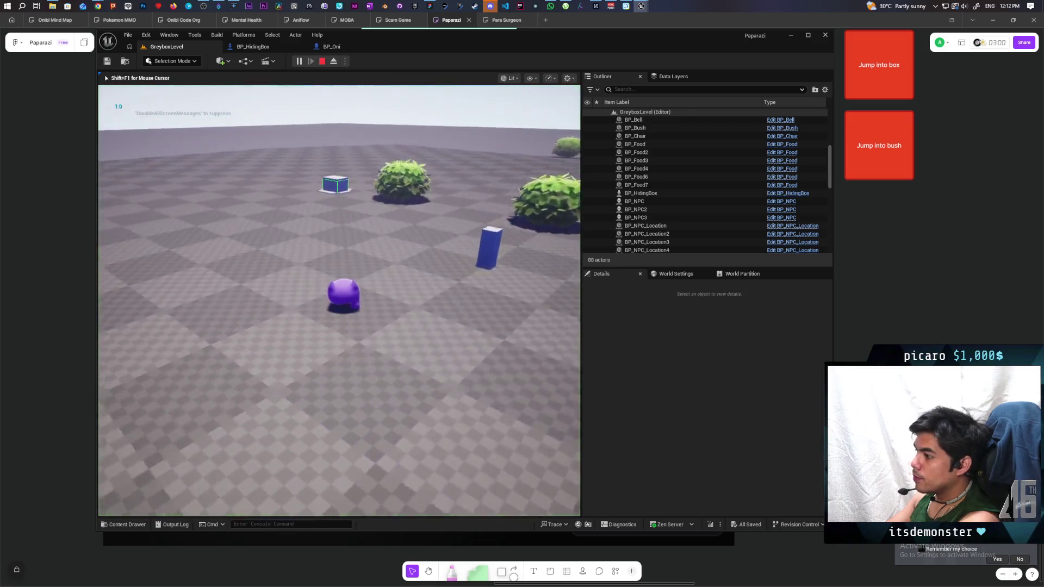
key(w)
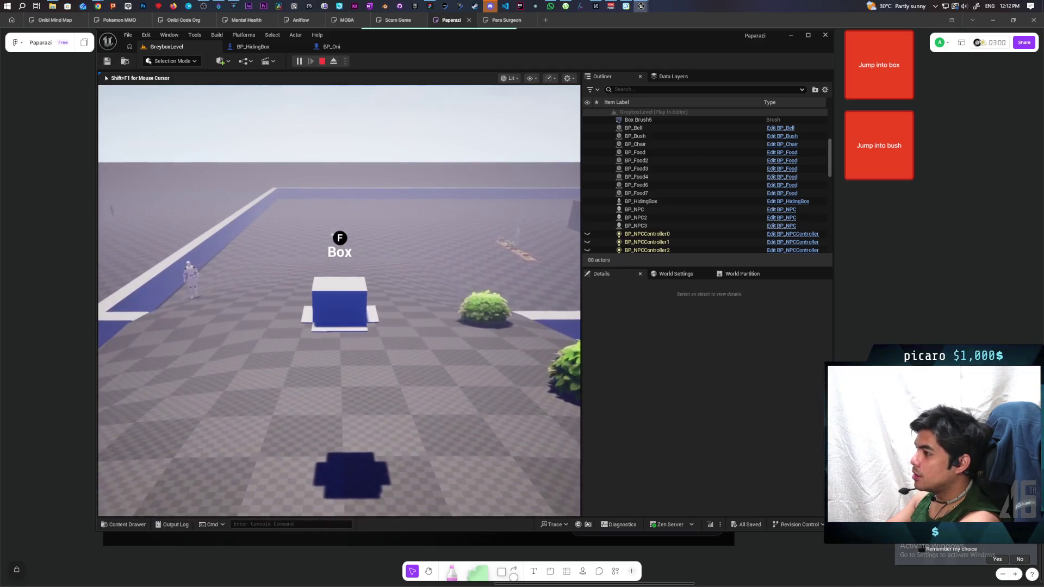
key(f)
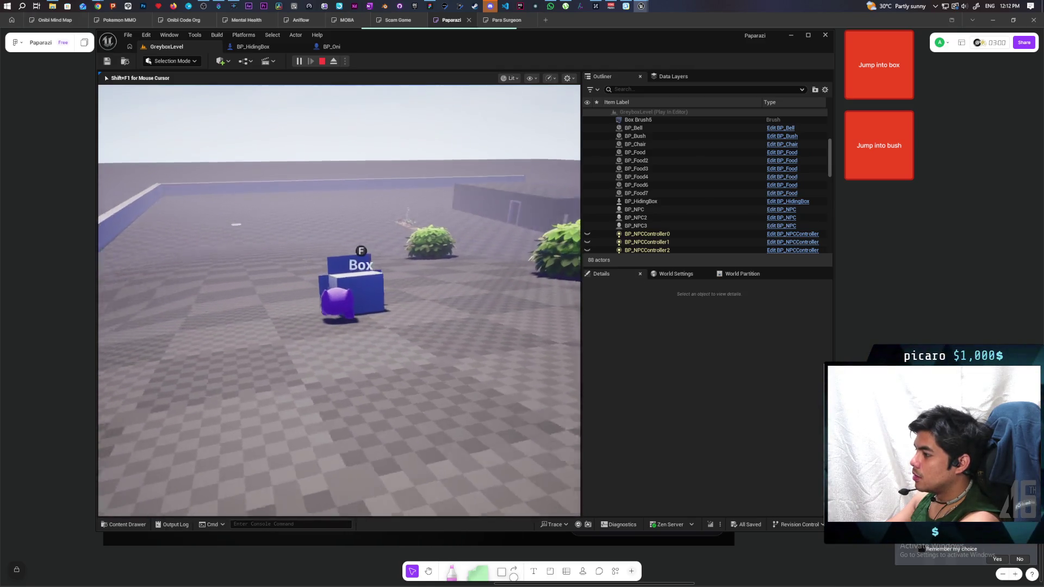
key(f)
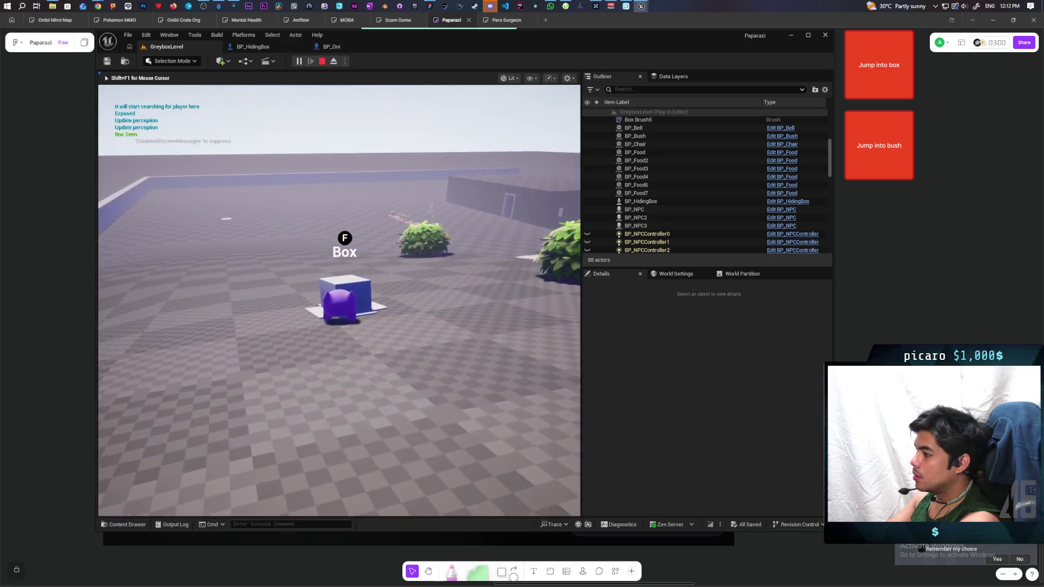
key(F8)
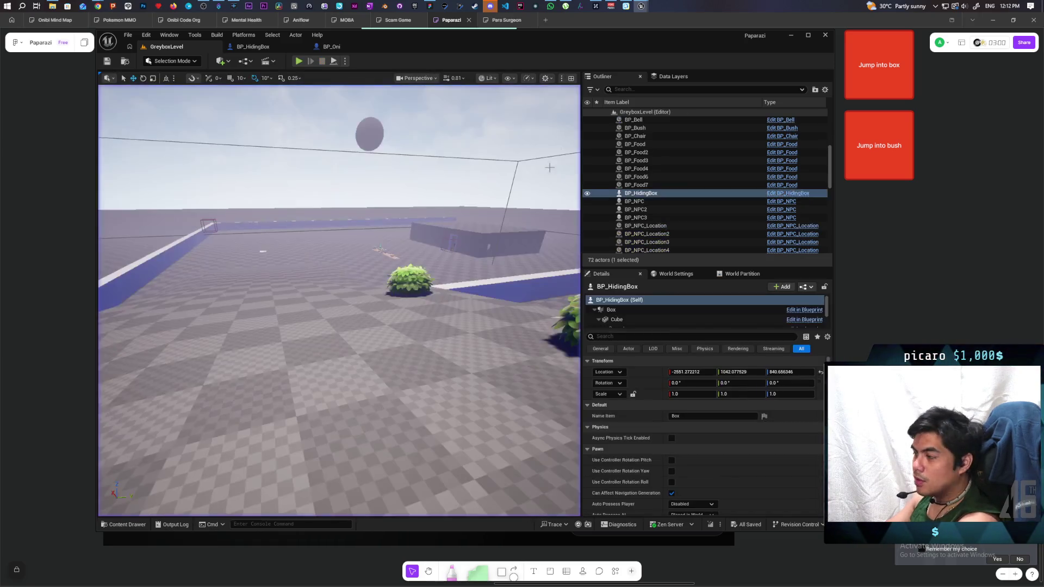
click(253, 46)
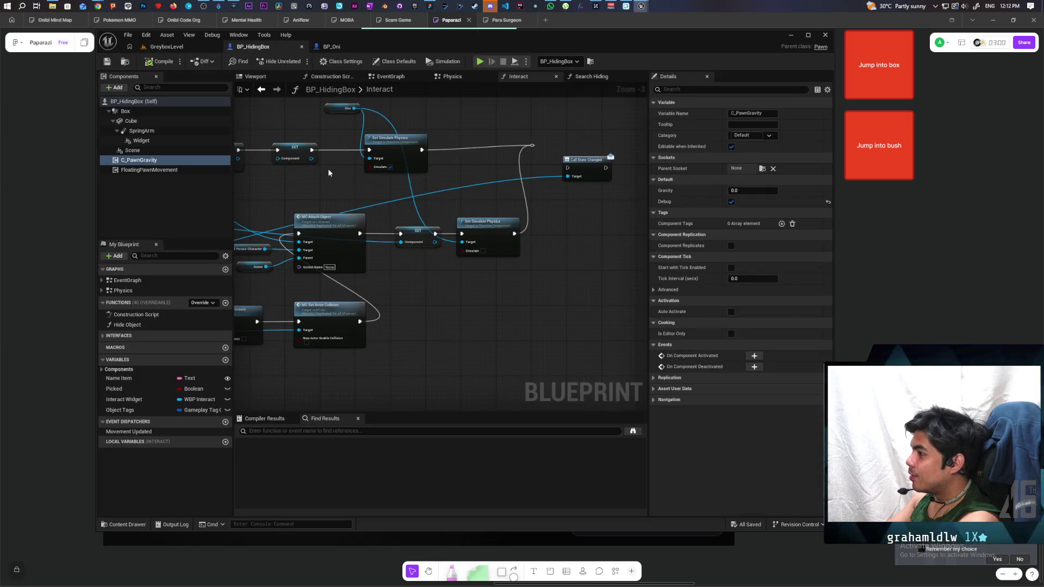
scroll(511, 223, down, 4)
mouse_move(571, 217)
mouse_down()
mouse_move(500, 332)
mouse_move(562, 250)
mouse_up()
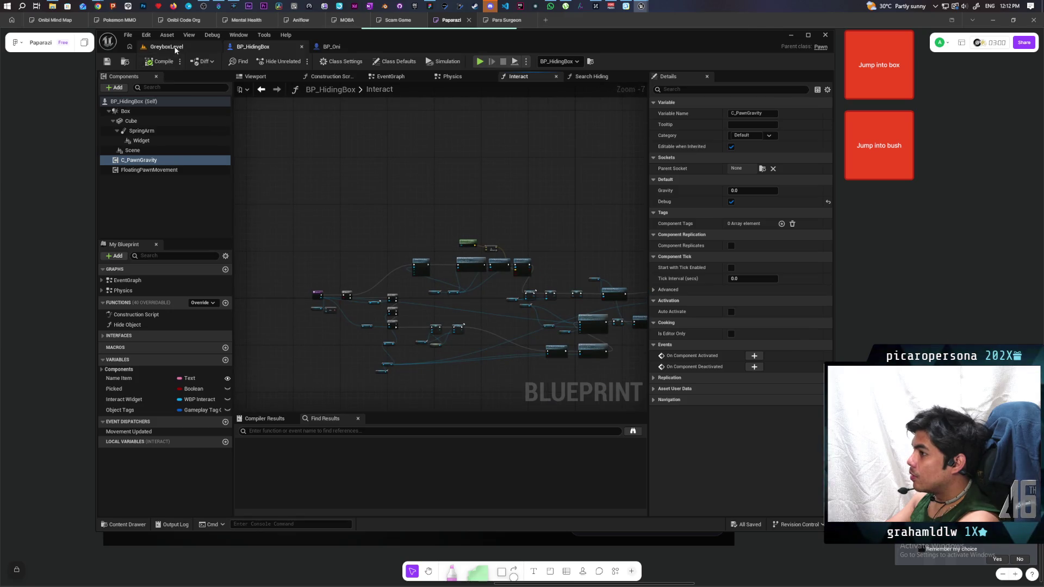
click(163, 46)
- In C_PawnGravity, wire On Moved into Box Trace By Channel and save
mouse_move(640, 6)
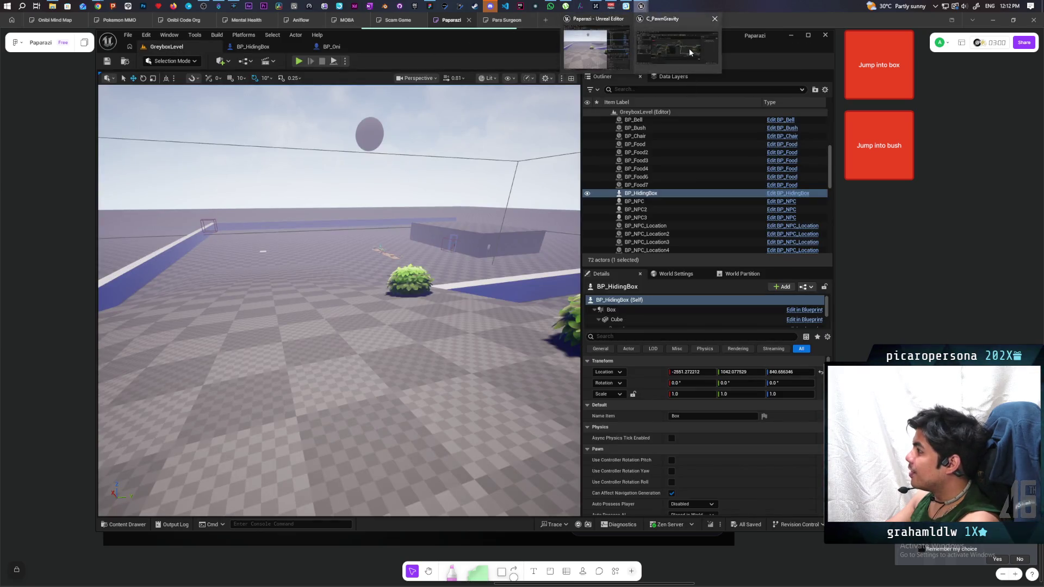
click(690, 48)
scroll(596, 323, down, 5)
scroll(592, 272, up, 7)
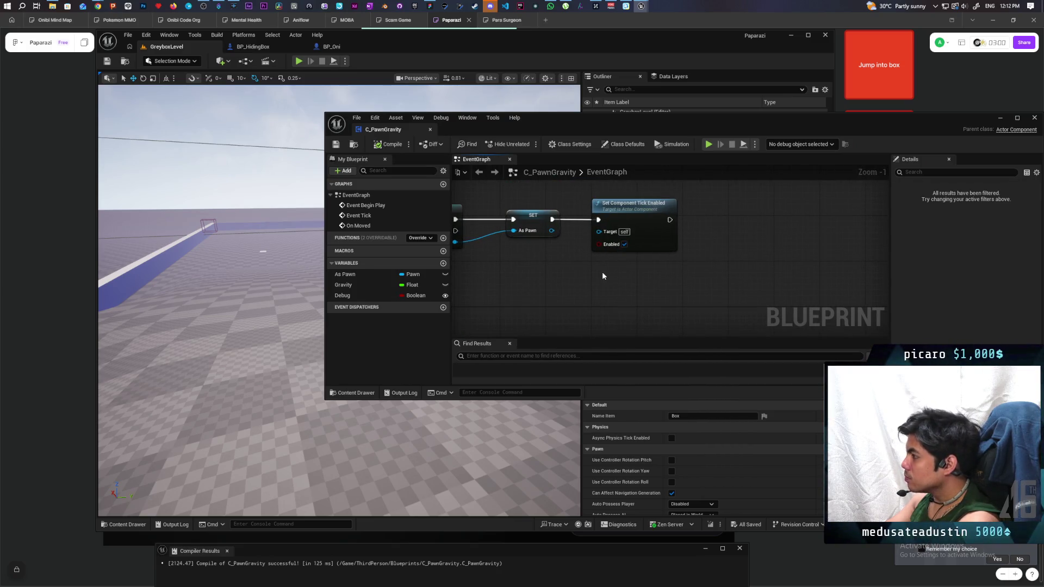
scroll(601, 270, down, 2)
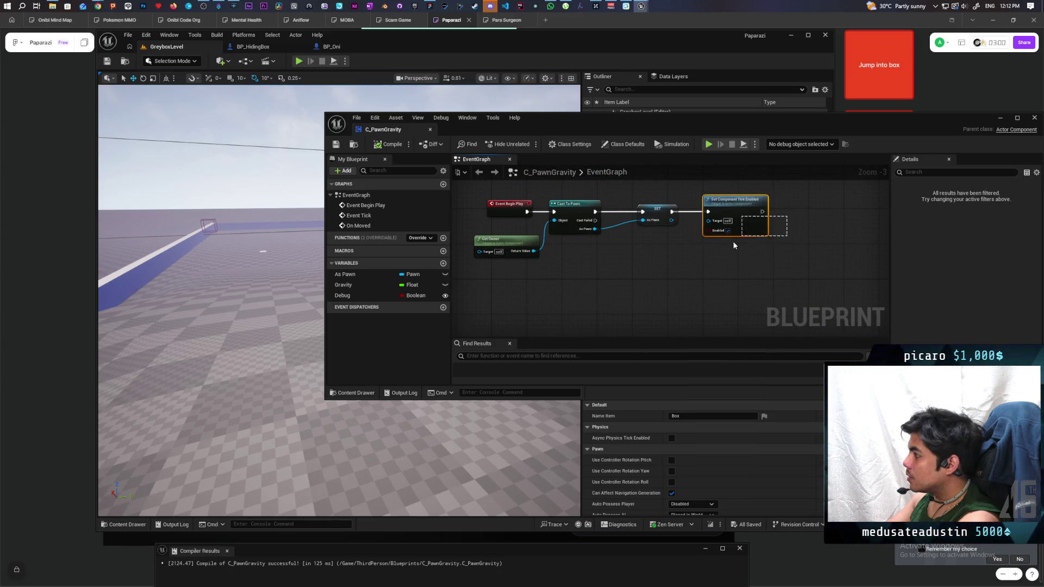
drag(703, 287, 610, 226)
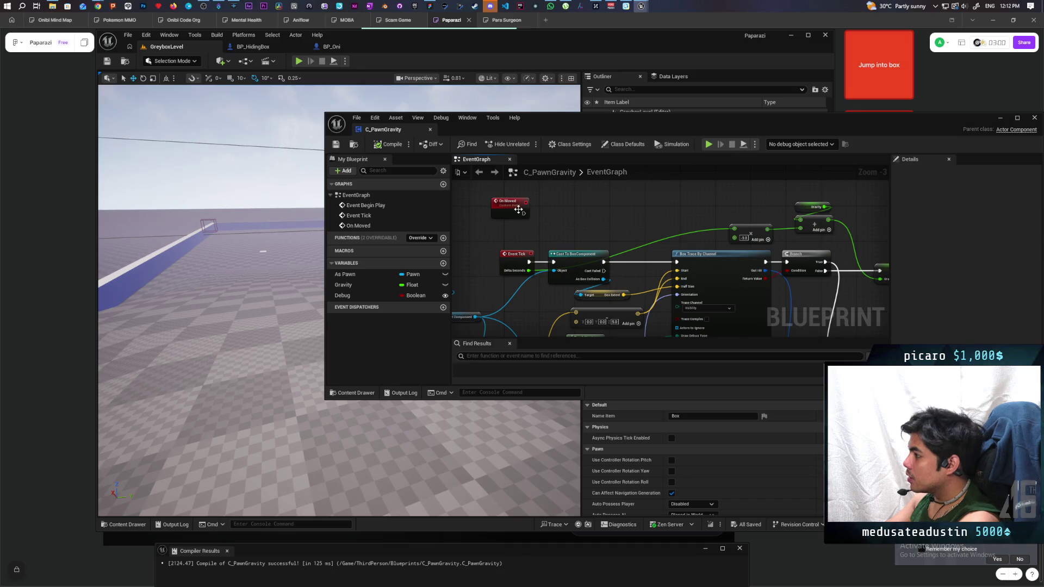
mouse_move(522, 217)
mouse_down()
mouse_move(629, 228)
mouse_move(677, 262)
mouse_up()
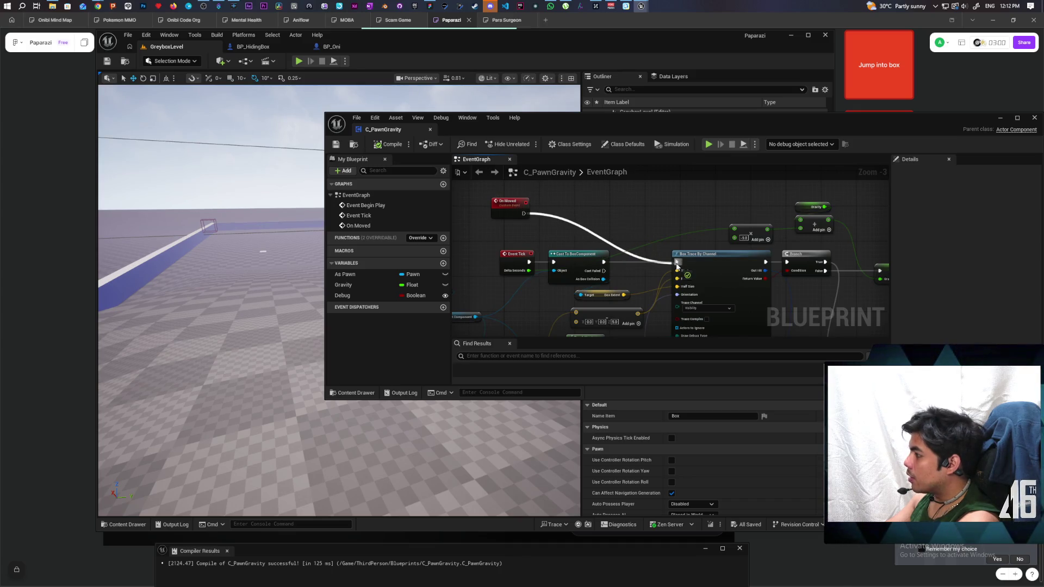
click(336, 144)
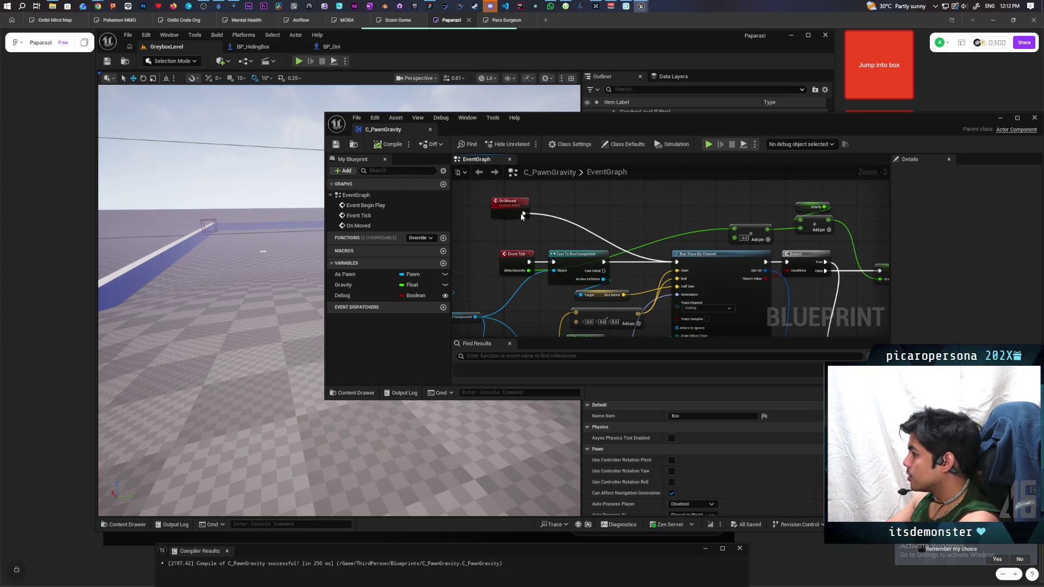
- Reroute On Moved into Cast To BoxComponent instead and compile the Blueprint
drag(511, 211, 589, 219)
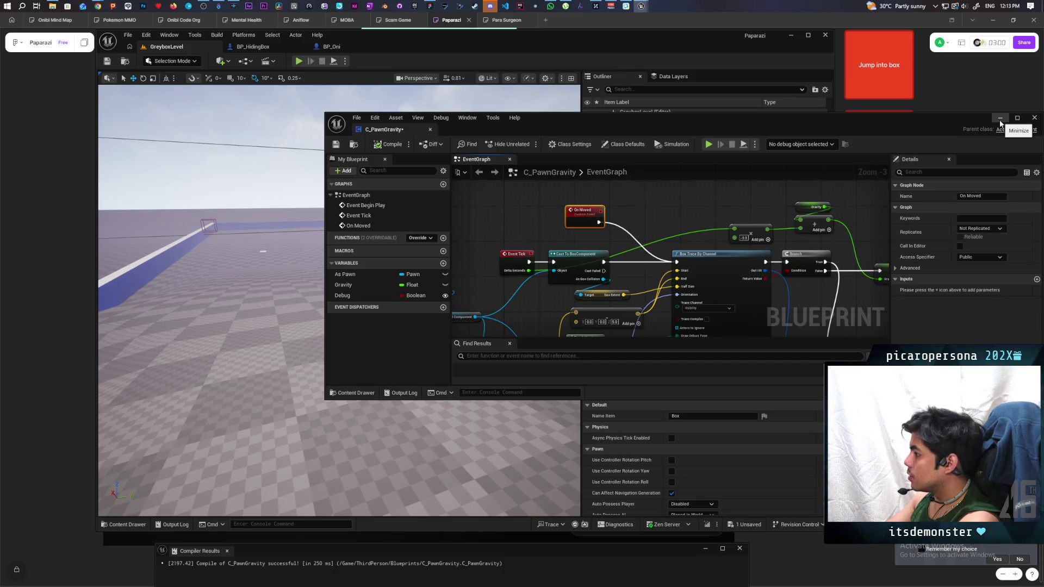
key(ctrl+z)
drag(523, 218, 553, 262)
click(388, 144)
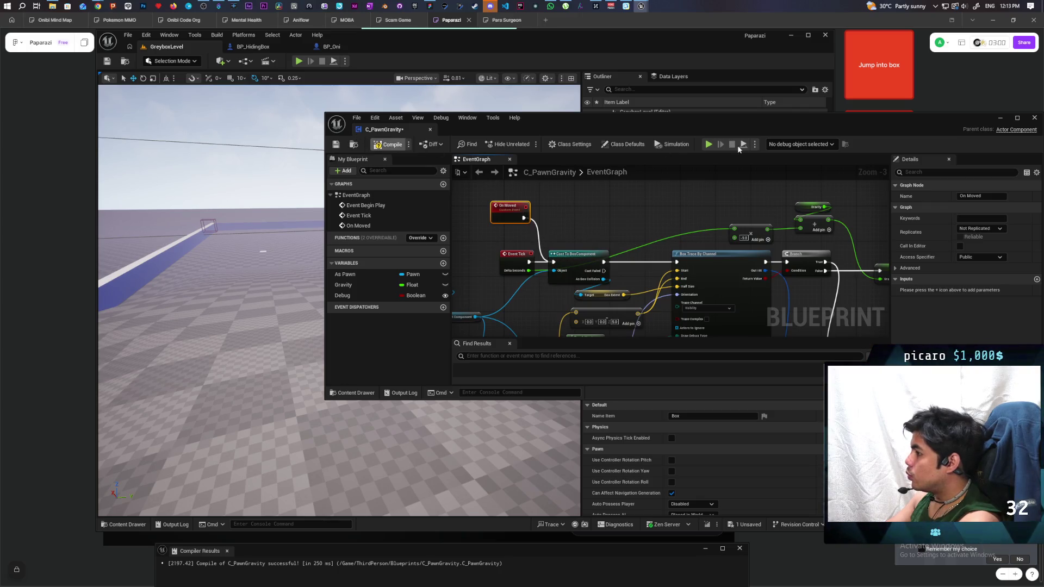
click(1000, 119)
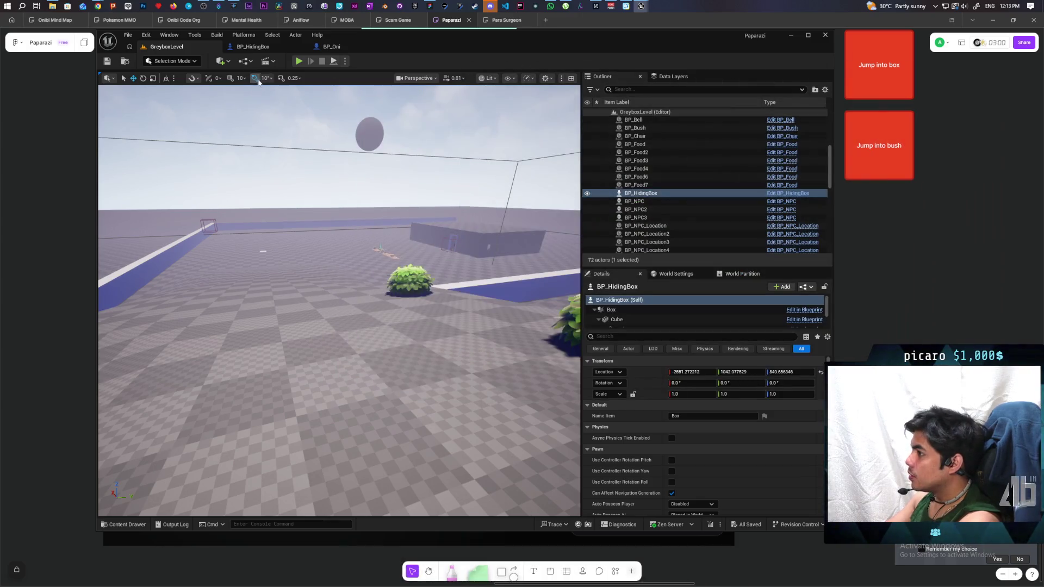
click(298, 61)
key(w)
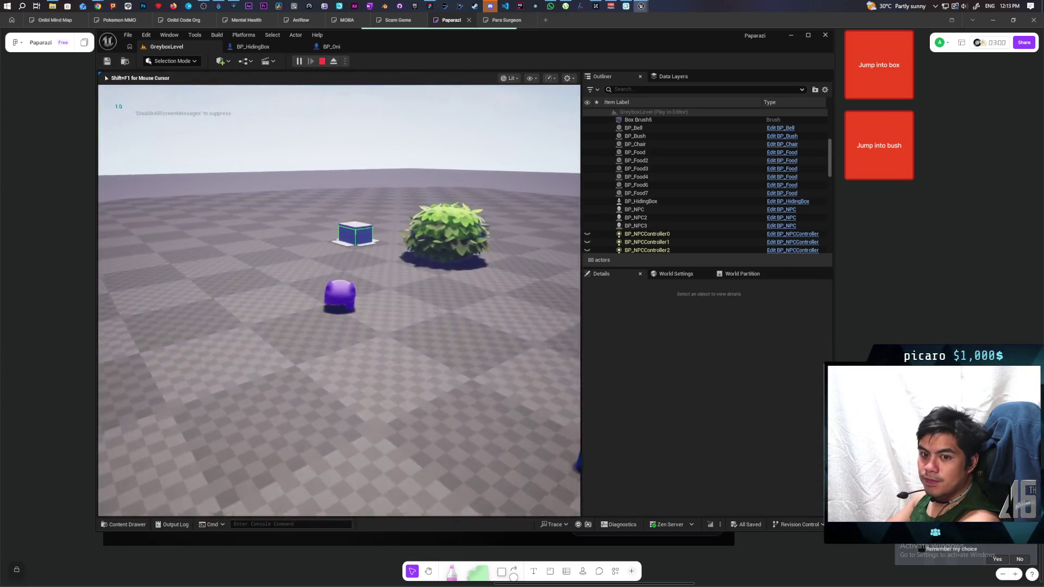
key(w)
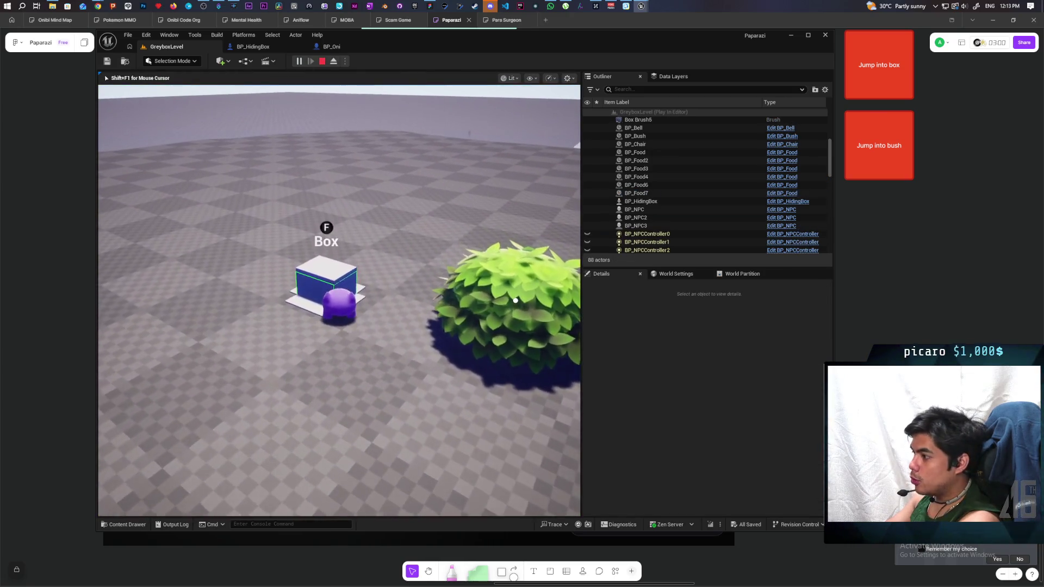
key(w)
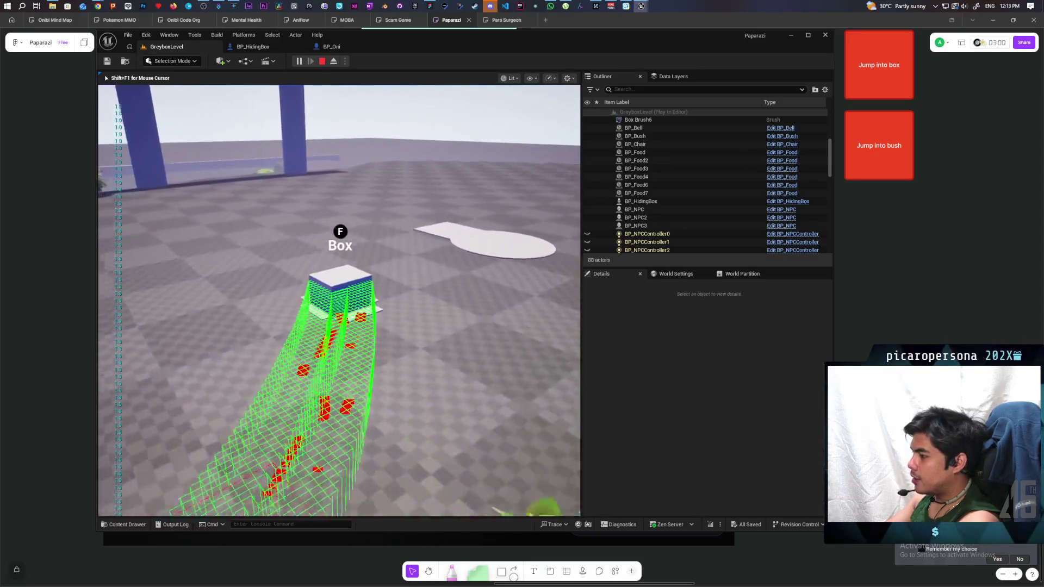
key(w)
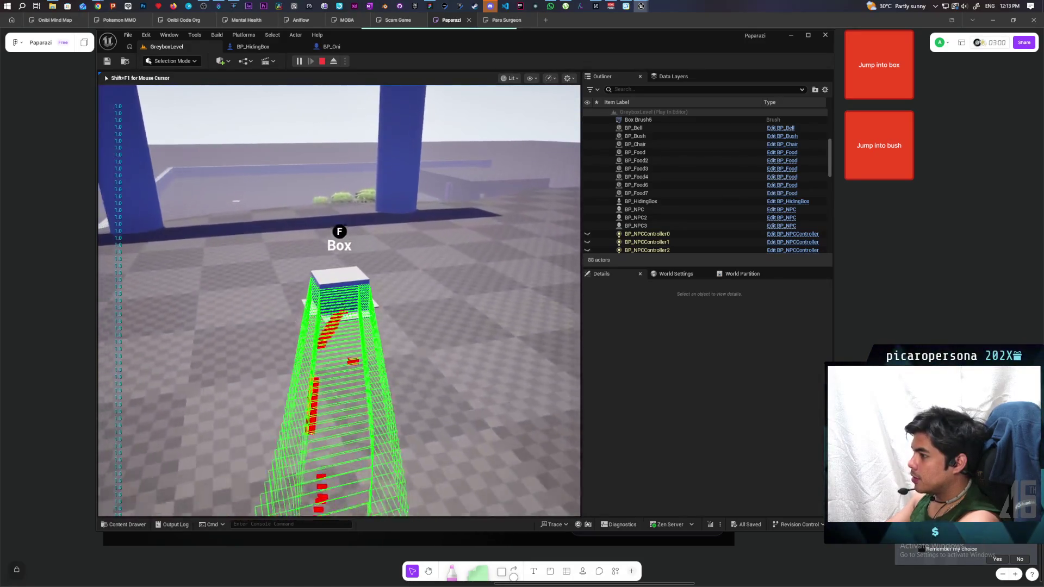
key(w)
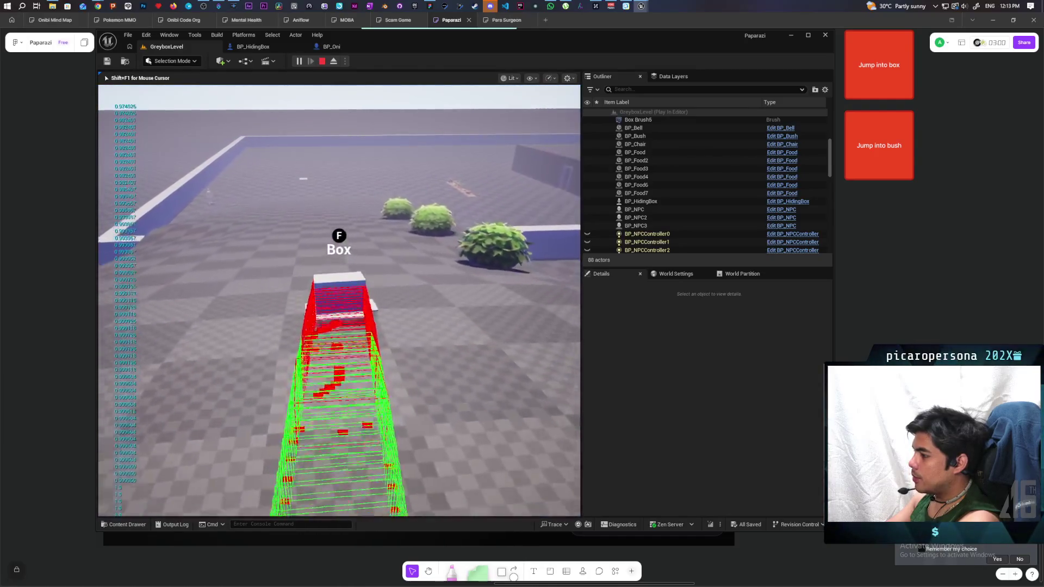
key(w)
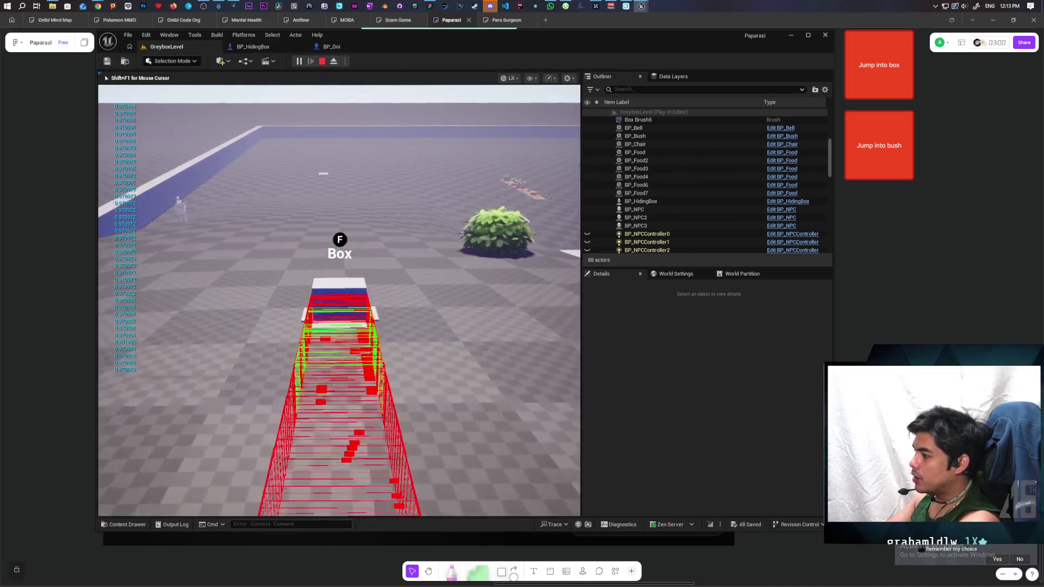
key(d)
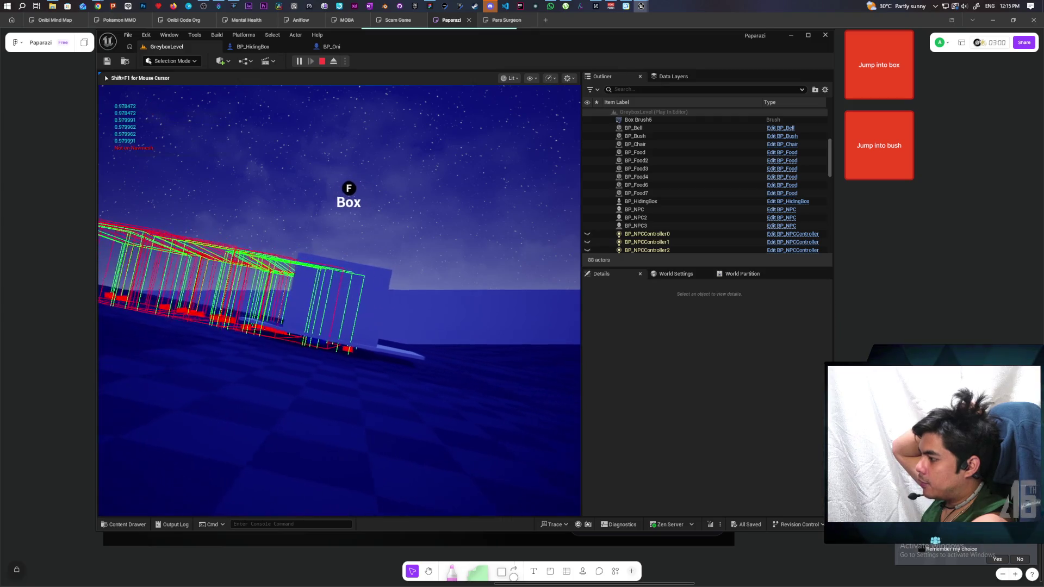
key(Escape)
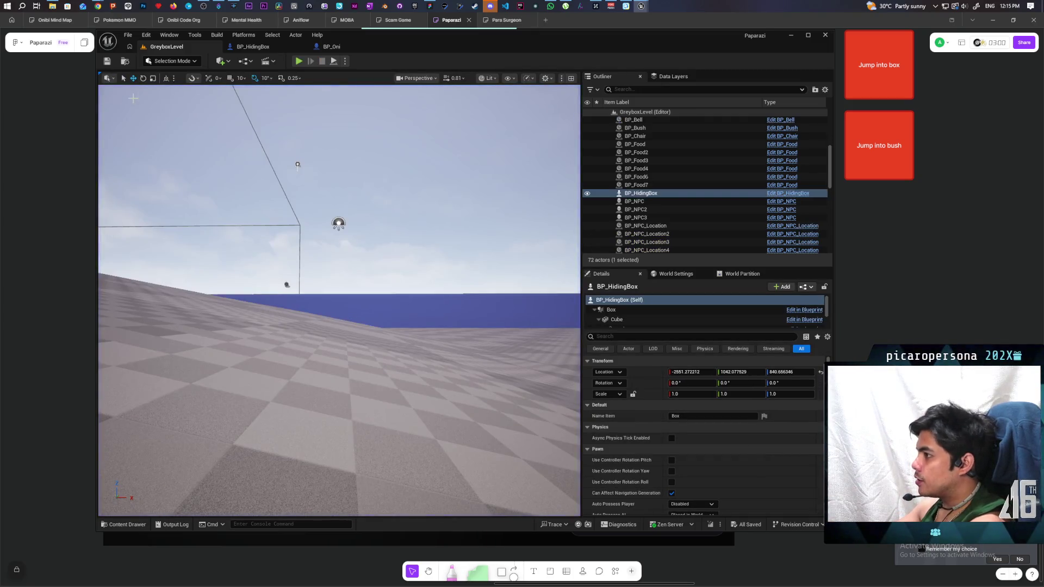
- Bring the C_PawnGravity Blueprint forward from the GreyboxLevel view and scroll to the offset vector
click(335, 48)
click(223, 47)
mouse_move(641, 6)
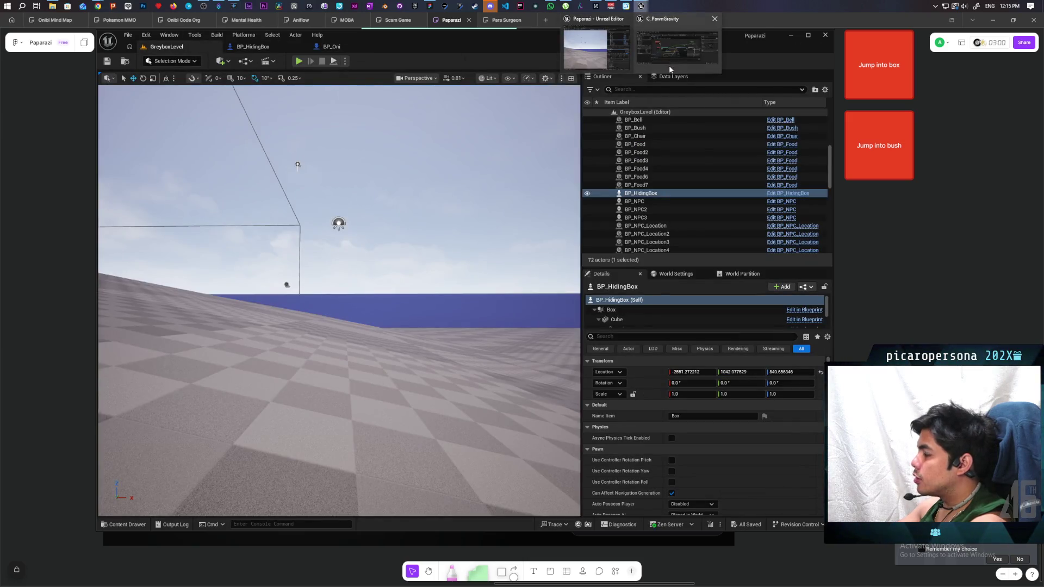
click(677, 55)
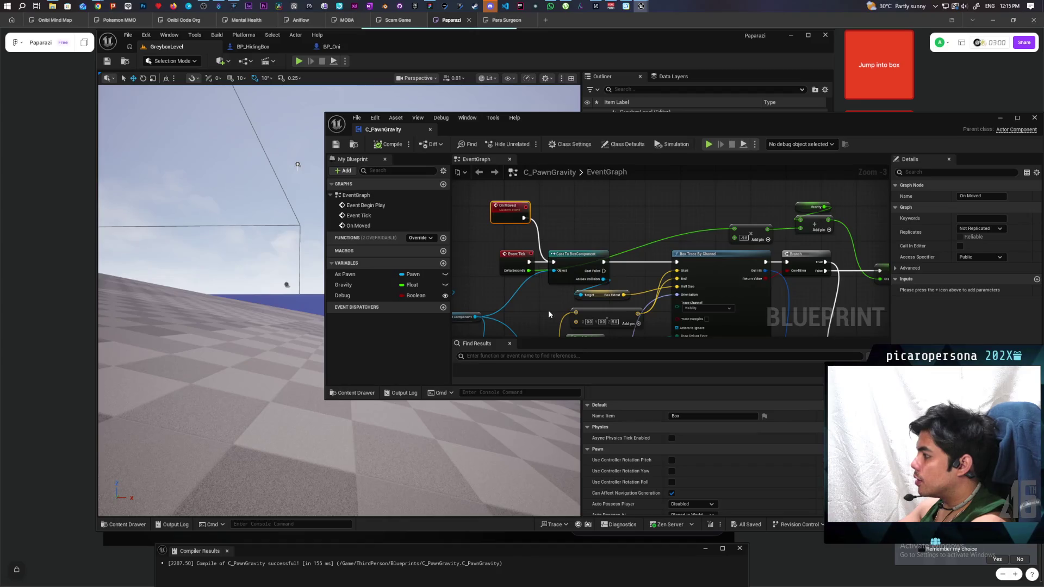
scroll(549, 314, up, 1)
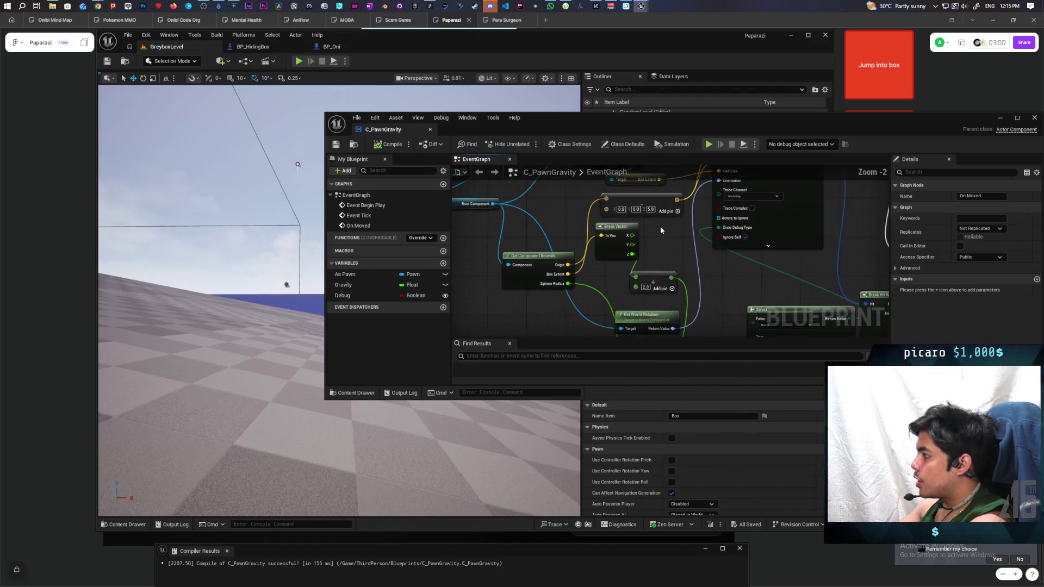
scroll(660, 226, up, 2)
- Change the offset vector's Z from 5.0 to 1.0 and start a level play test
click(644, 202)
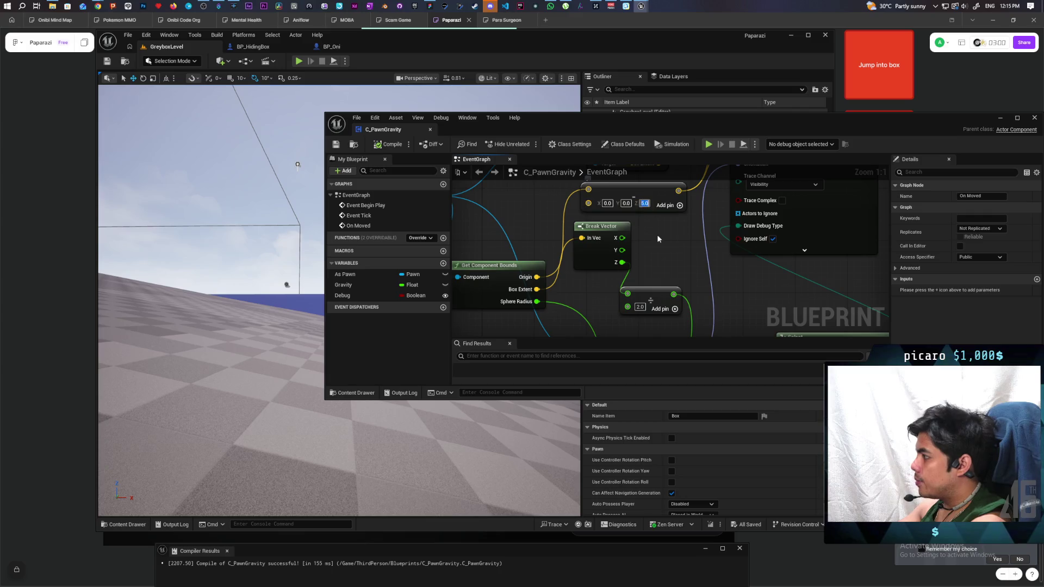
text(1)
click(657, 243)
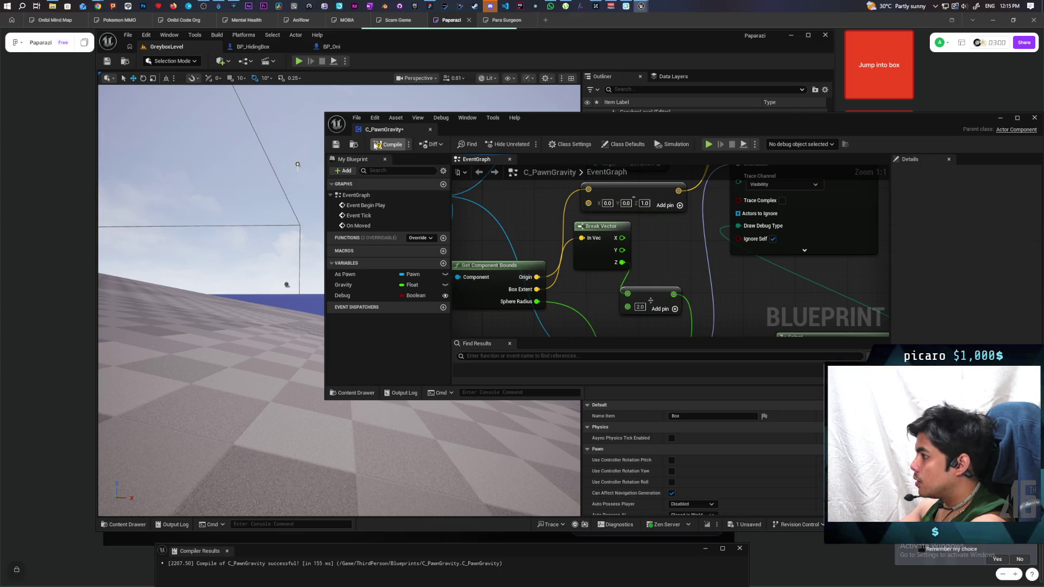
click(1001, 119)
click(299, 61)
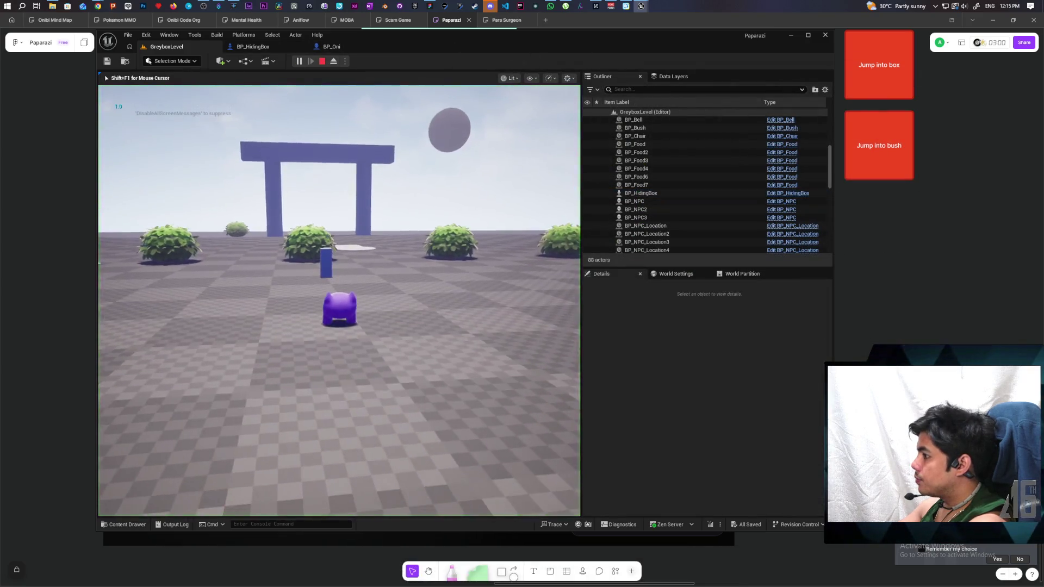
- Walk to the box, hide inside it, watch the red traces, then end play with Esc
key(w)
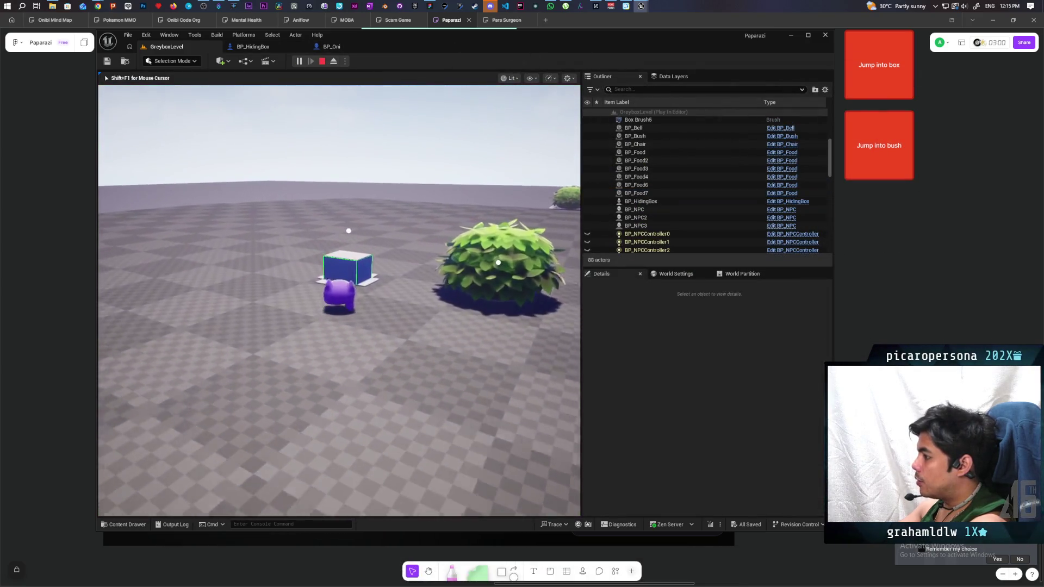
key(f)
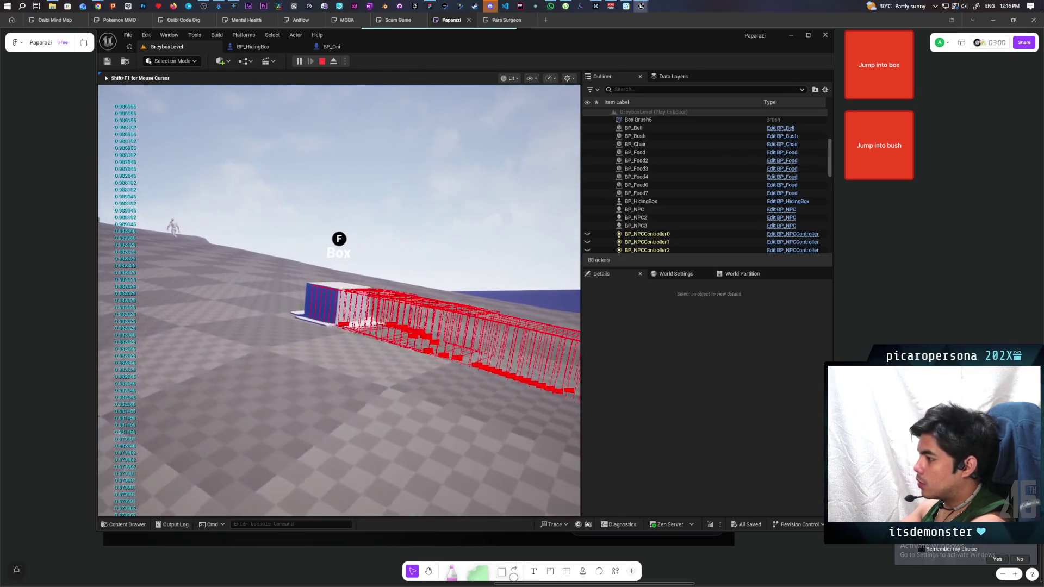
key(Escape)
- Set the C_PawnGravity offset vector's Z to 0.5 and save the Blueprint
mouse_move(644, 9)
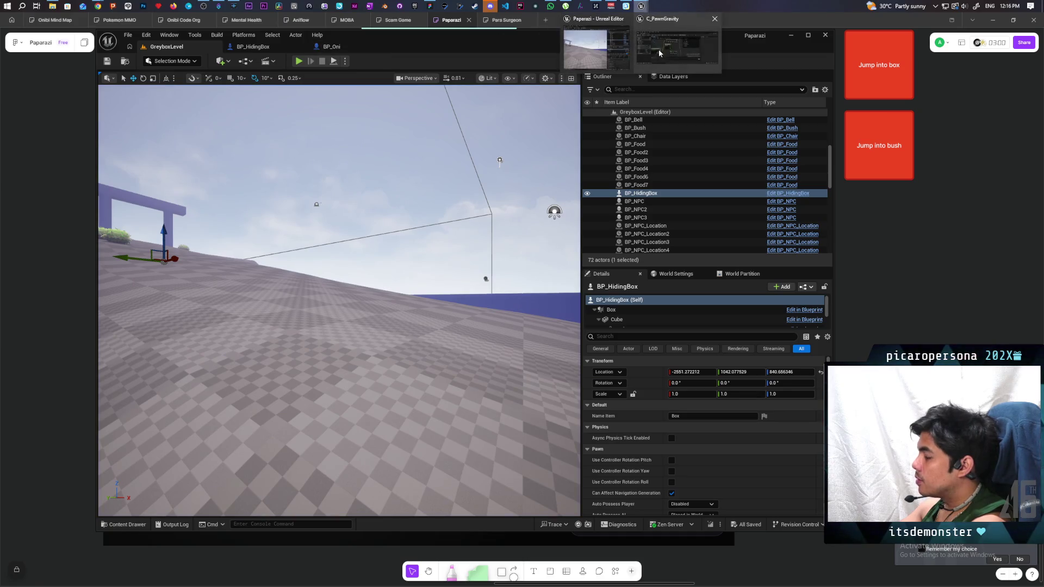
click(675, 52)
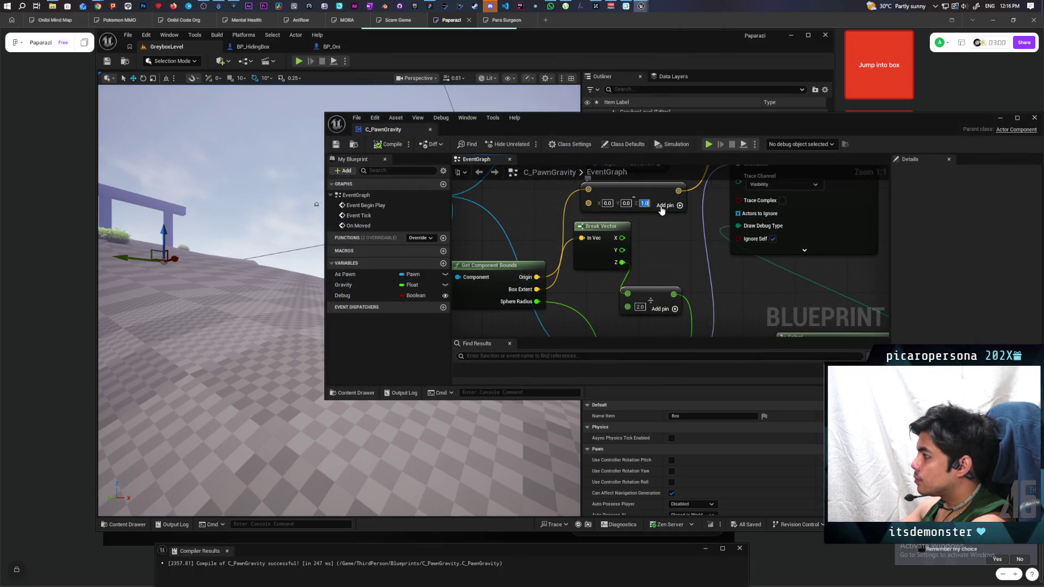
text(0.1)
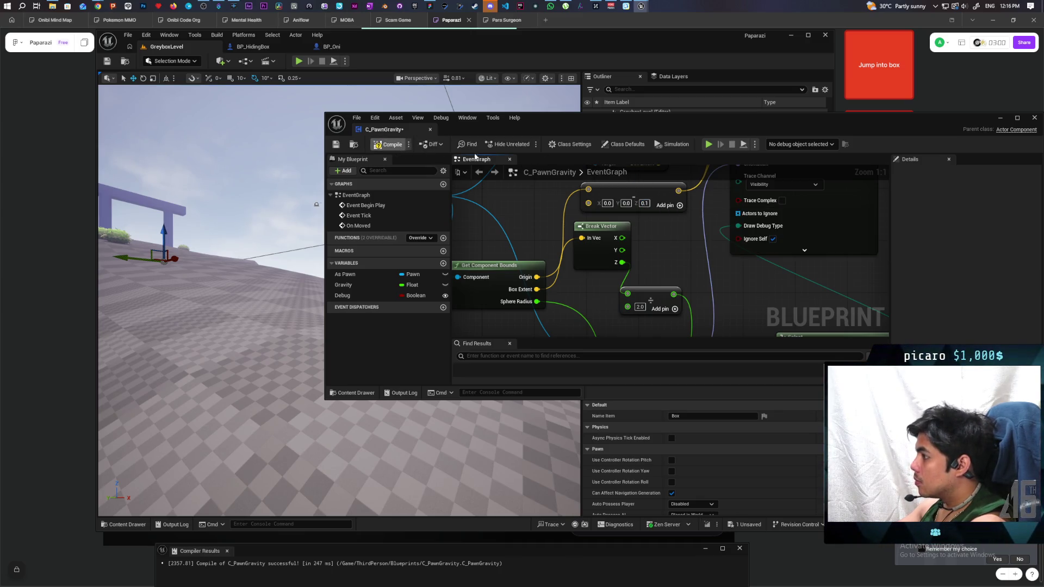
key(ctrl+s)
click(1007, 117)
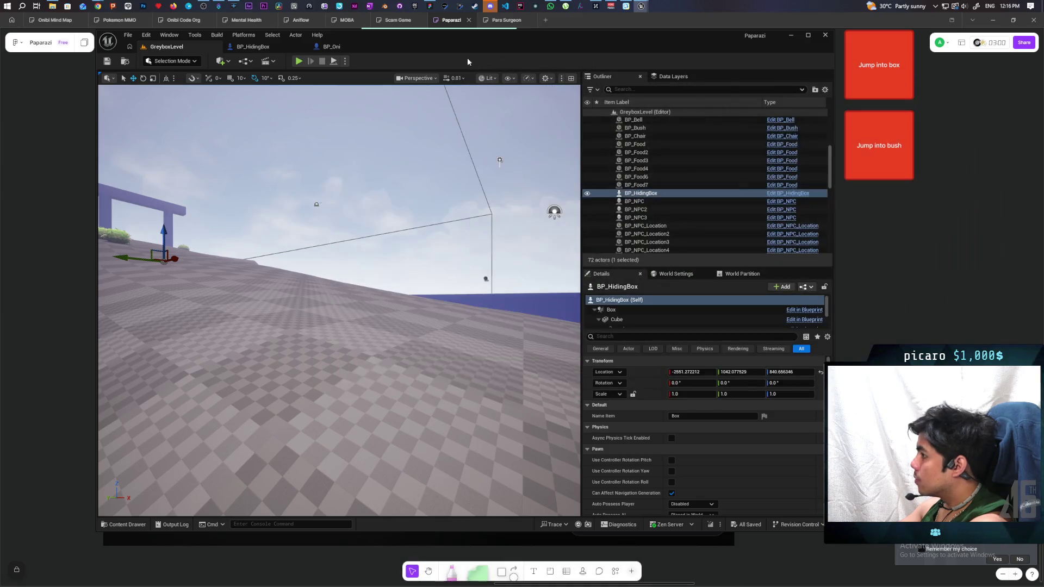
- Play-test walking around the box to view its traces, then end the session and recheck C_PawnGravity
click(304, 63)
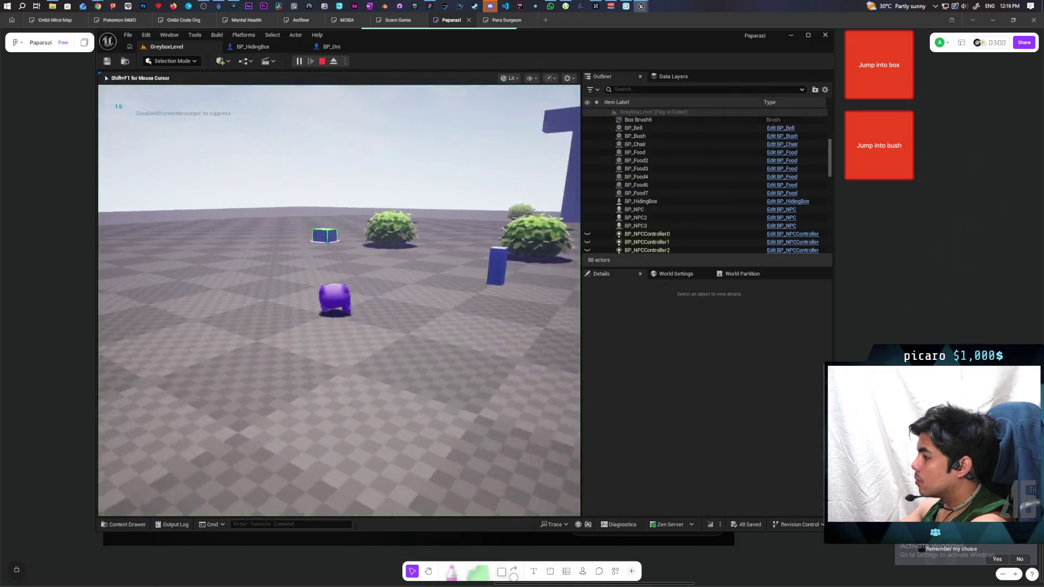
key(w)
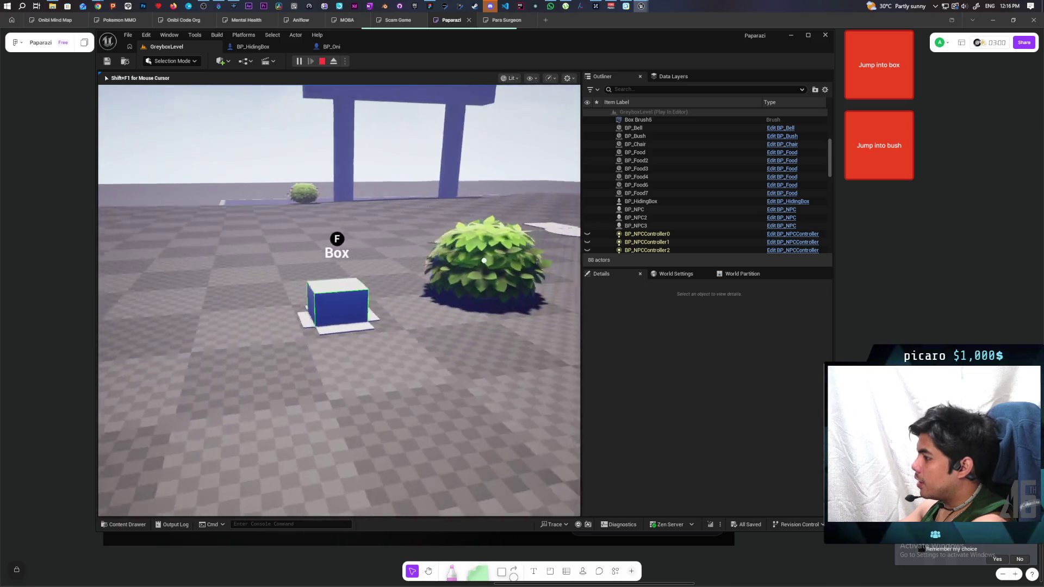
key(w)
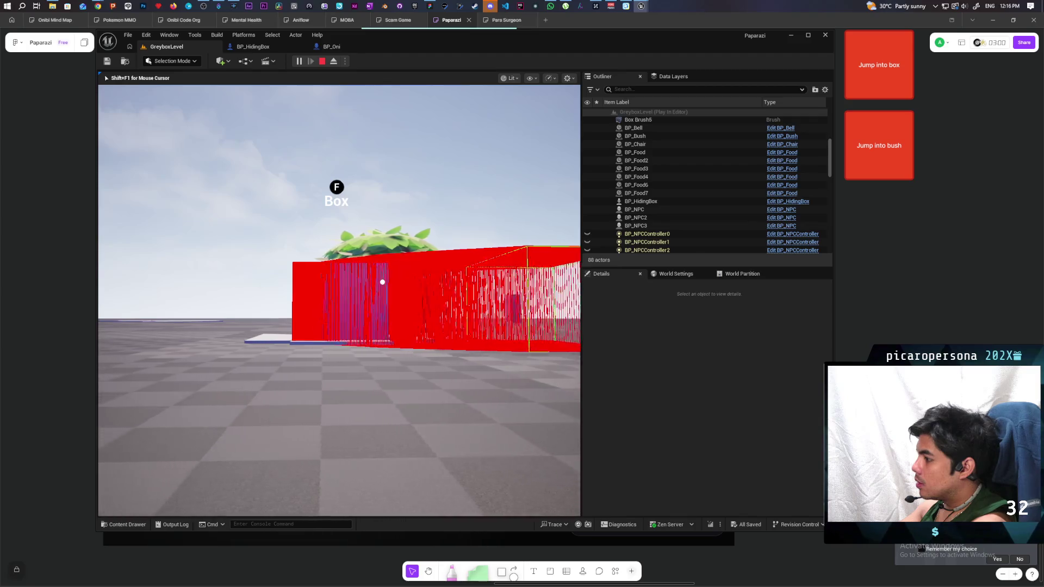
key(s)
key(s)
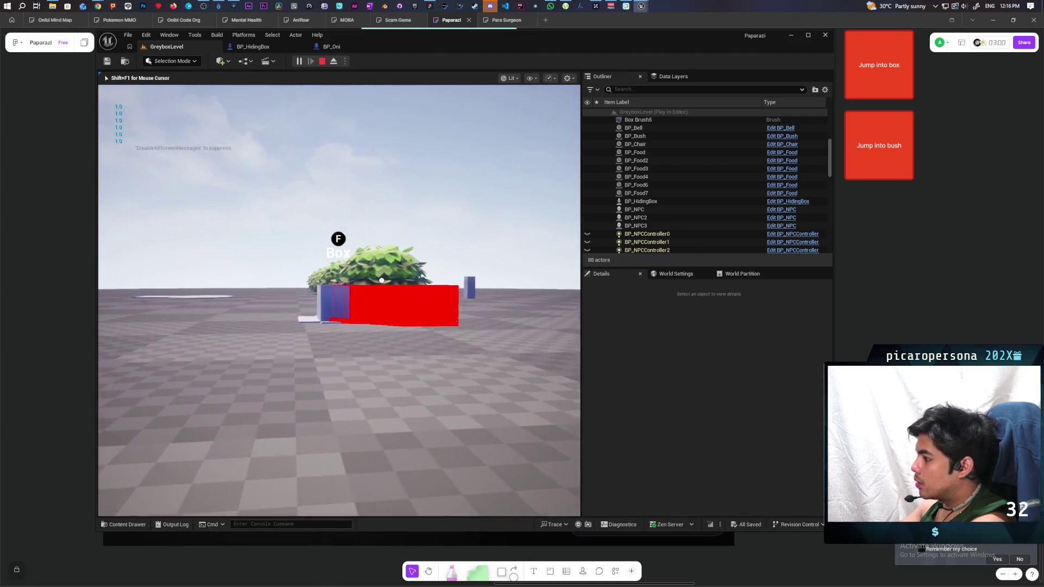
key(Escape)
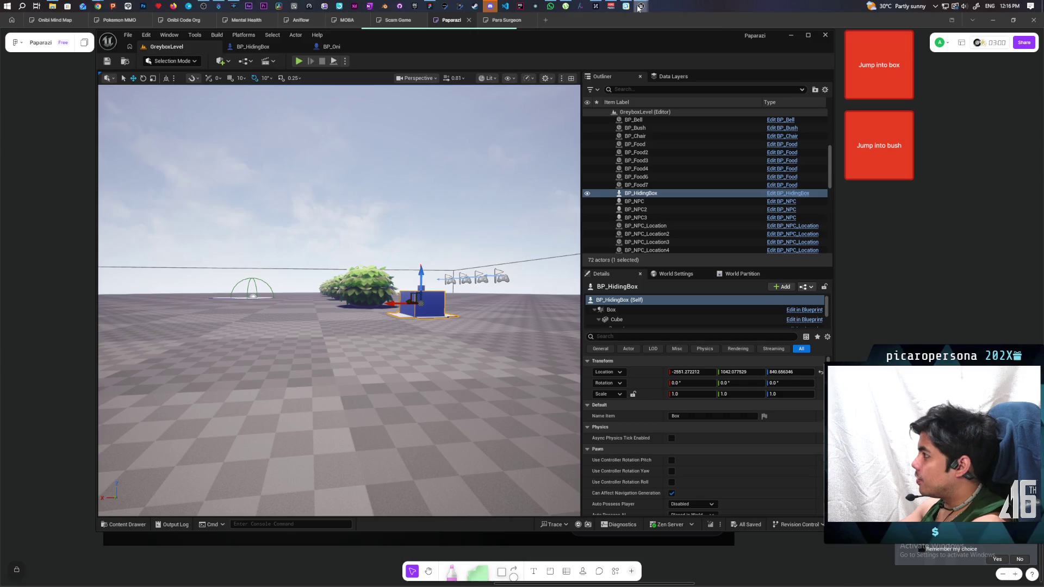
mouse_move(641, 7)
click(680, 43)
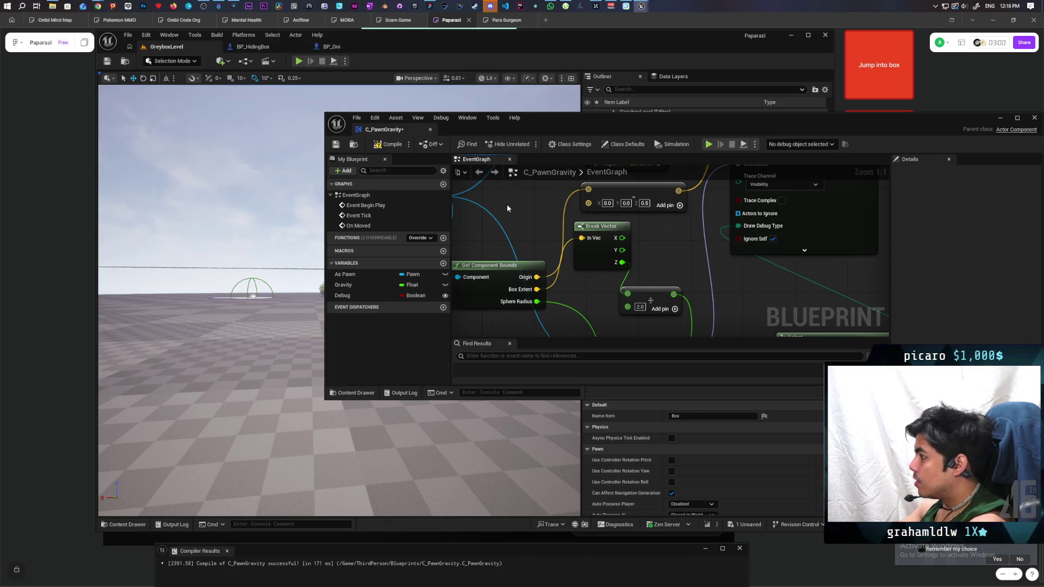
click(999, 120)
- Start a play test, walk up to the box, then free the mouse with Shift+F1 to reach C_PawnGravity
click(299, 62)
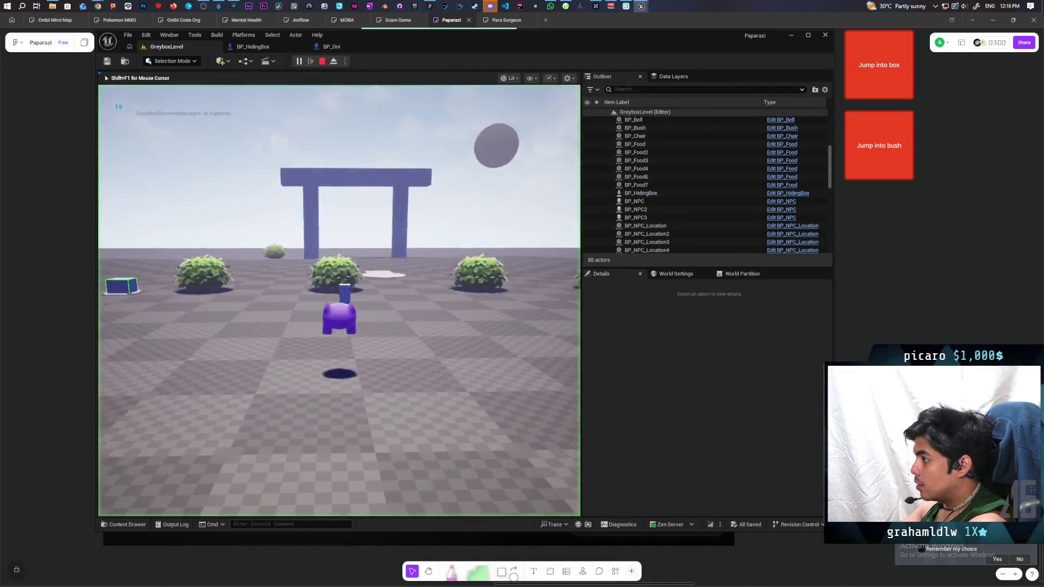
key(w)
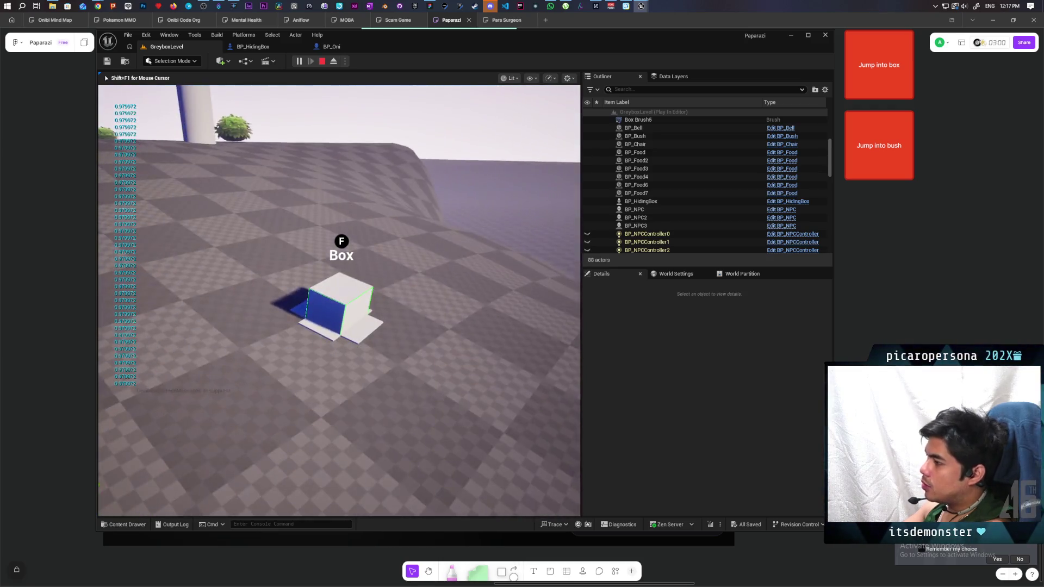
key(shift+F1)
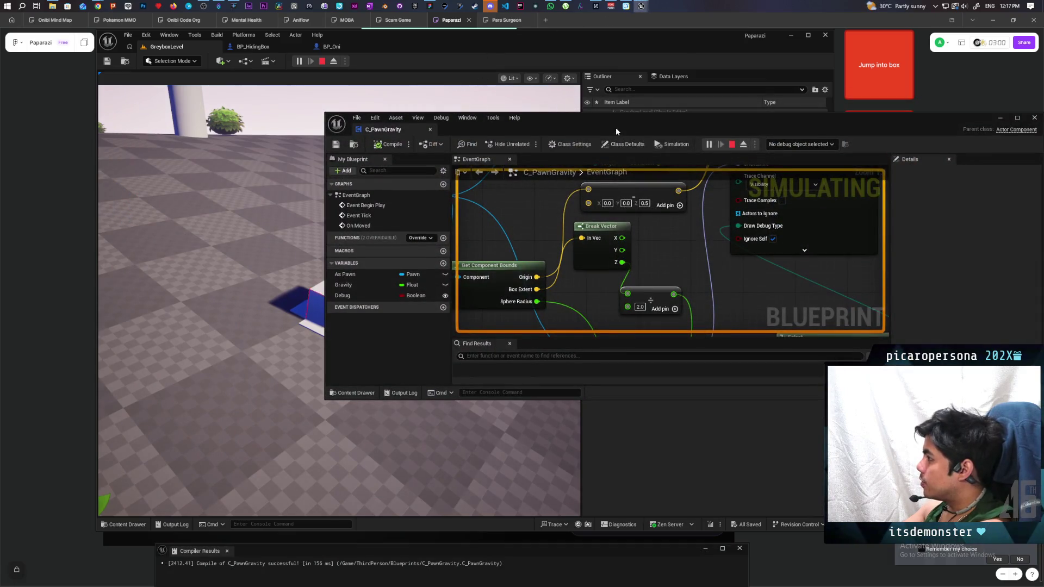
- Reposition the C_PawnGravity window and zoom out to watch its graph run, then stop the play session
drag(616, 127, 642, 100)
scroll(678, 191, down, 10)
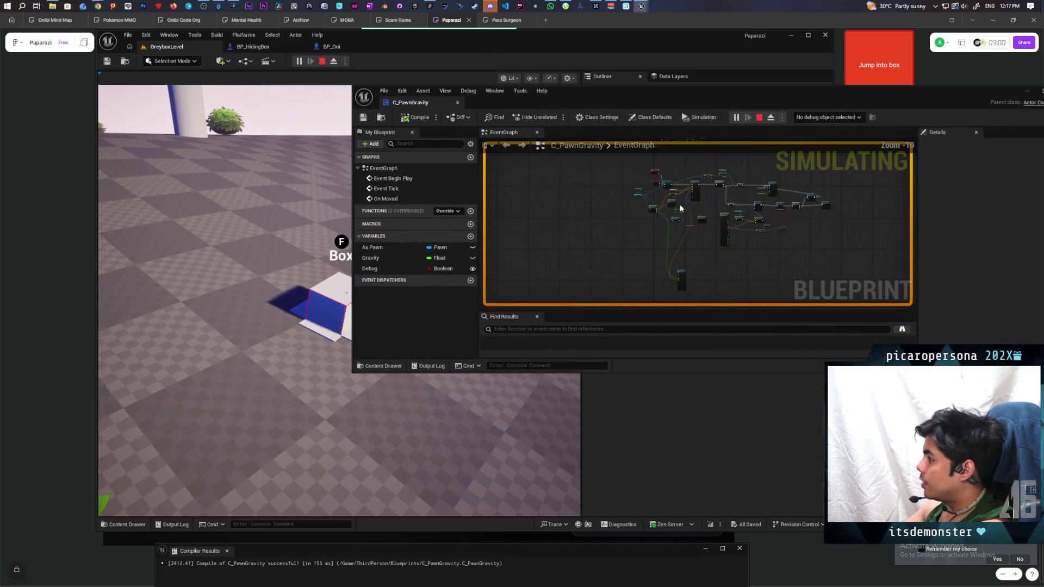
click(235, 279)
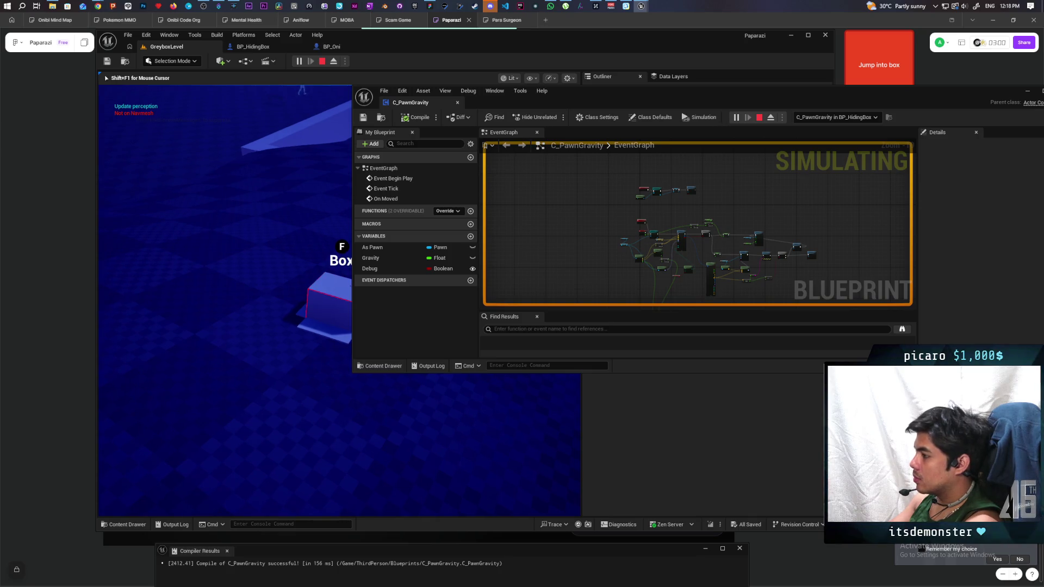
key(Escape)
scroll(658, 213, up, 6)
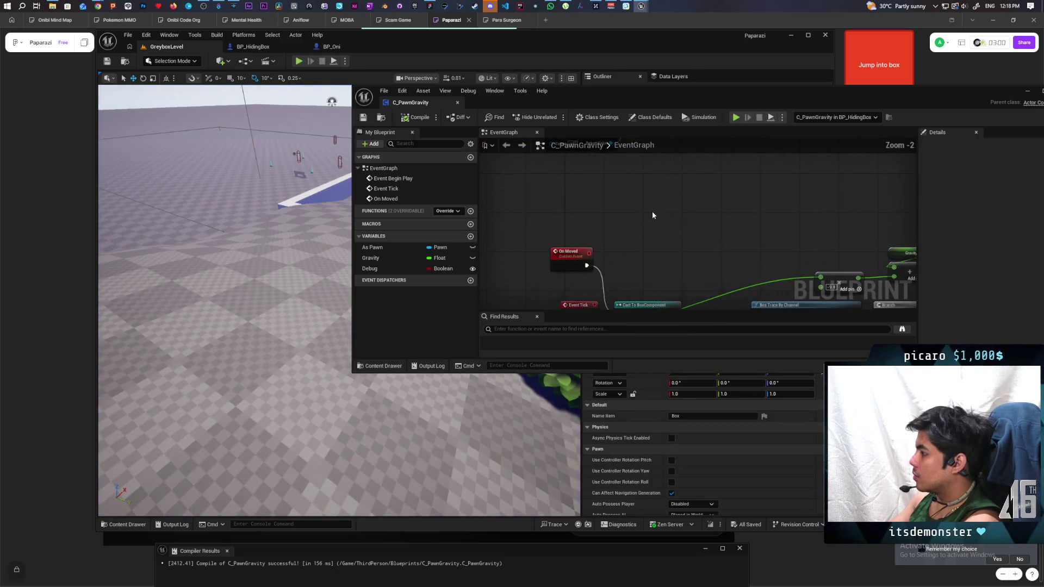
- Undo the last Event Begin Play edit in C_PawnGravity, then compile and save it
drag(653, 244, 654, 241)
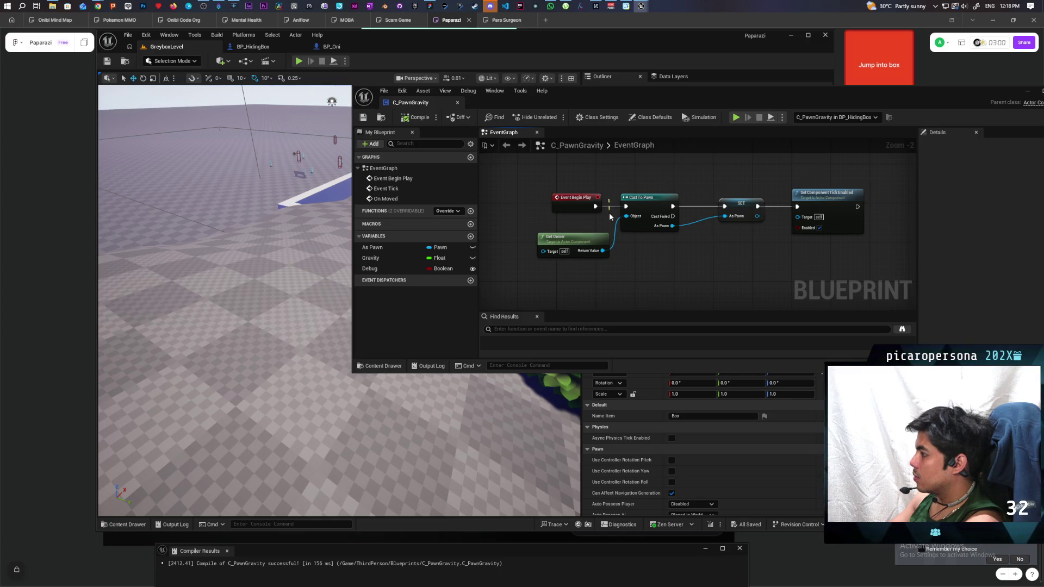
key(ctrl+z)
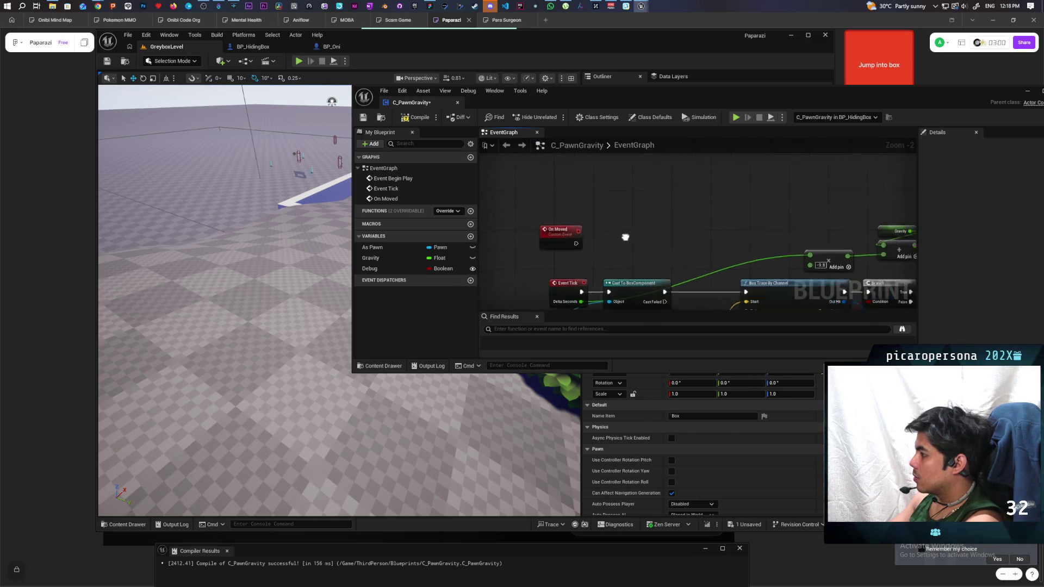
scroll(615, 235, down, 2)
click(417, 118)
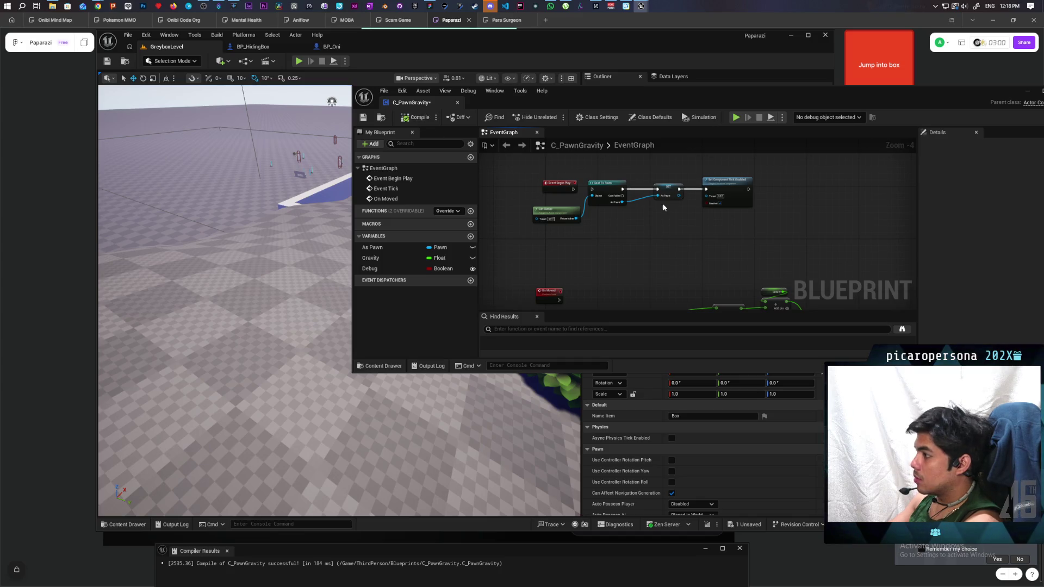
key(ctrl+s)
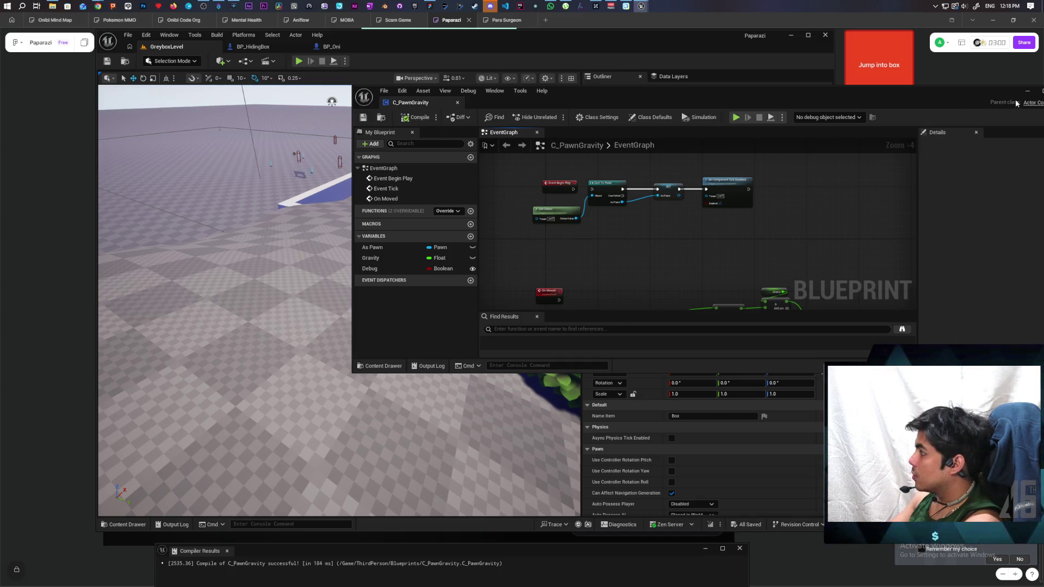
- In BP_HidingBox's Interact graph, tick Simulate on the lower Set Simulate Physics node and compile
click(1027, 90)
click(253, 46)
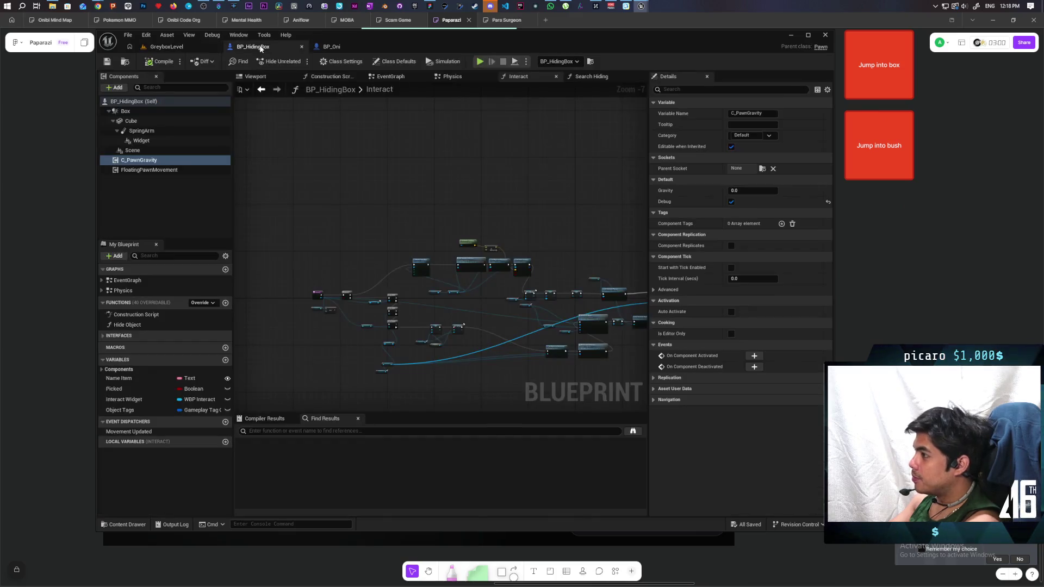
click(157, 121)
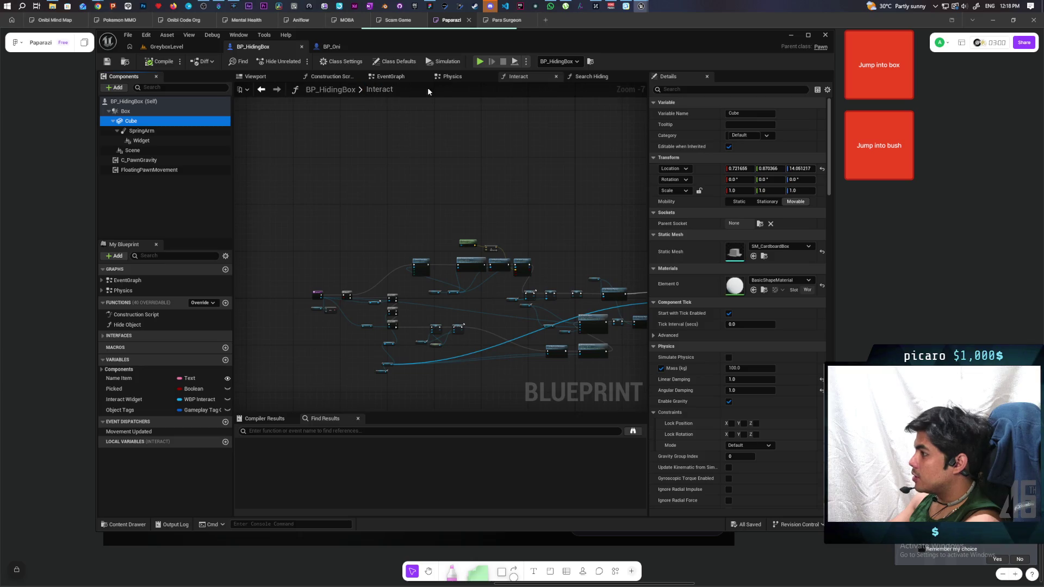
scroll(480, 198, up, 4)
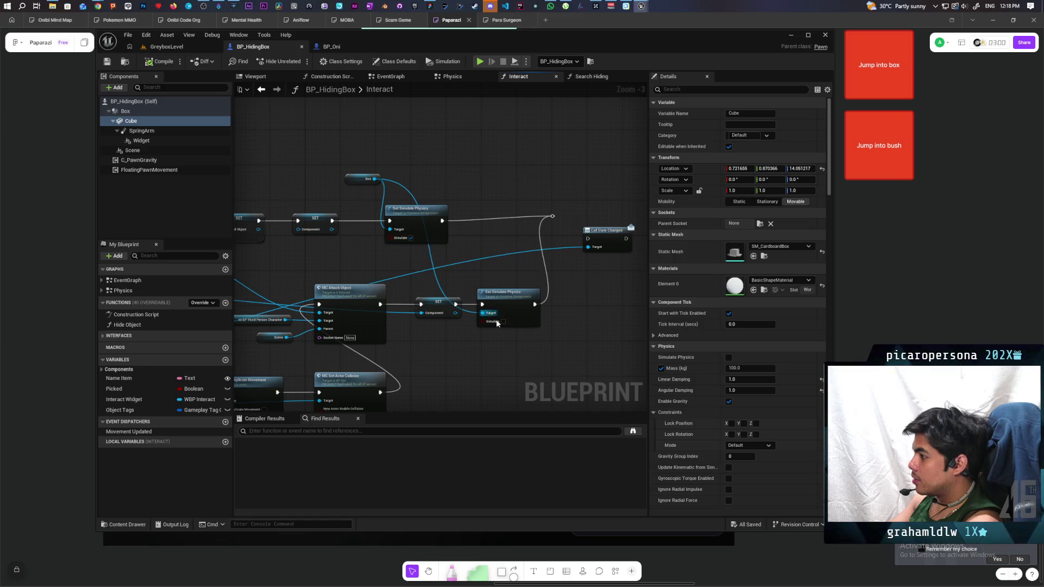
click(505, 324)
click(503, 322)
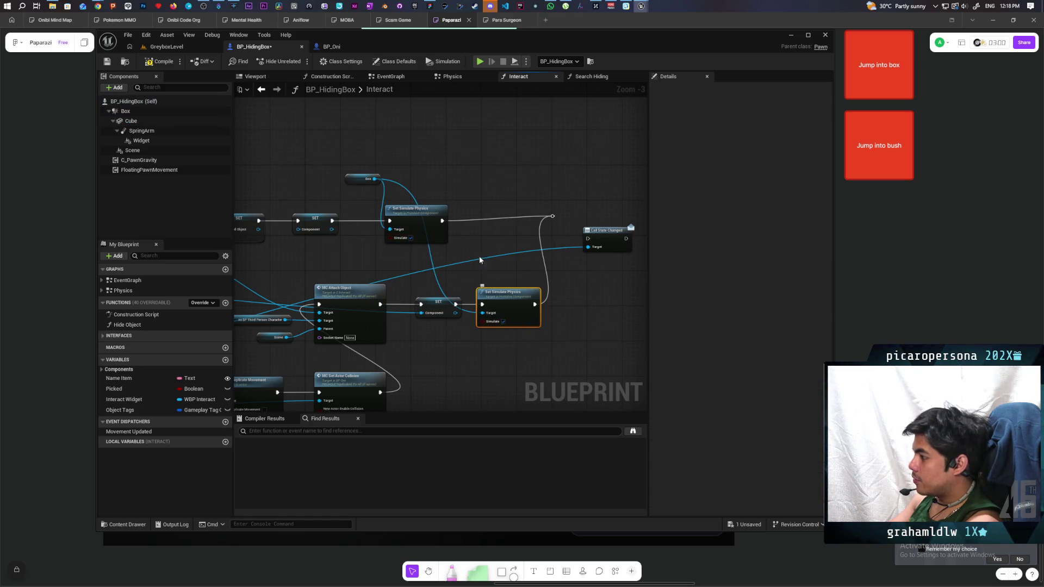
click(166, 61)
- Play-test GreyboxLevel, walking toward the hiding box and backing off to view the hill and arch
click(195, 49)
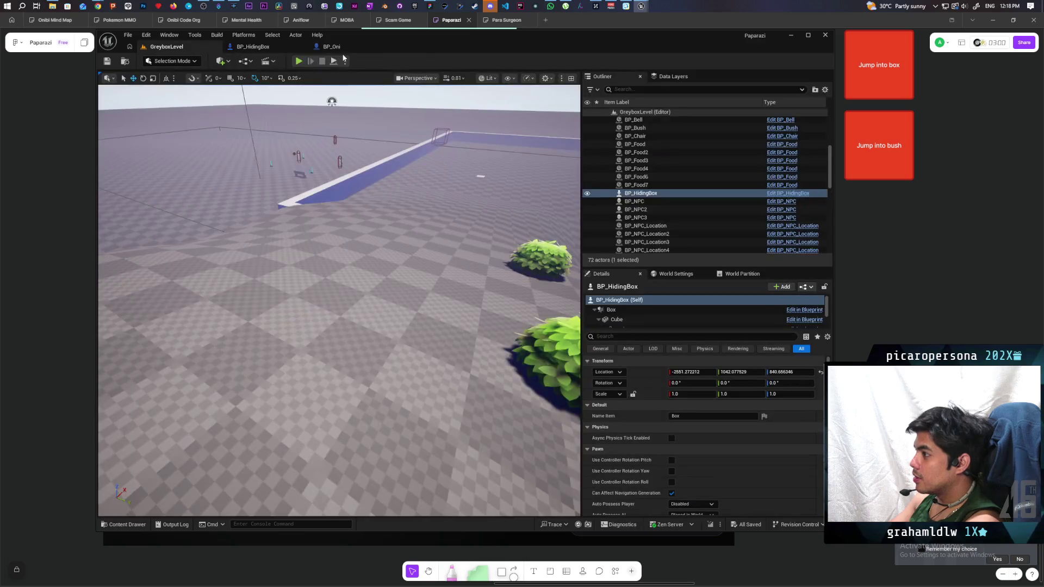
click(299, 61)
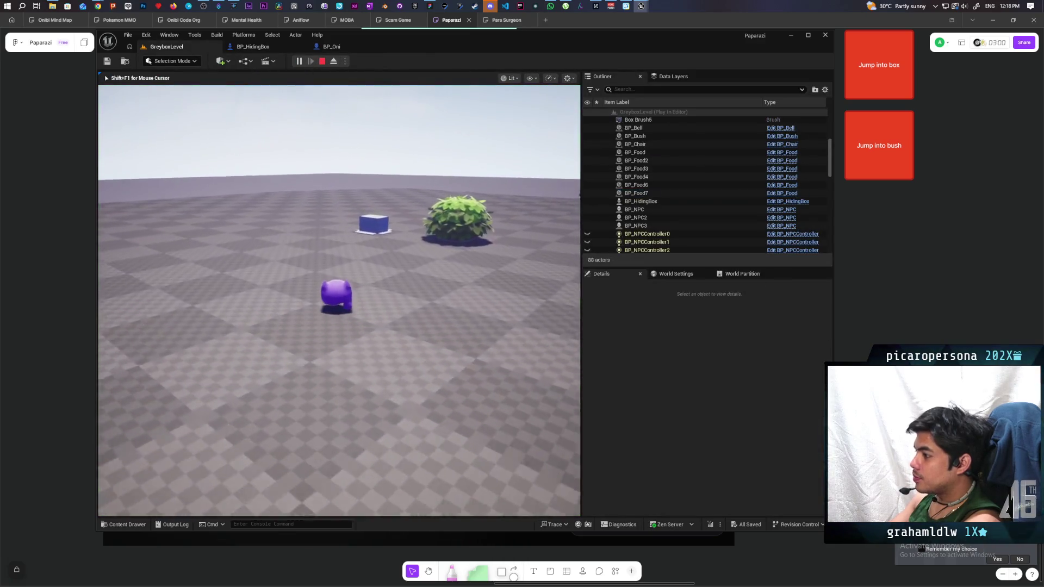
key(w)
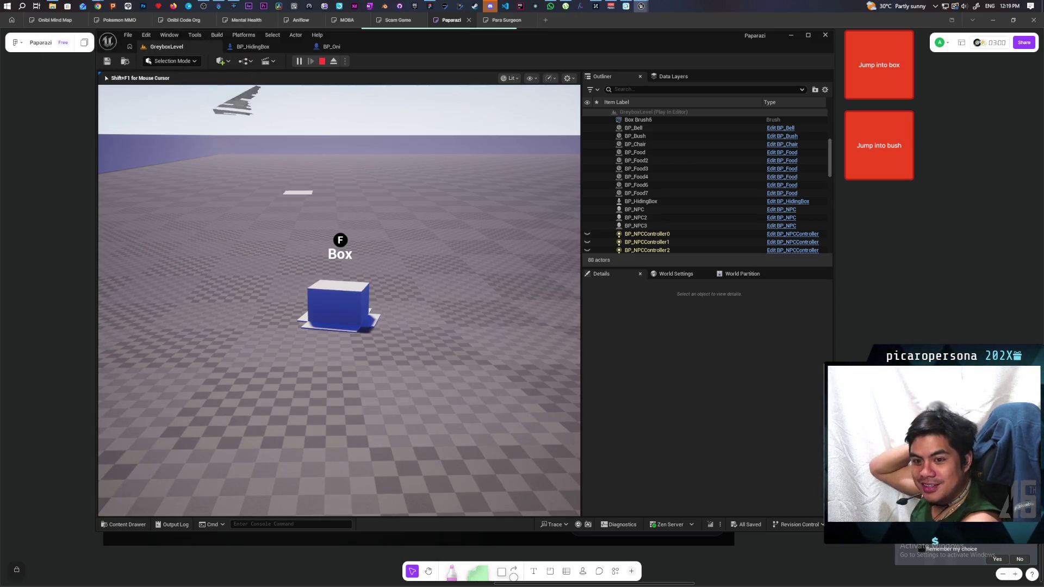
key(w)
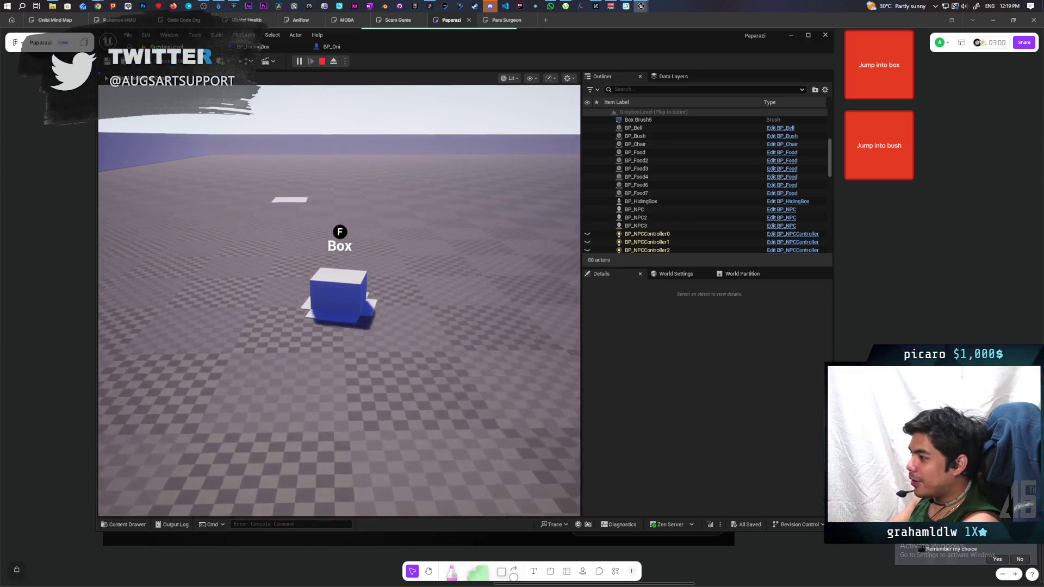
key(s)
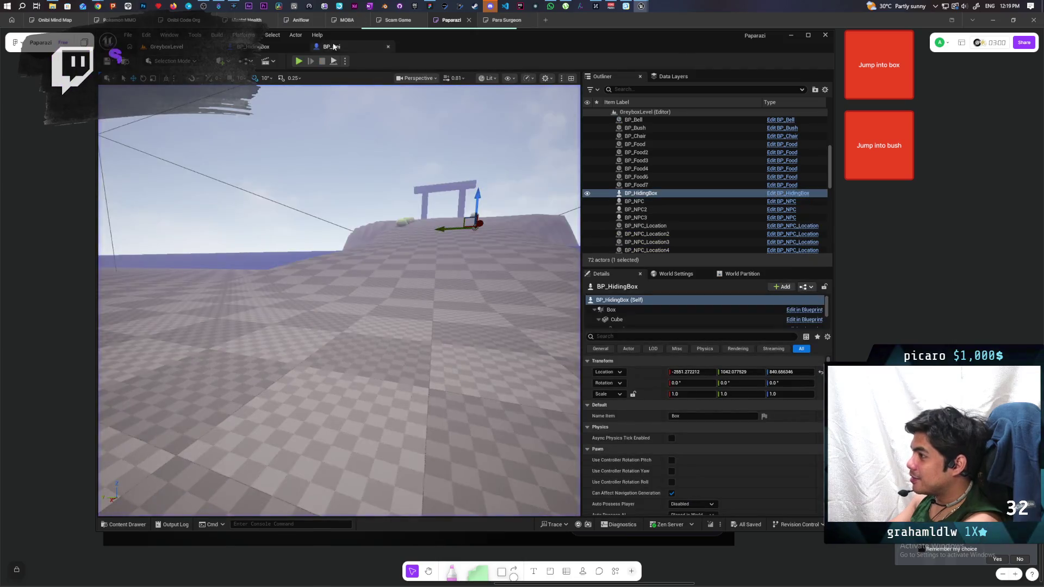
- Connect BP_Oni's Add Movement Input exec to Set Actor Rotation, save, and return to GreyboxLevel
click(332, 47)
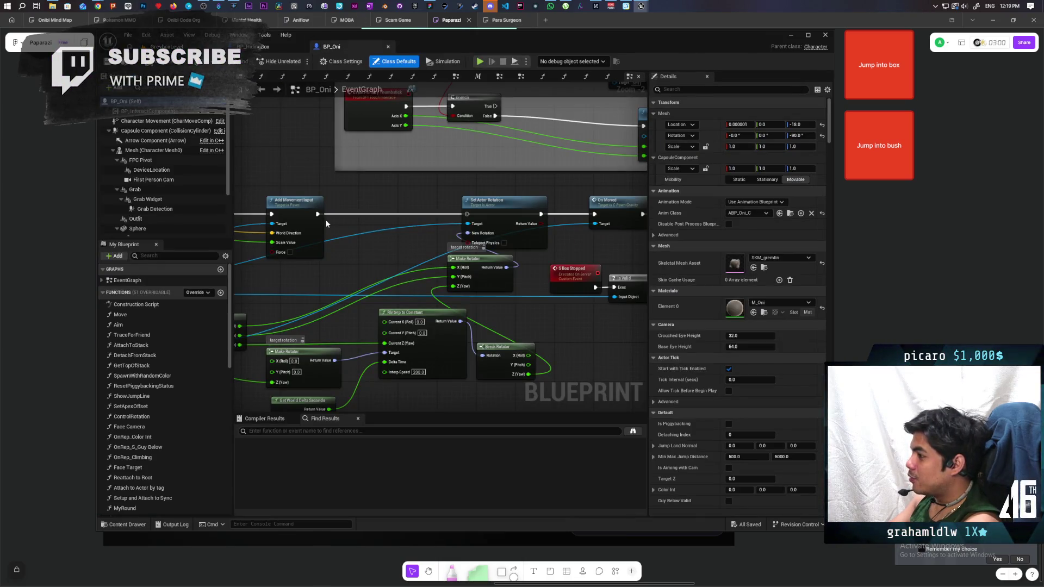
drag(318, 214, 467, 214)
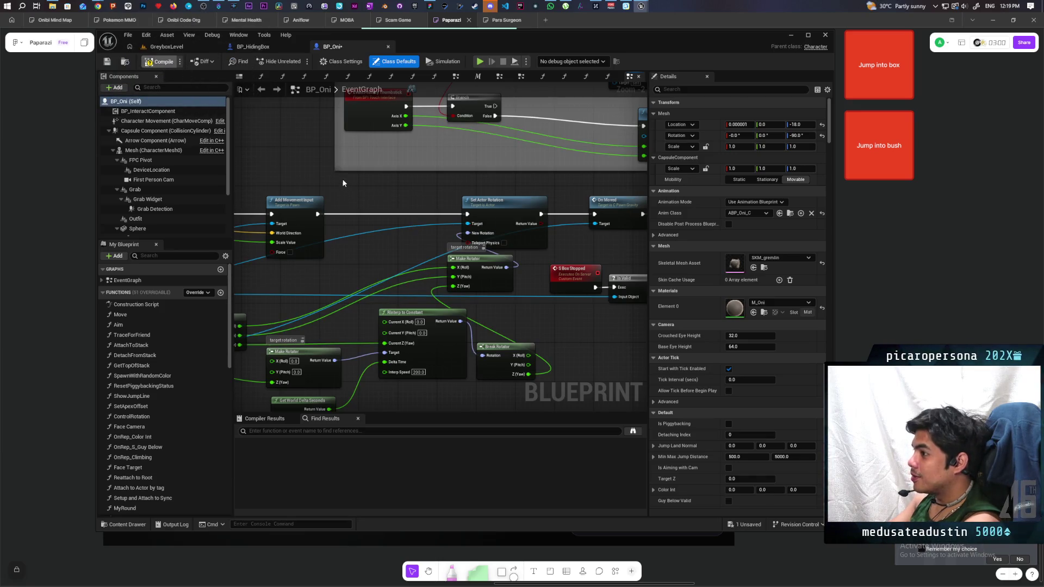
key(ctrl+s)
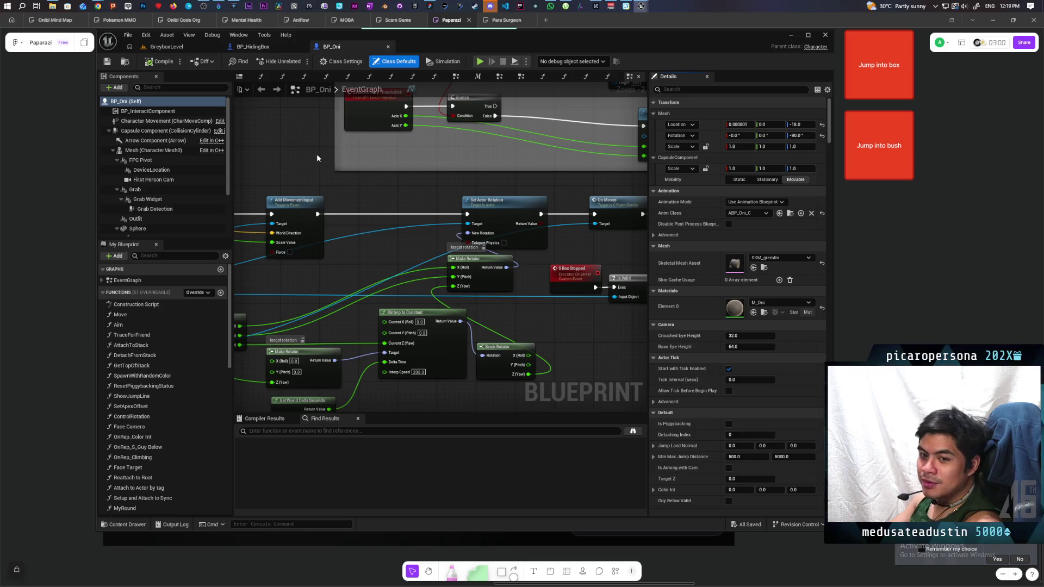
click(180, 47)
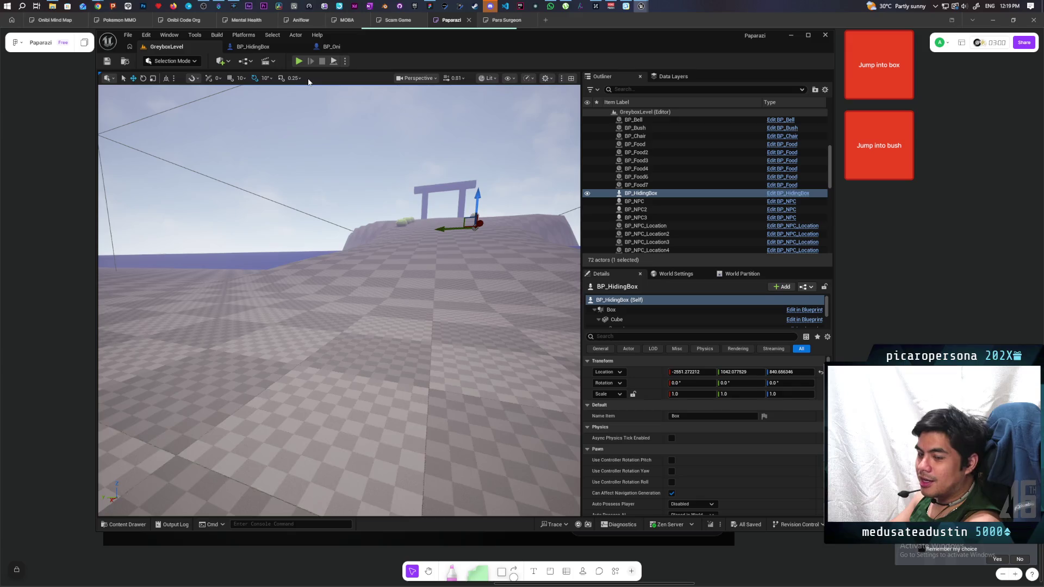
- Play the level and walk the character up to the blue hiding box
click(299, 61)
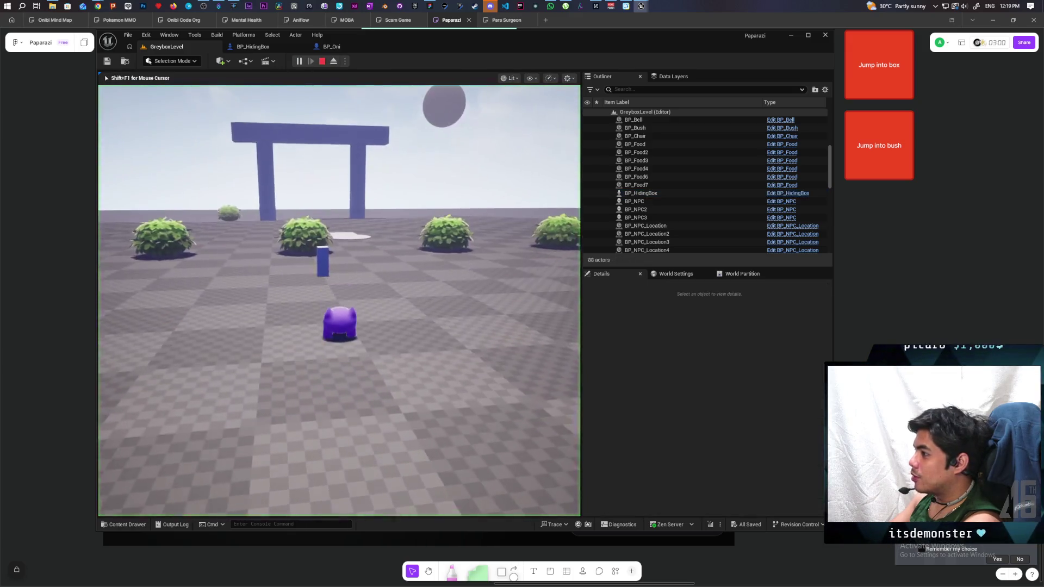
key(w)
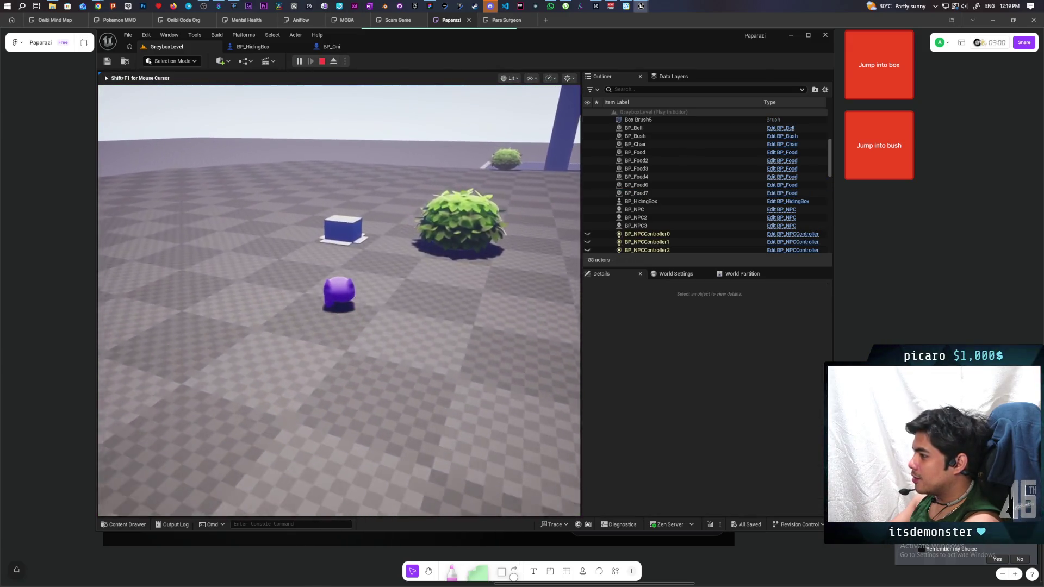
key(w)
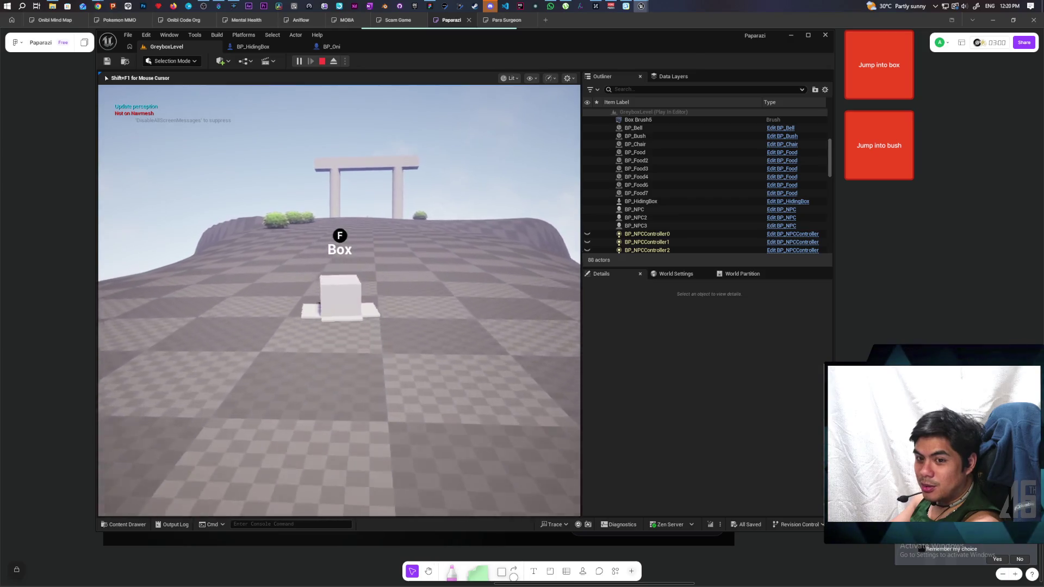
- Drive the disguised box forward past the bushes and around a torii pillar
key(w)
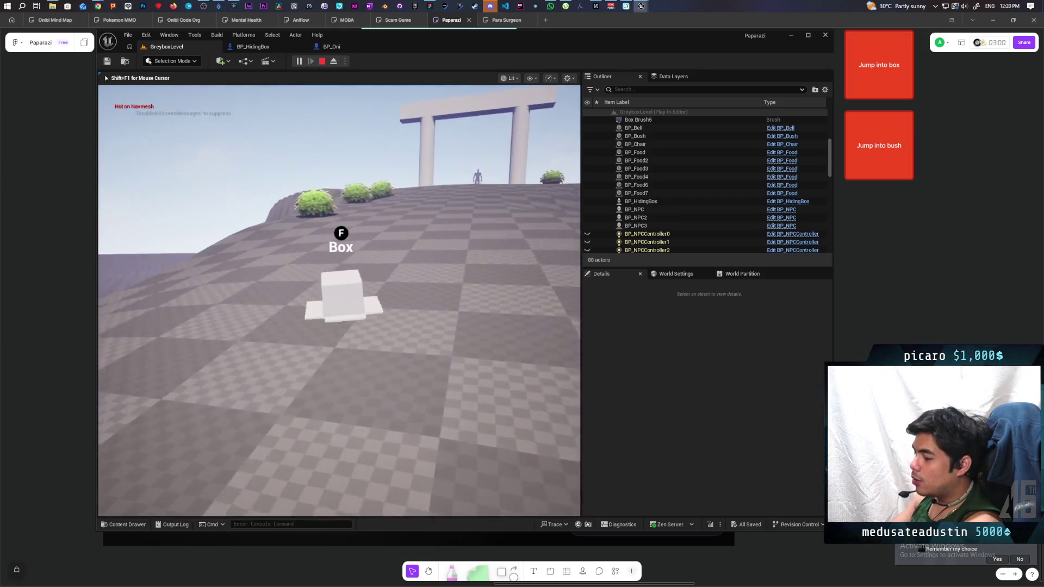
key(w)
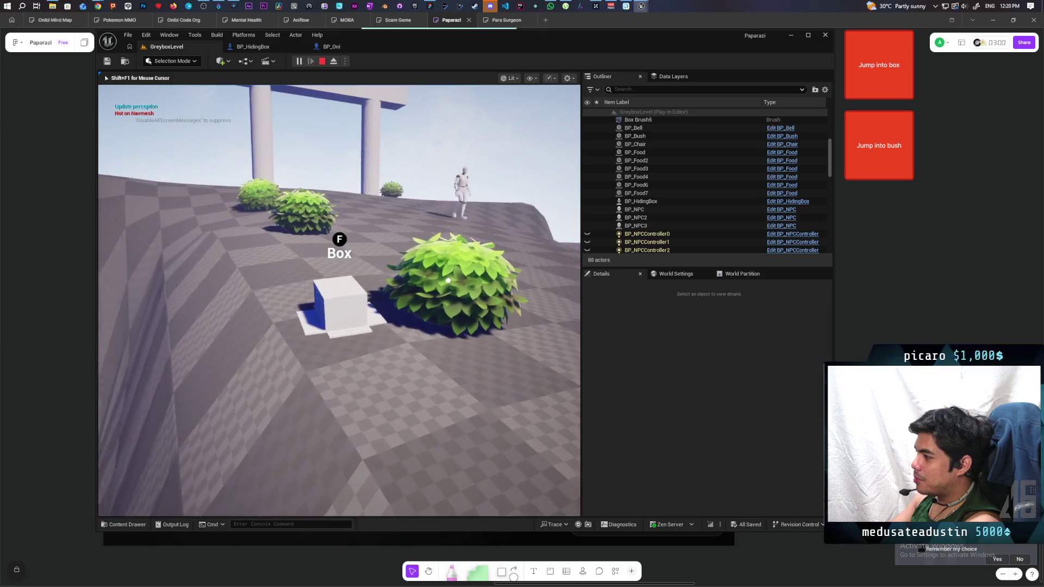
key(w)
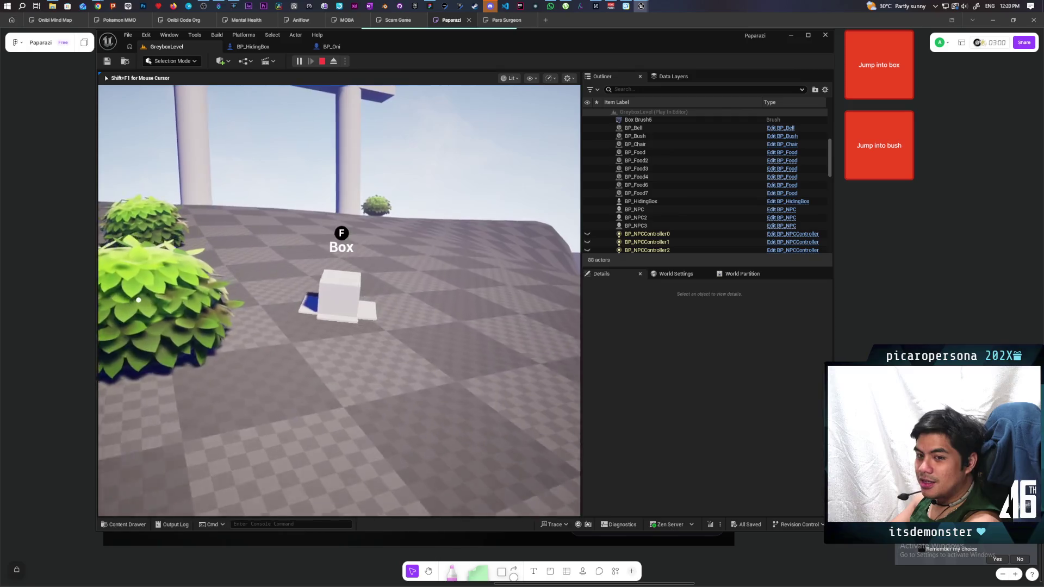
key(w)
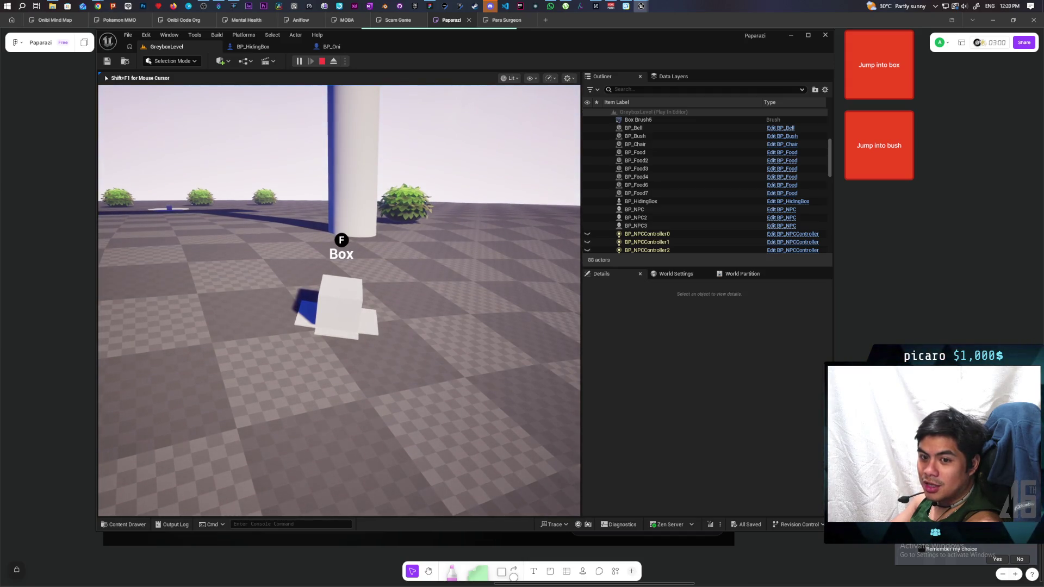
key(w)
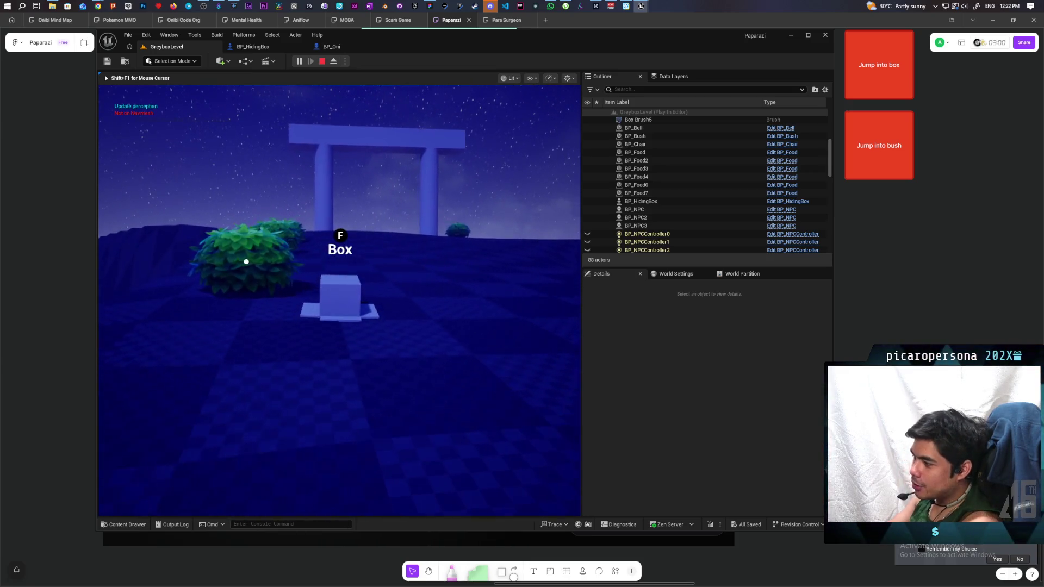
- Move the box past the arch pillar and across open ground toward two bushes
key(w)
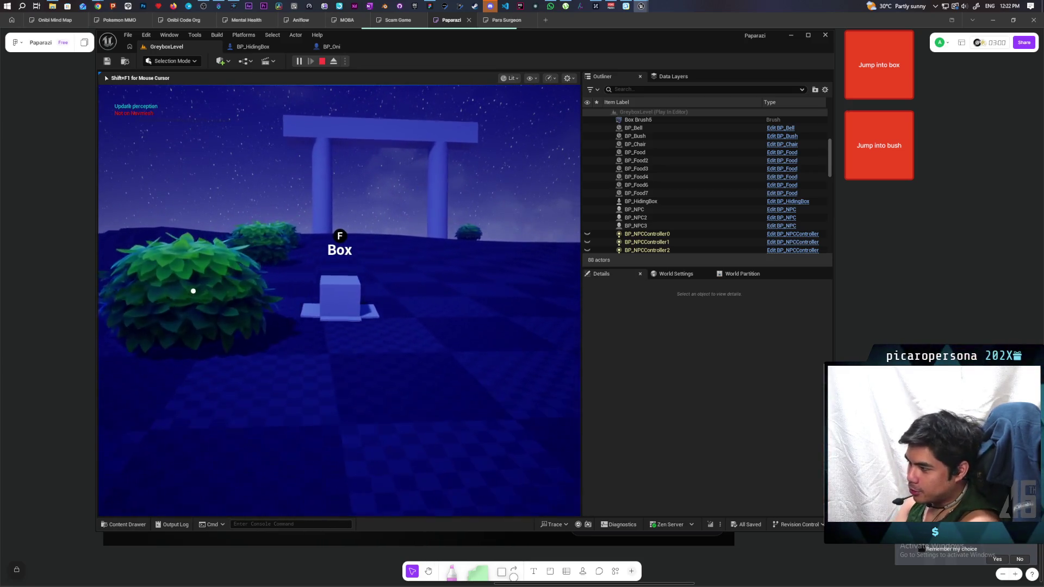
key(w)
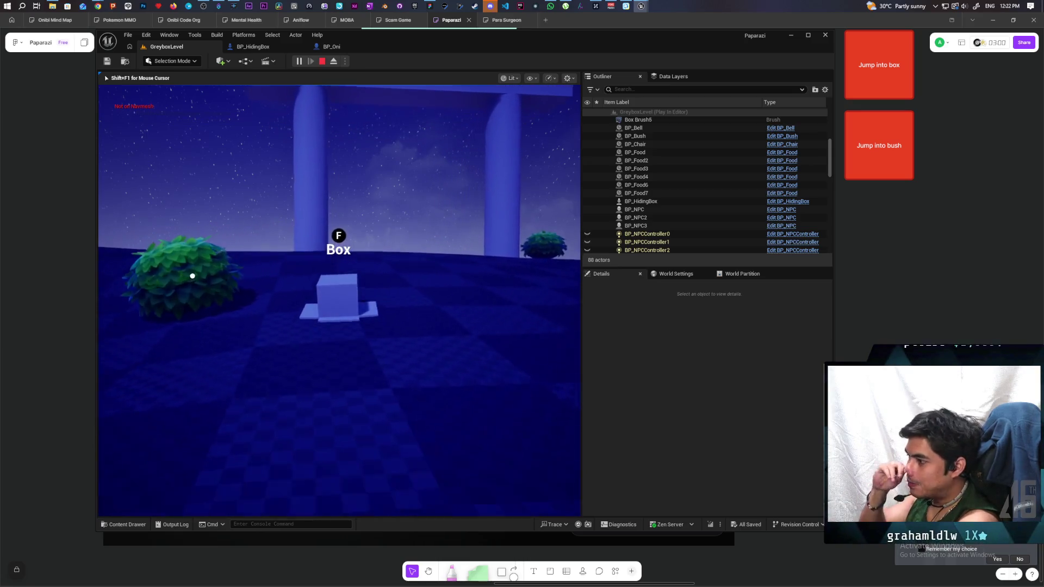
key(w)
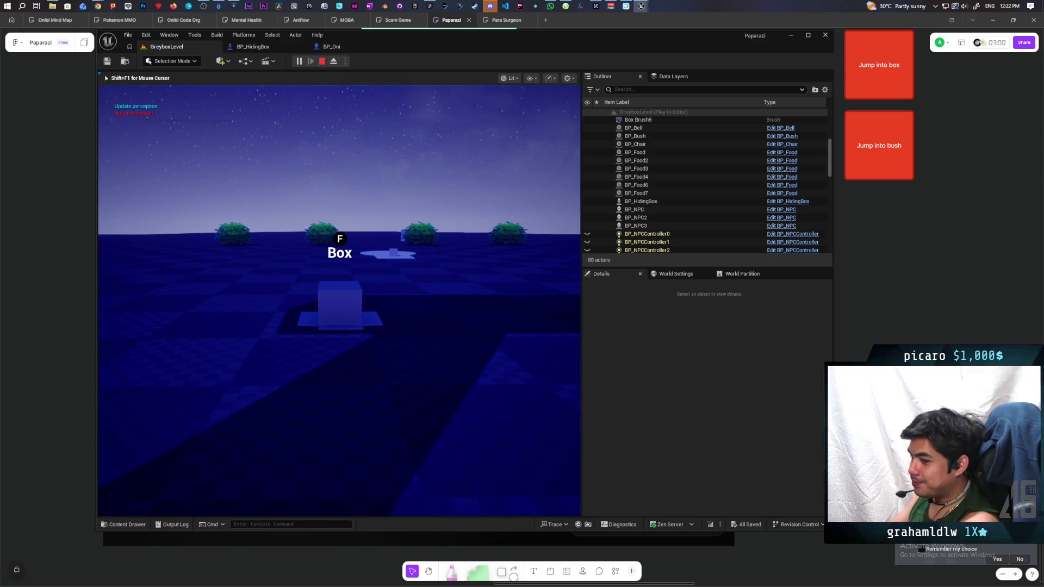
key(w)
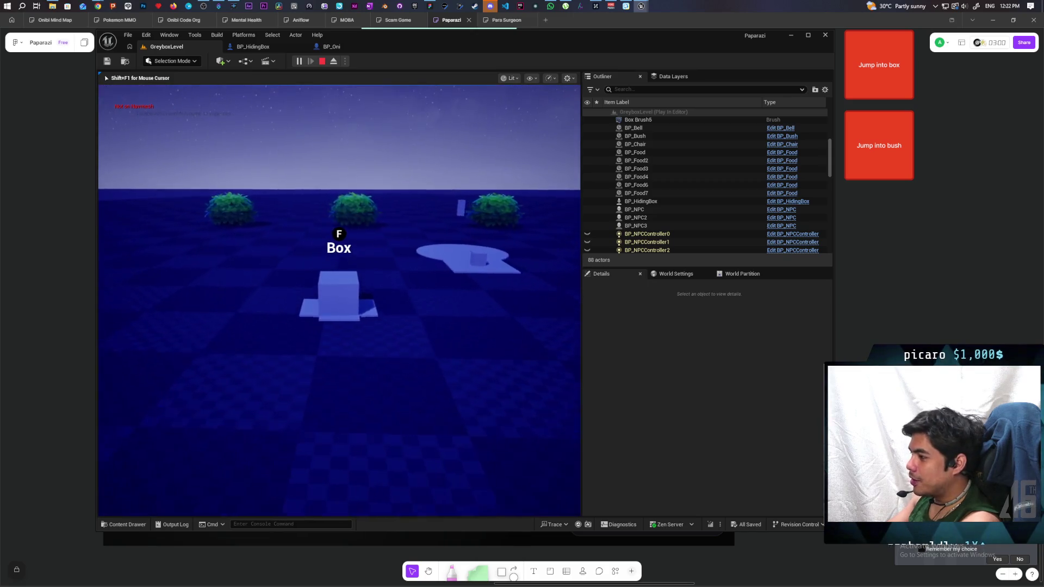
key(w)
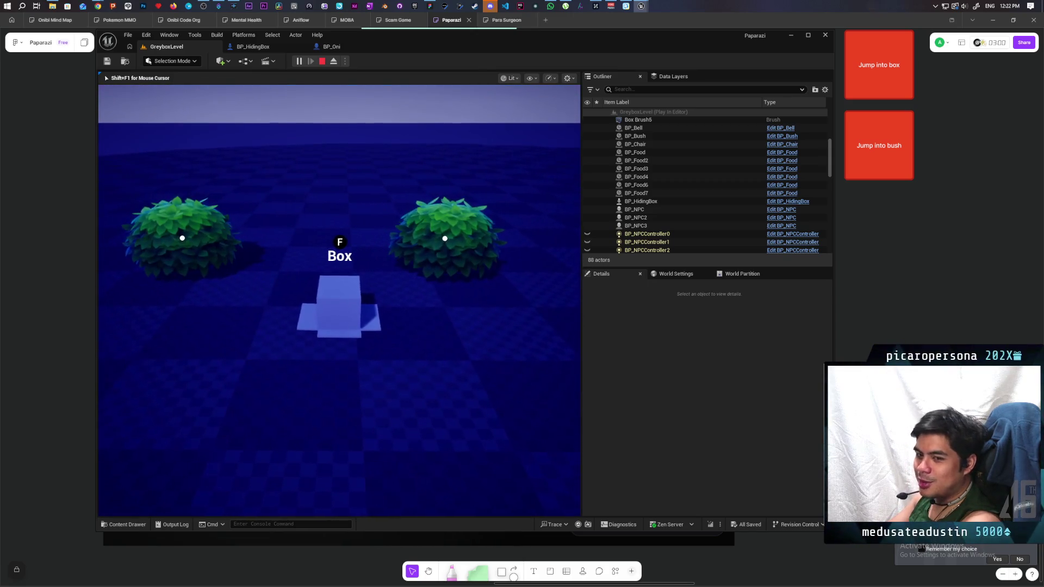
- Orbit the game camera around the box to view the surrounding bushes from several angles
key(a)
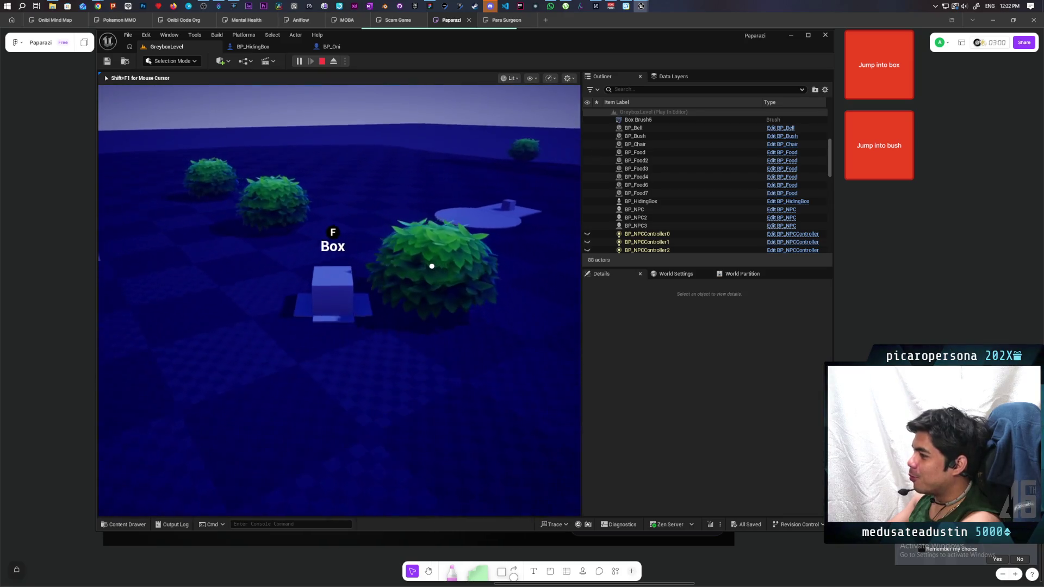
key(a)
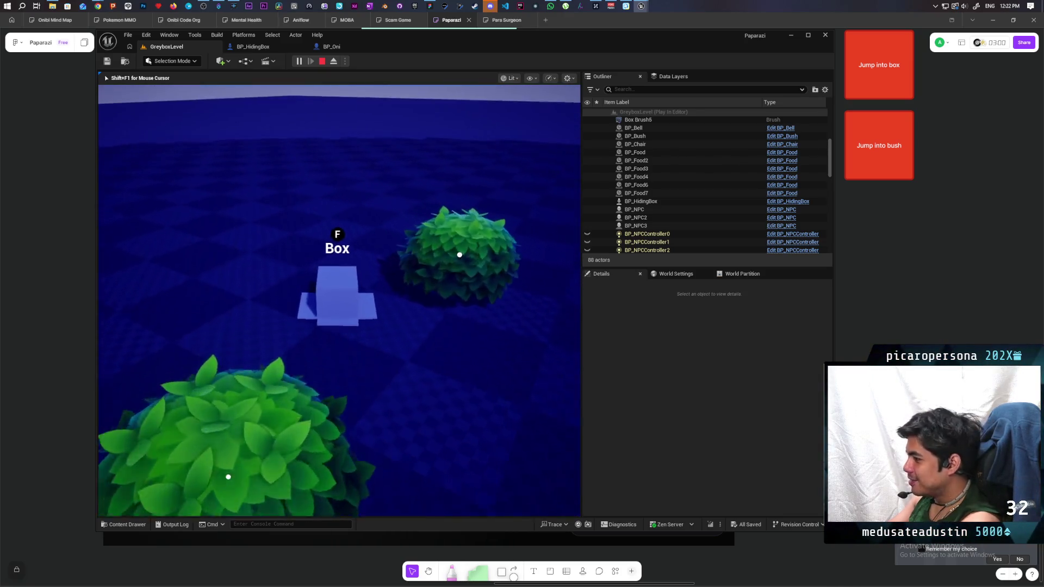
key(a)
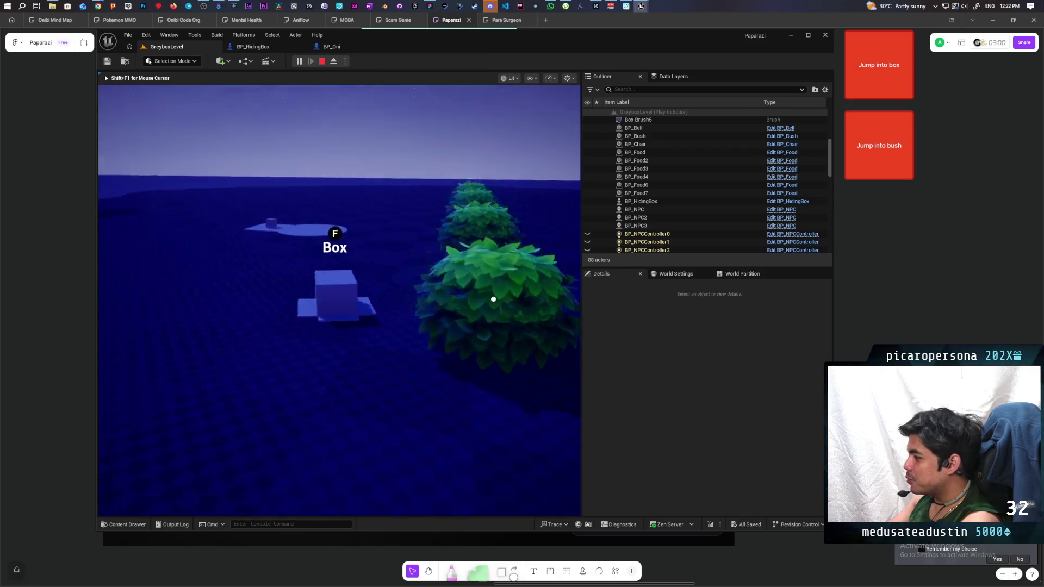
key(a)
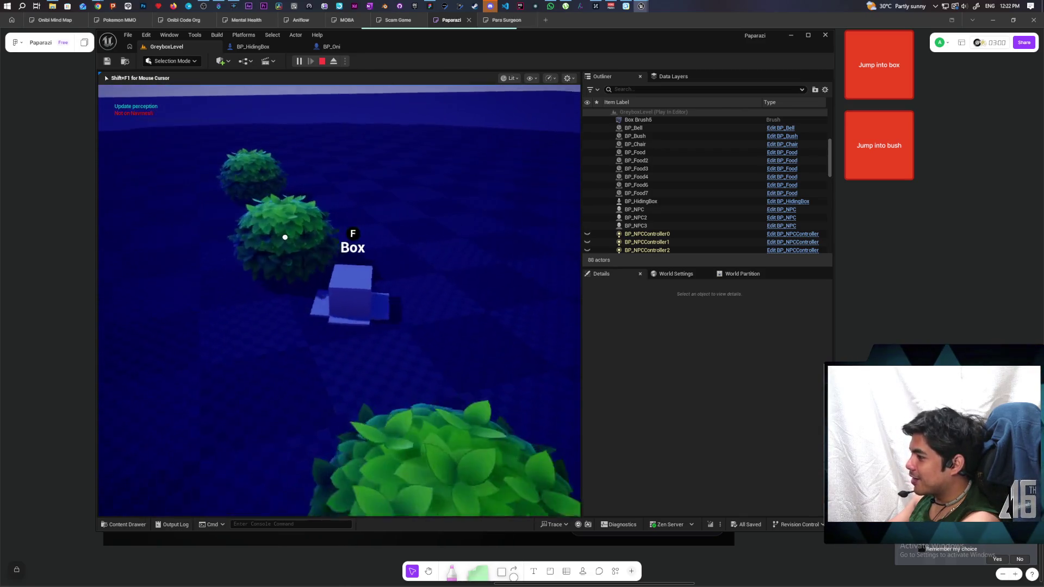
key(a)
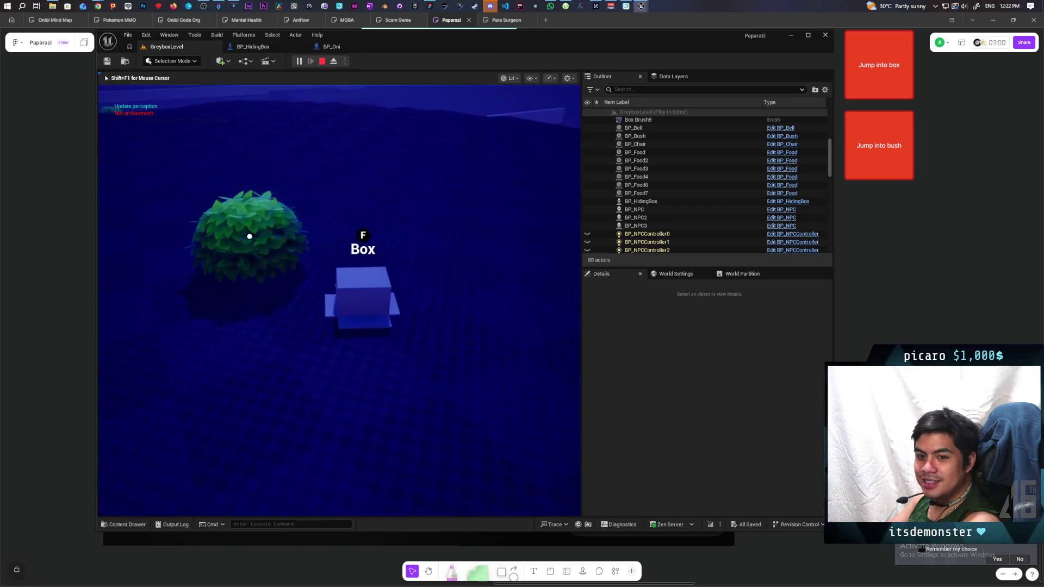
key(a)
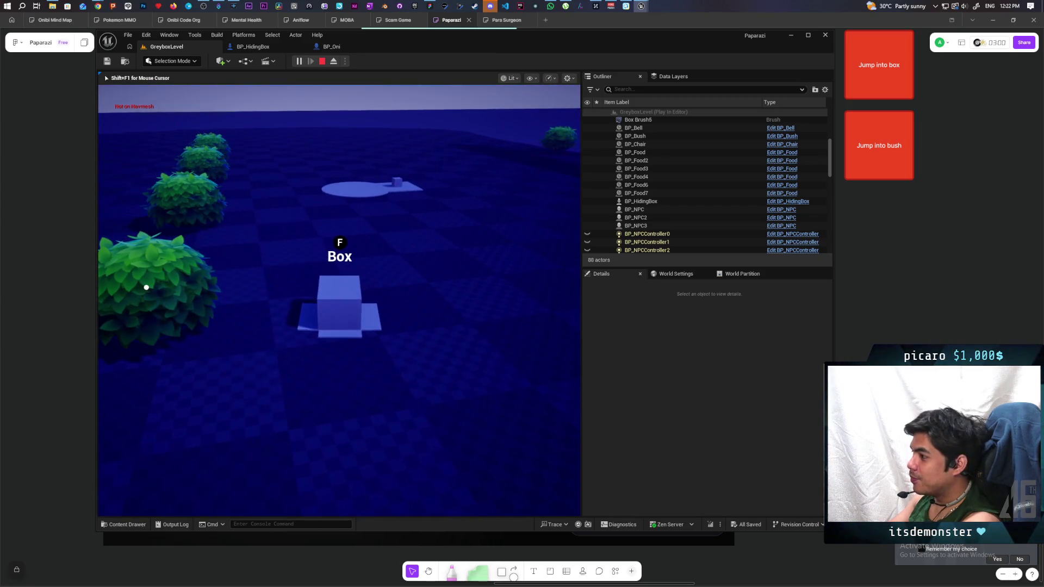
key(a)
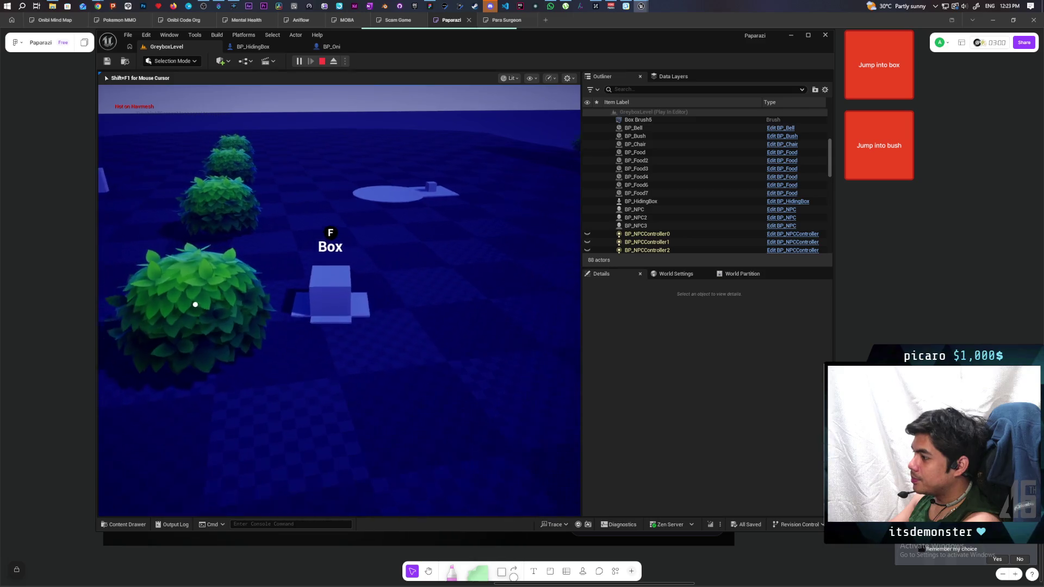
key(a)
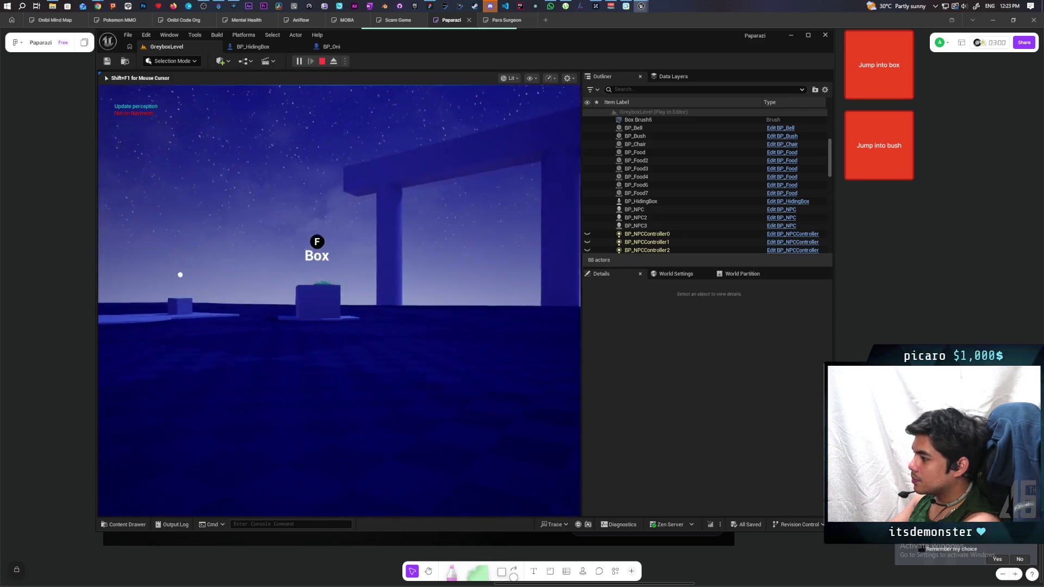
key(a)
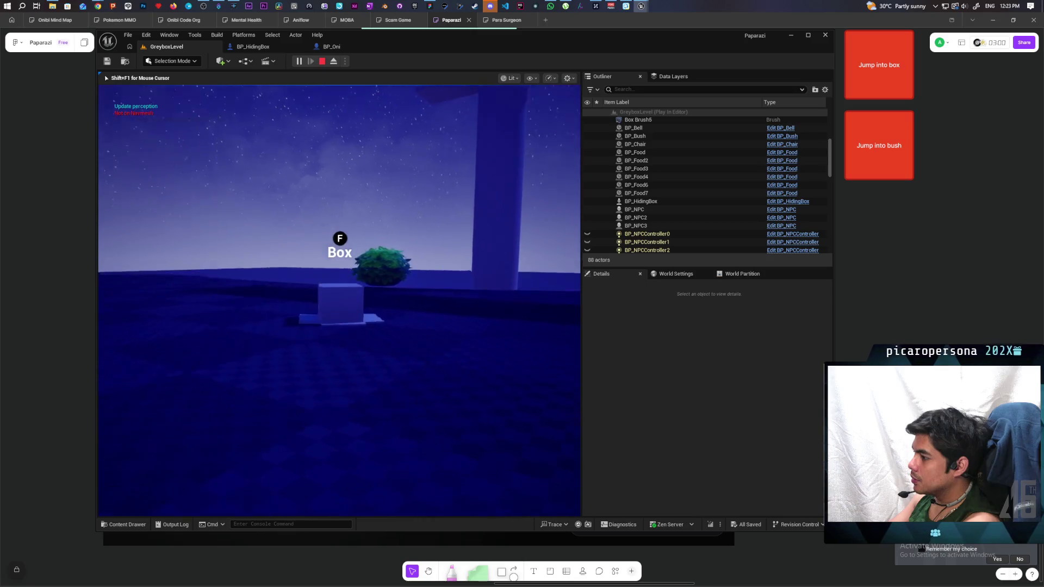
key(a)
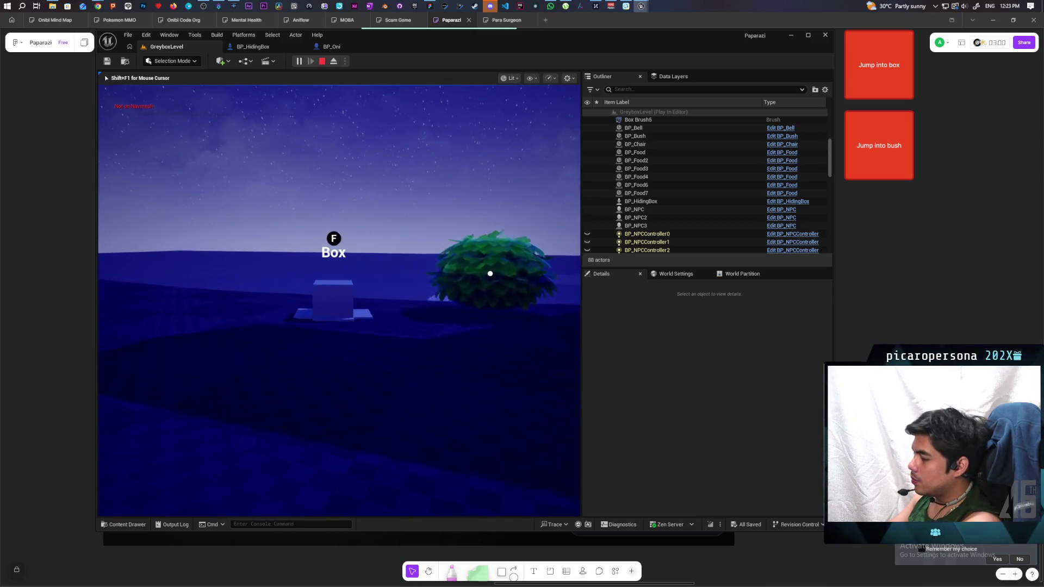
key(a)
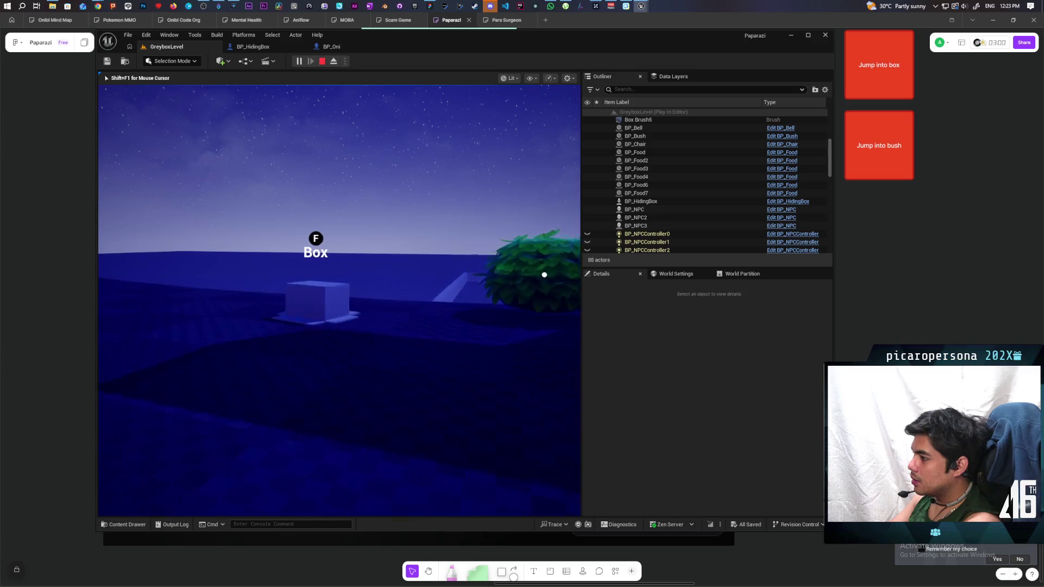
key(a)
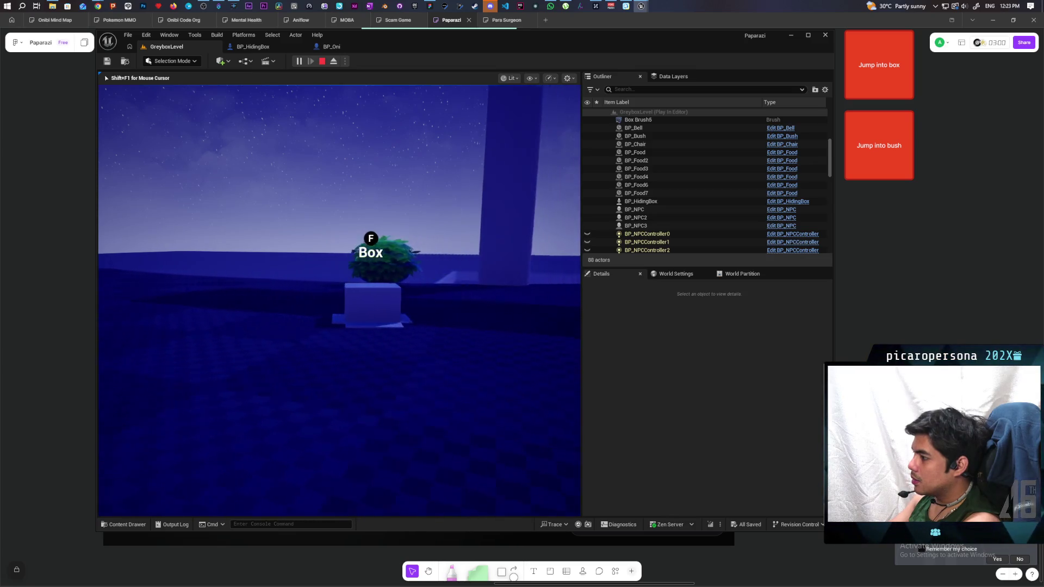
key(a)
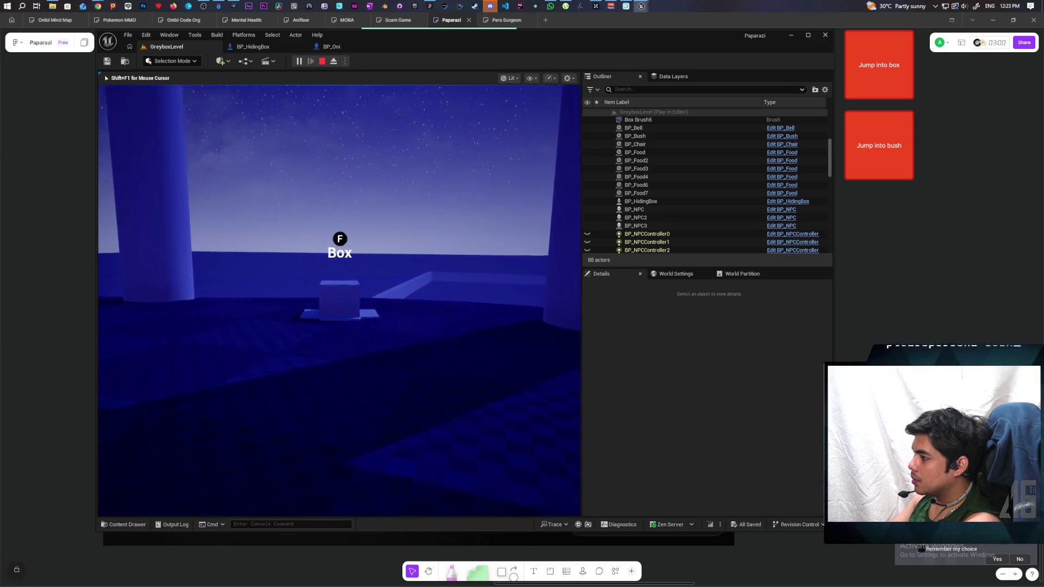
key(a)
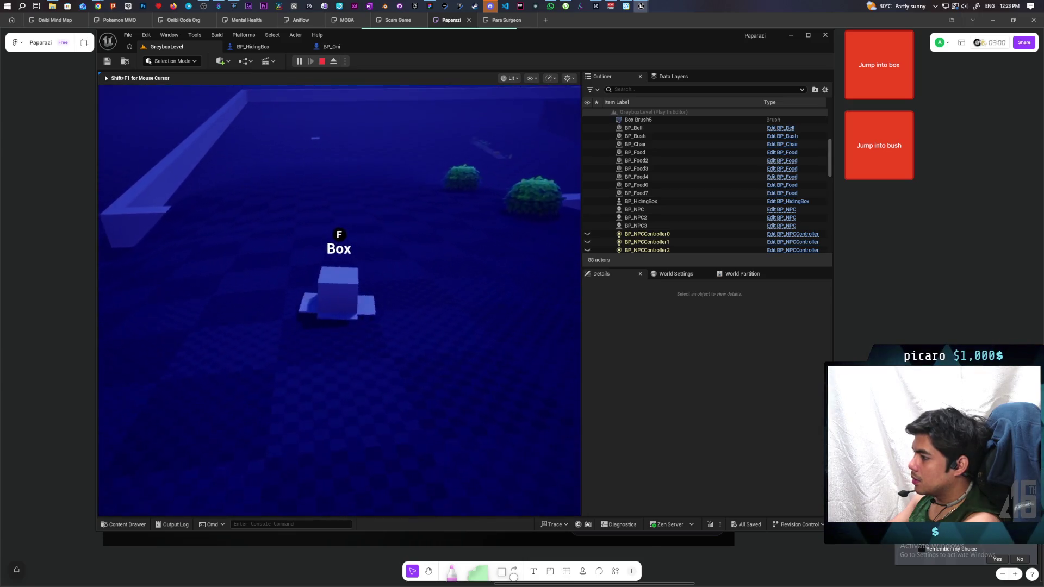
- Stop the session, untick Simulate on BP_HidingBox's Set Simulate Physics node, and replay with Alt+P
key(Escape)
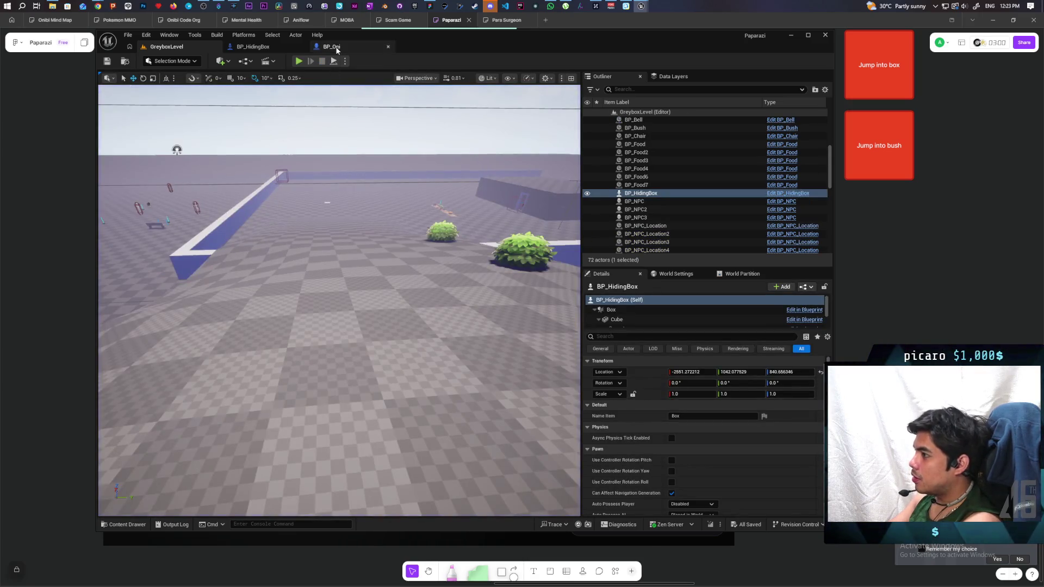
click(279, 48)
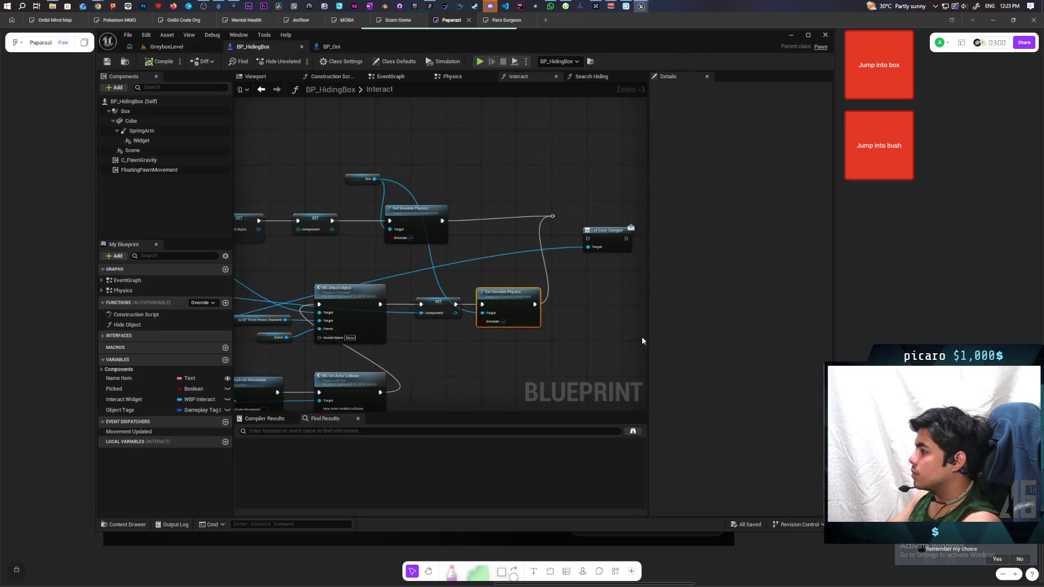
click(503, 322)
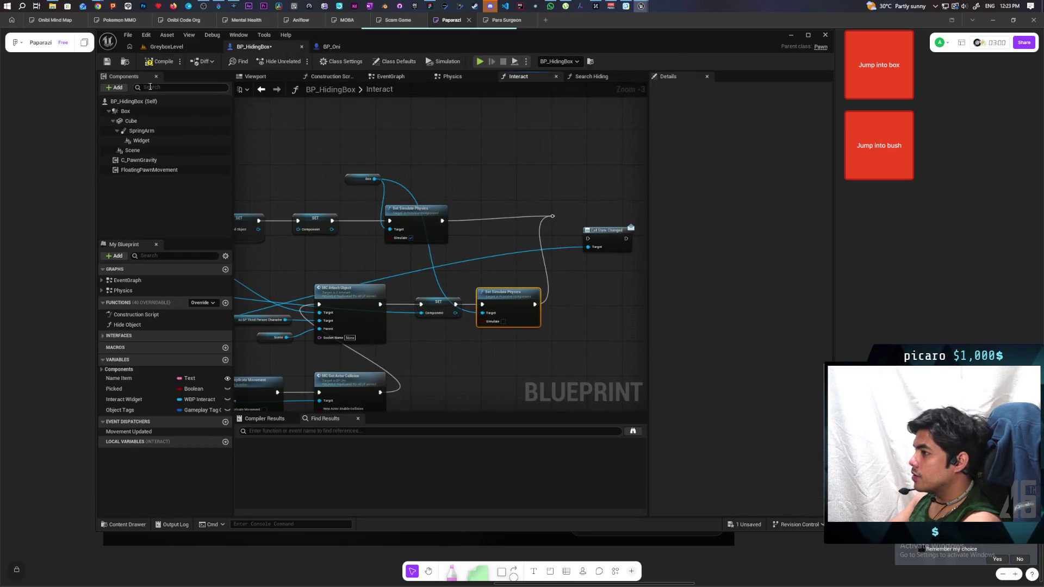
key(alt+p)
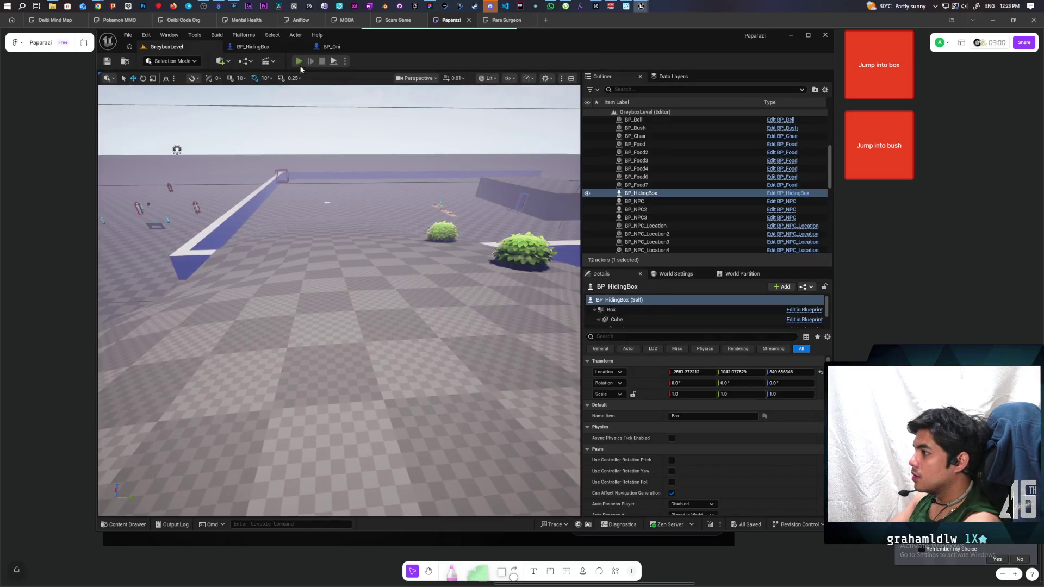
- Walk the character toward the blue box until its F Box prompt appears
key(w)
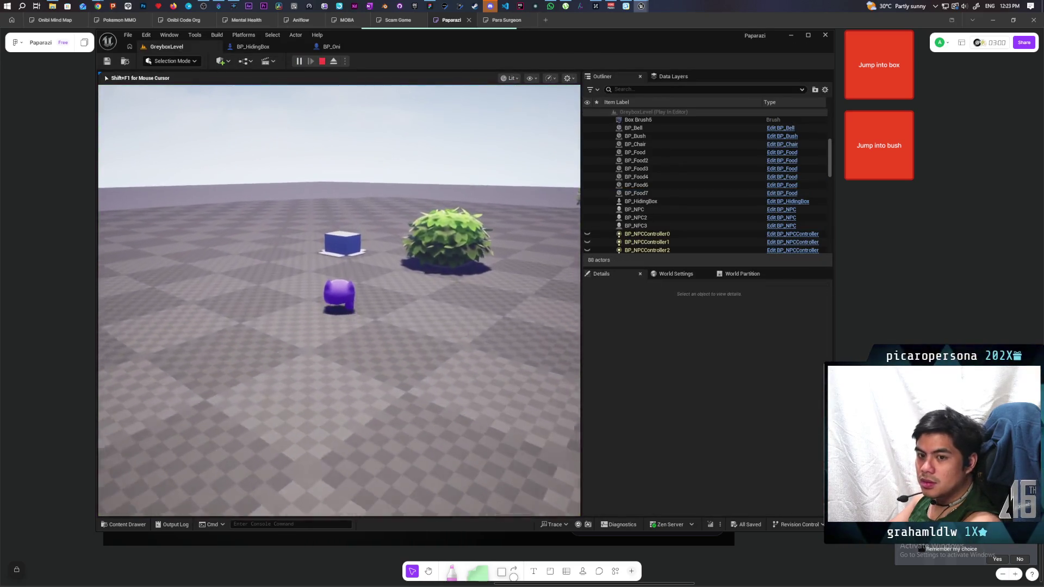
key(w)
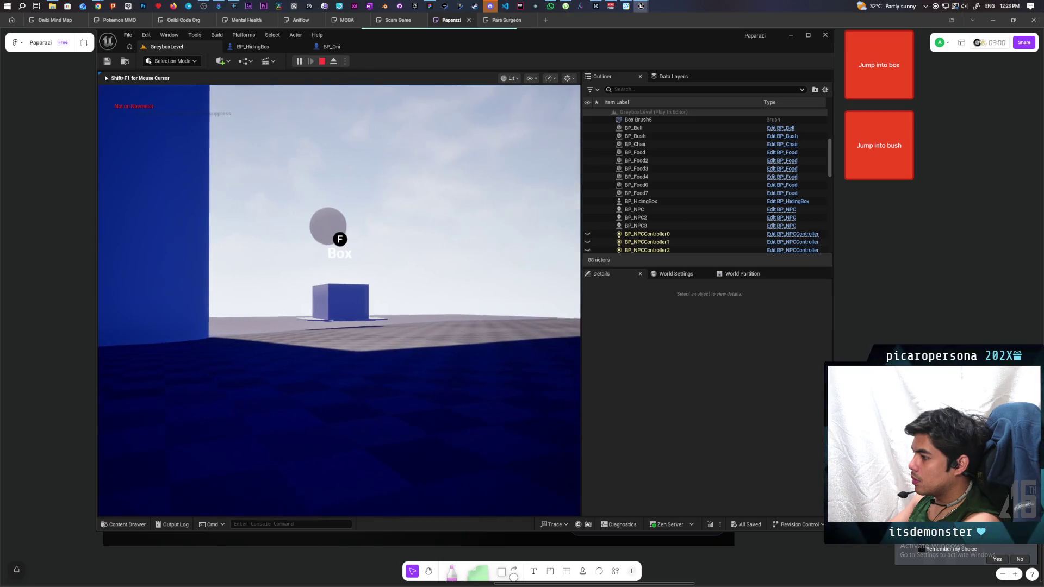
- End the play session and bring the C_PawnGravity blueprint forward after checking BP_Oni and BP_HidingBox
key(Escape)
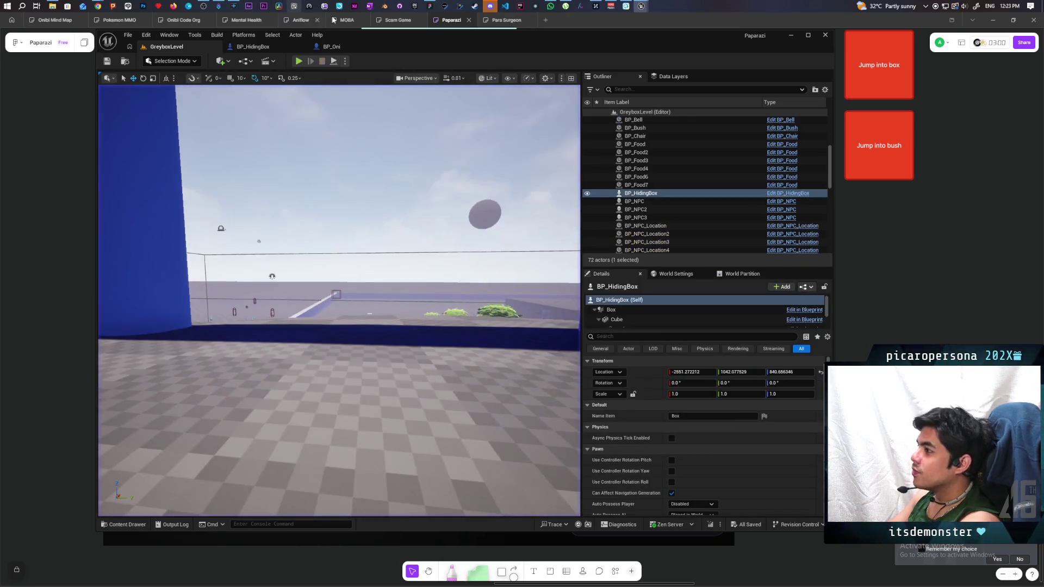
click(332, 46)
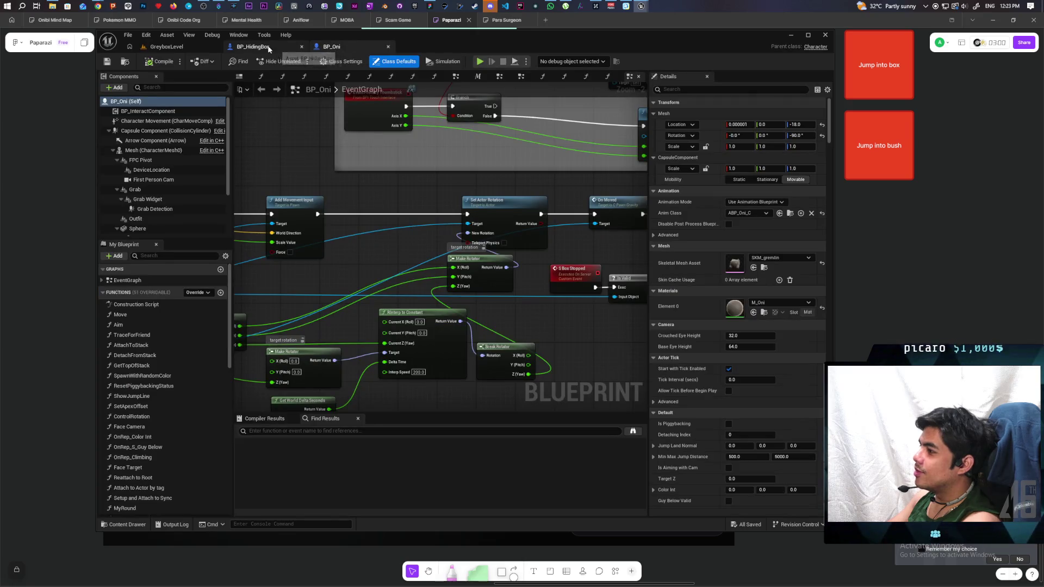
click(254, 47)
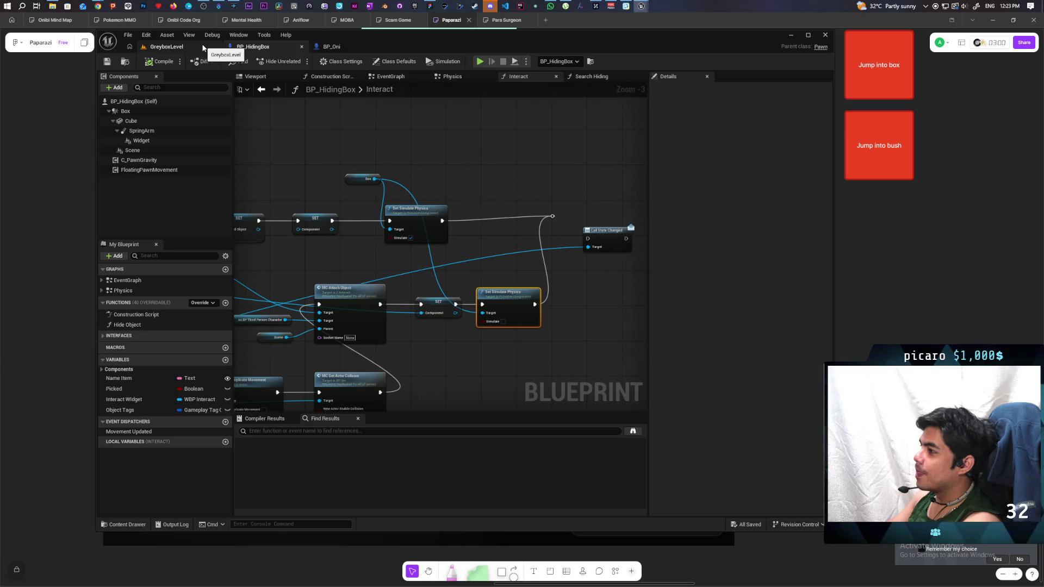
click(174, 47)
mouse_move(641, 7)
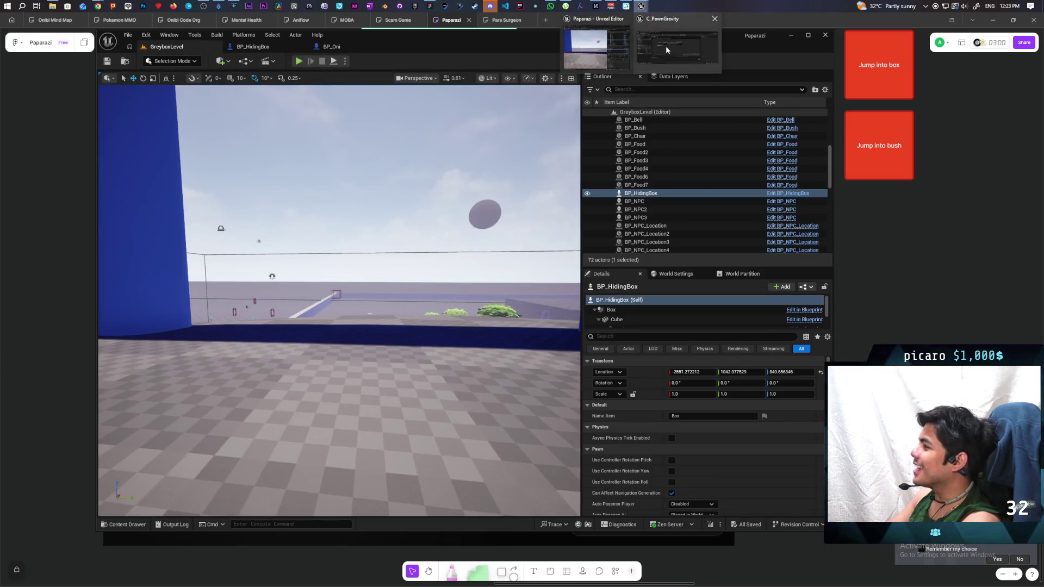
click(669, 43)
- Wire Event Begin Play into Cast To Pawn and On Moved into Cast To BoxComponent
scroll(568, 212, up, 5)
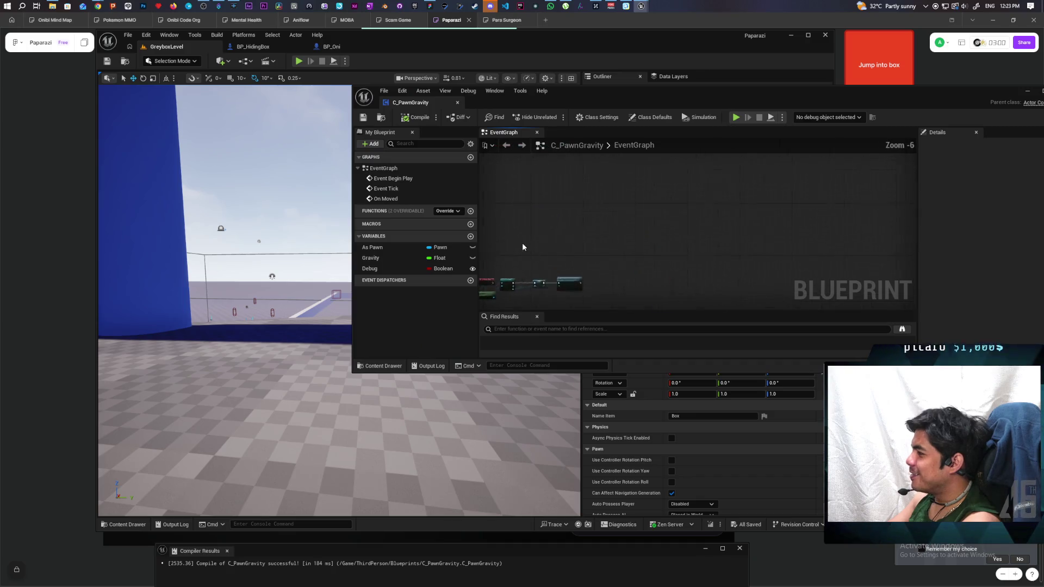
mouse_move(547, 203)
mouse_down()
mouse_move(647, 201)
mouse_move(602, 188)
mouse_move(619, 208)
mouse_up()
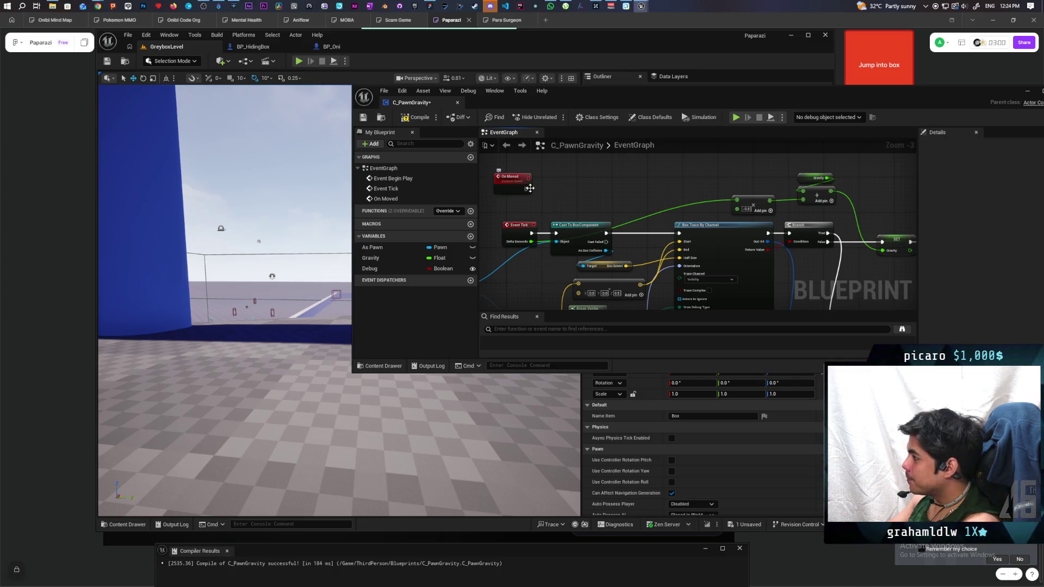
mouse_move(525, 189)
mouse_down()
mouse_move(542, 229)
mouse_move(555, 234)
mouse_up()
mouse_move(887, 273)
mouse_down()
mouse_move(629, 250)
mouse_move(664, 234)
mouse_move(636, 216)
mouse_up()
scroll(718, 191, up, 1)
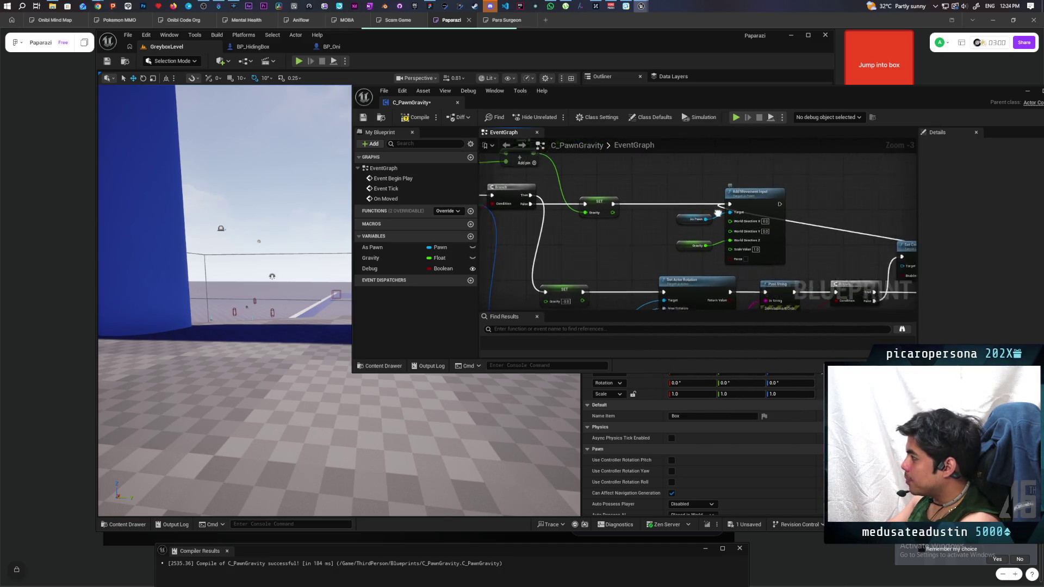
mouse_move(718, 192)
mouse_down()
mouse_move(784, 191)
mouse_move(756, 236)
mouse_move(680, 259)
mouse_move(740, 272)
mouse_move(715, 227)
mouse_move(731, 262)
mouse_up()
scroll(681, 260, down, 2)
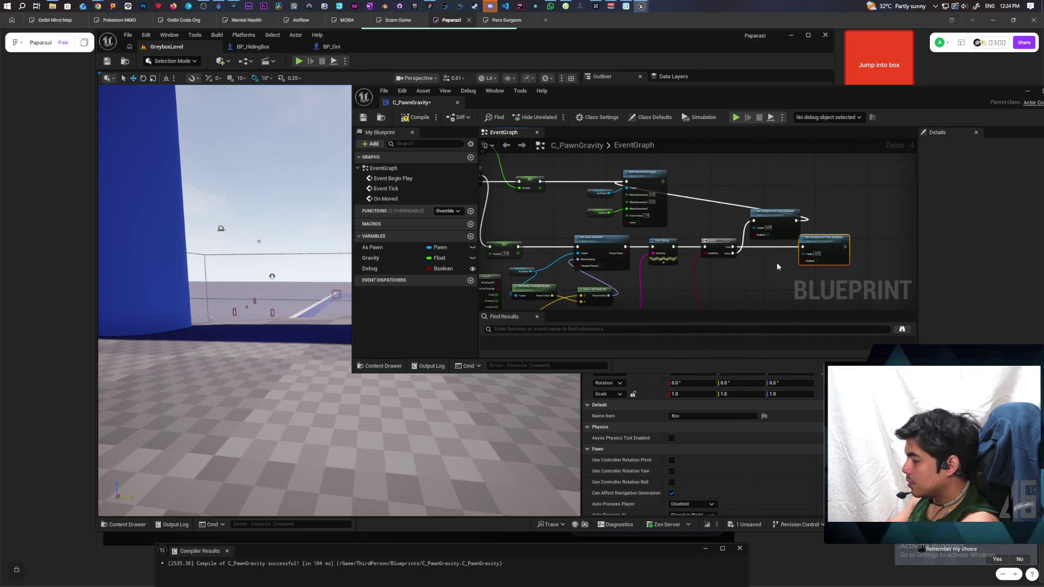
scroll(646, 225, up, 2)
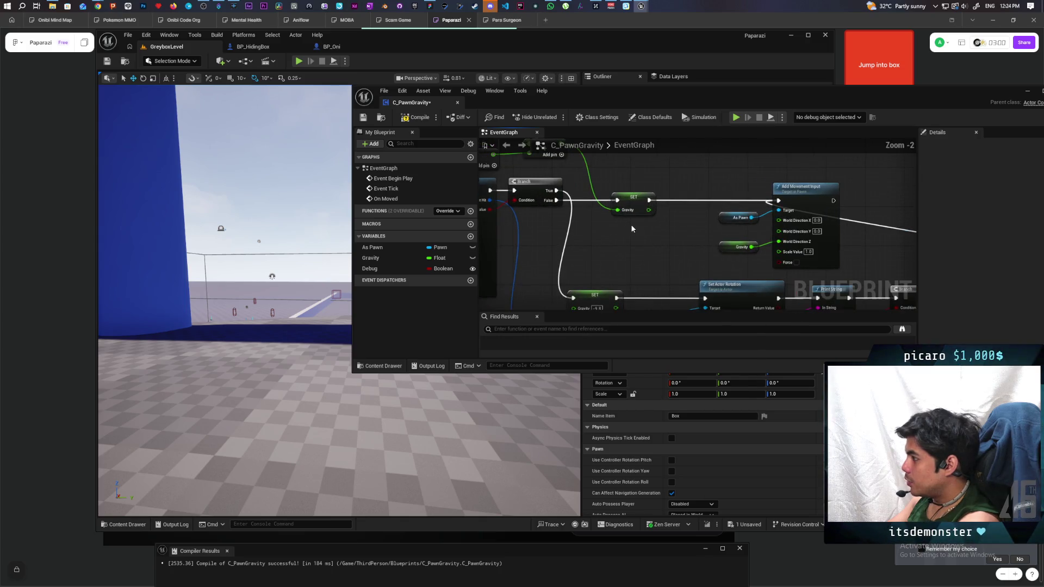
drag(657, 210, 707, 260)
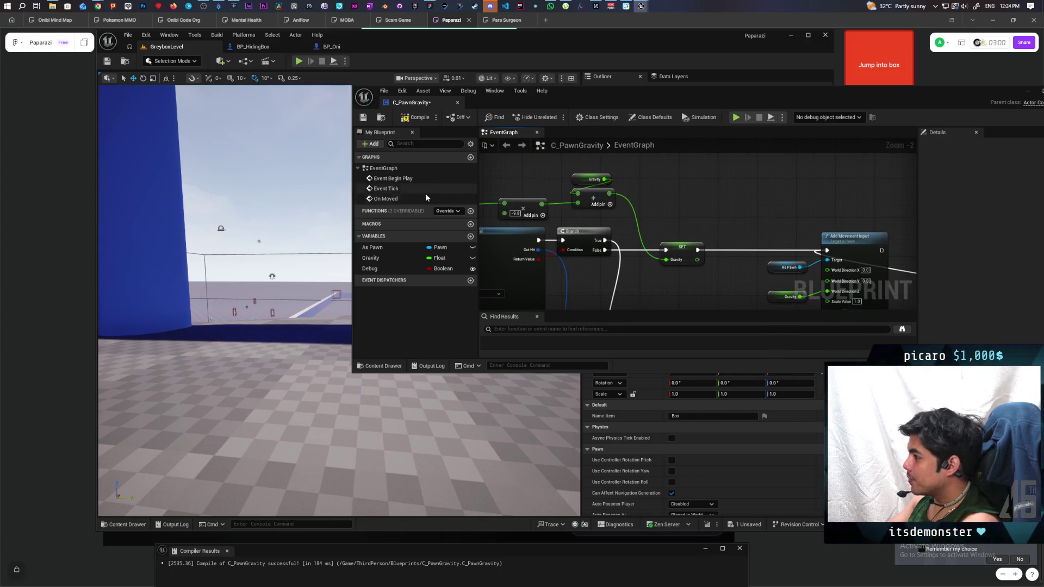
- Add an As Pawn getter with Get Root Component and a Set Simulate Physics node
mouse_move(373, 250)
mouse_down()
mouse_move(637, 181)
mouse_move(629, 169)
mouse_move(676, 196)
mouse_up()
text(ge)
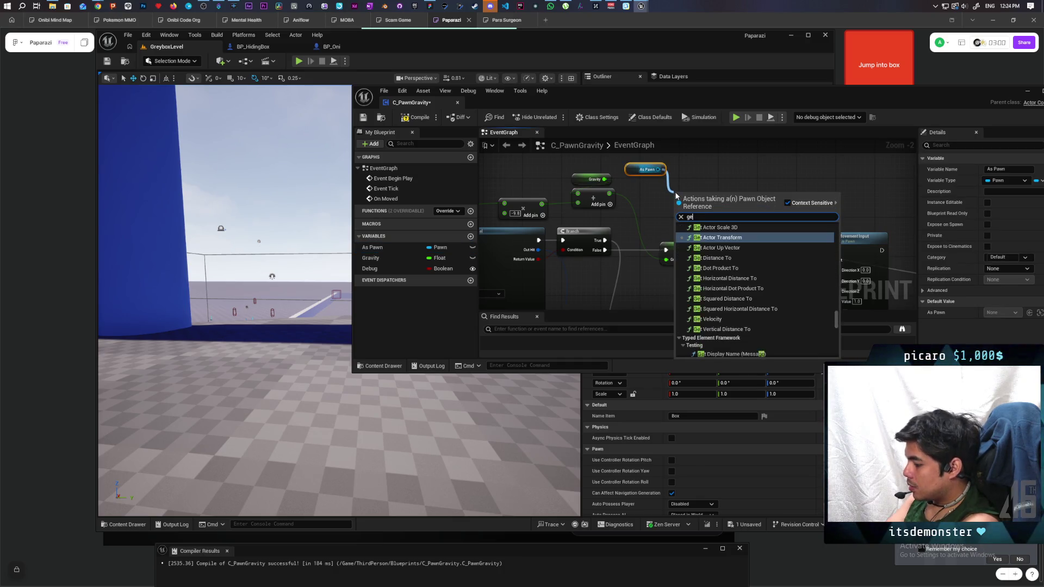
text(t root)
key(Return)
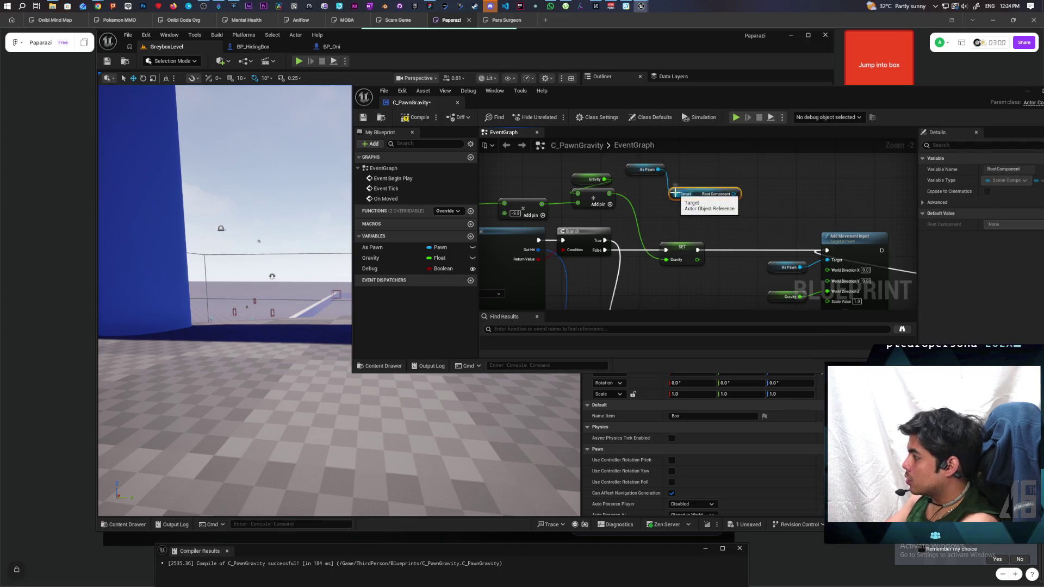
drag(733, 194, 757, 185)
text(simulate phy)
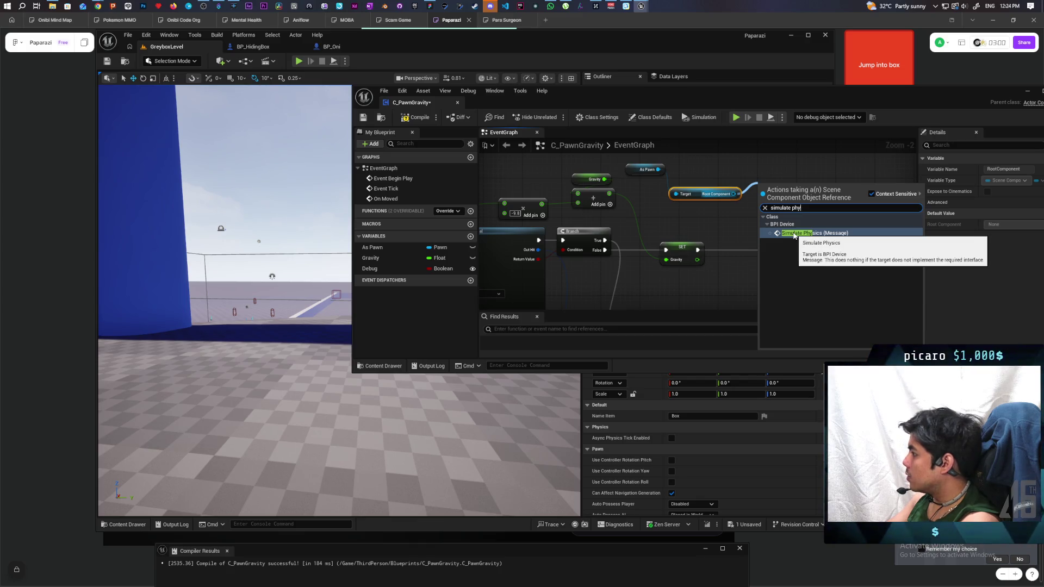
click(794, 234)
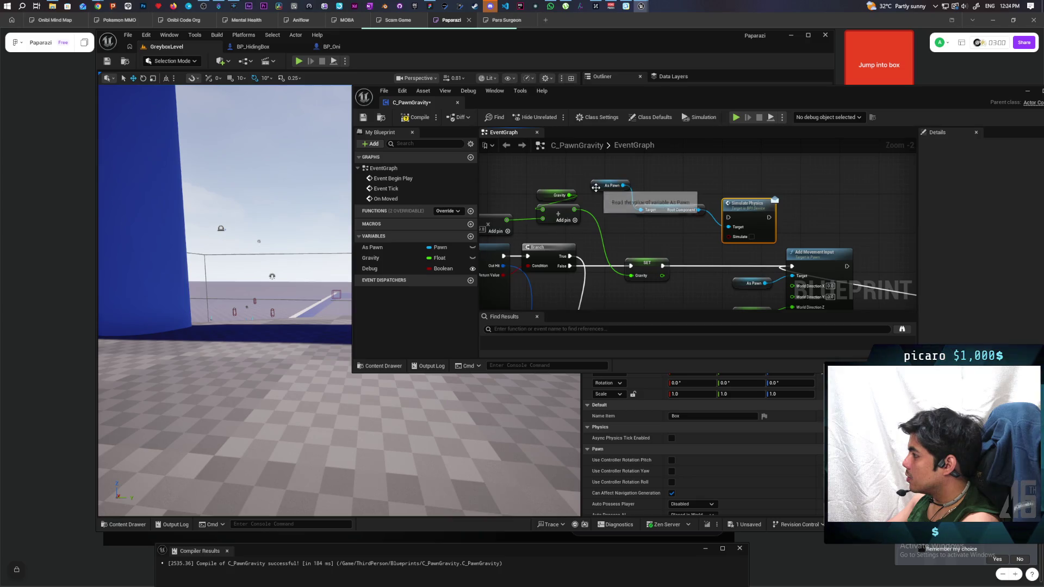
- Target Simulate Physics with As Pawn, delete Get Root Component, and feed it from the Branch's False output
drag(599, 190, 571, 175)
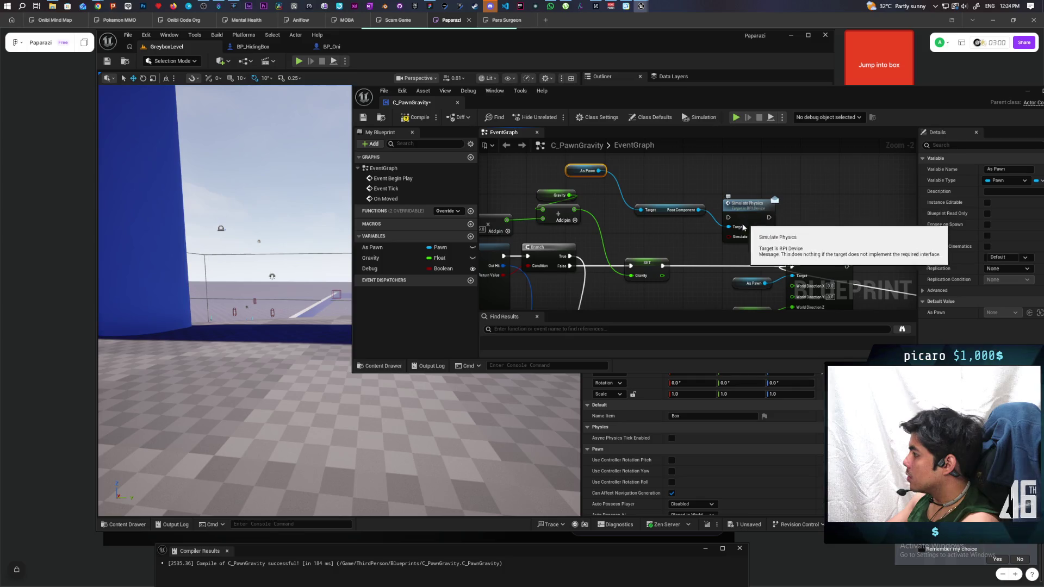
drag(599, 171, 741, 222)
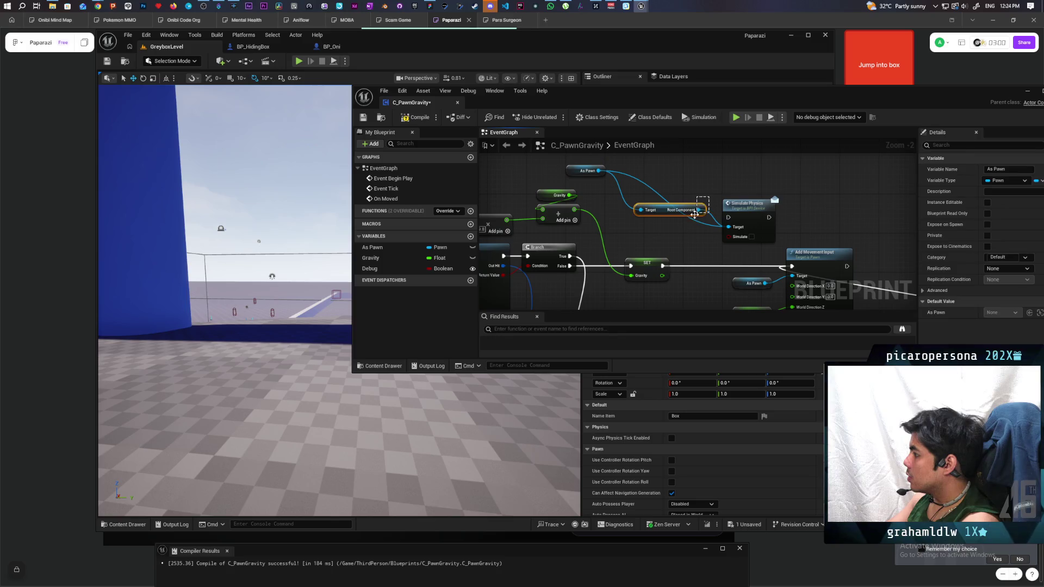
key(Delete)
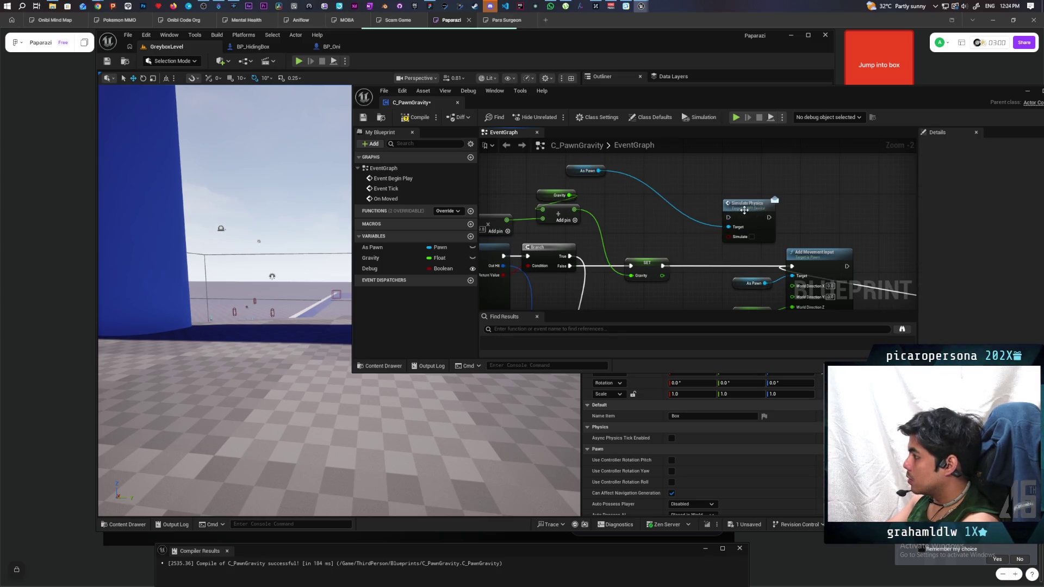
drag(744, 210, 656, 168)
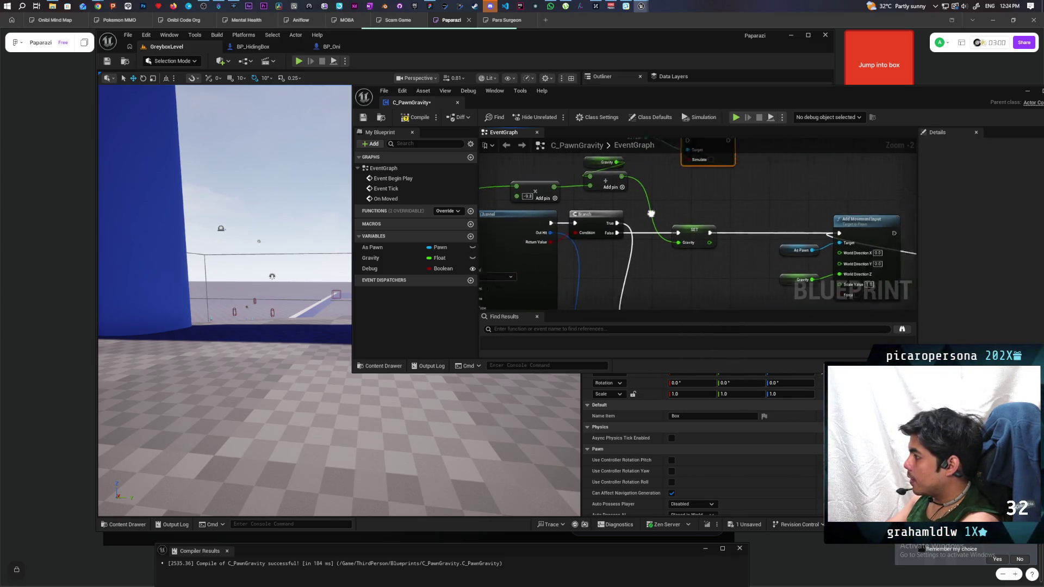
scroll(651, 213, up, 2)
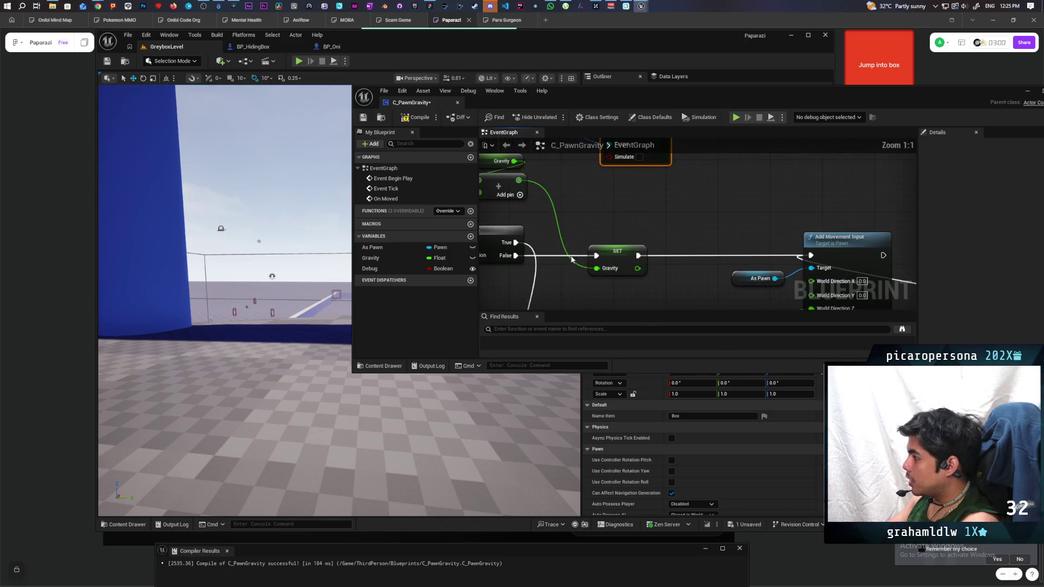
scroll(572, 260, down, 2)
mouse_move(532, 265)
mouse_down()
mouse_move(609, 190)
mouse_move(627, 194)
mouse_up()
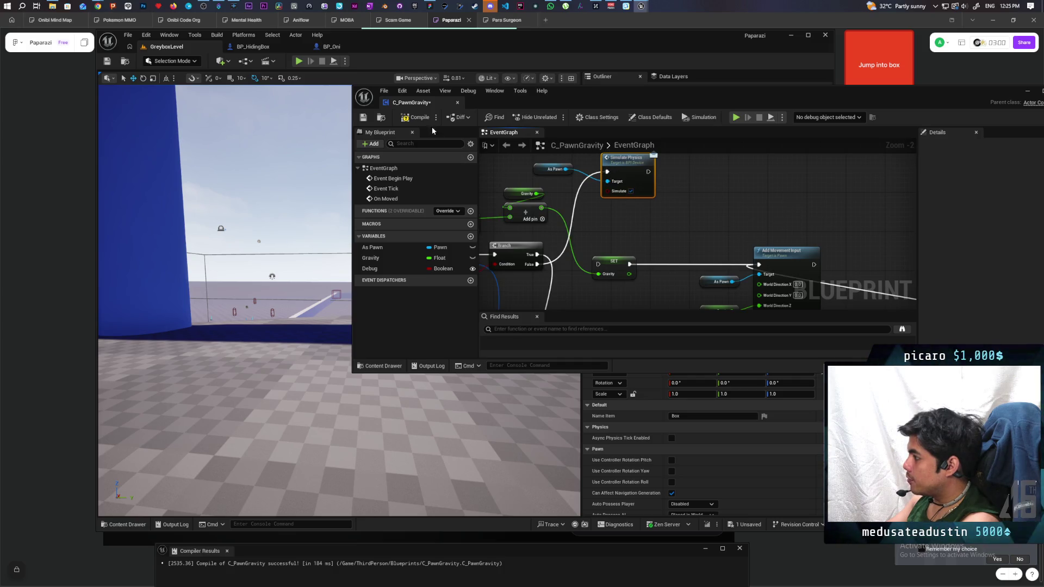
scroll(642, 211, down, 1)
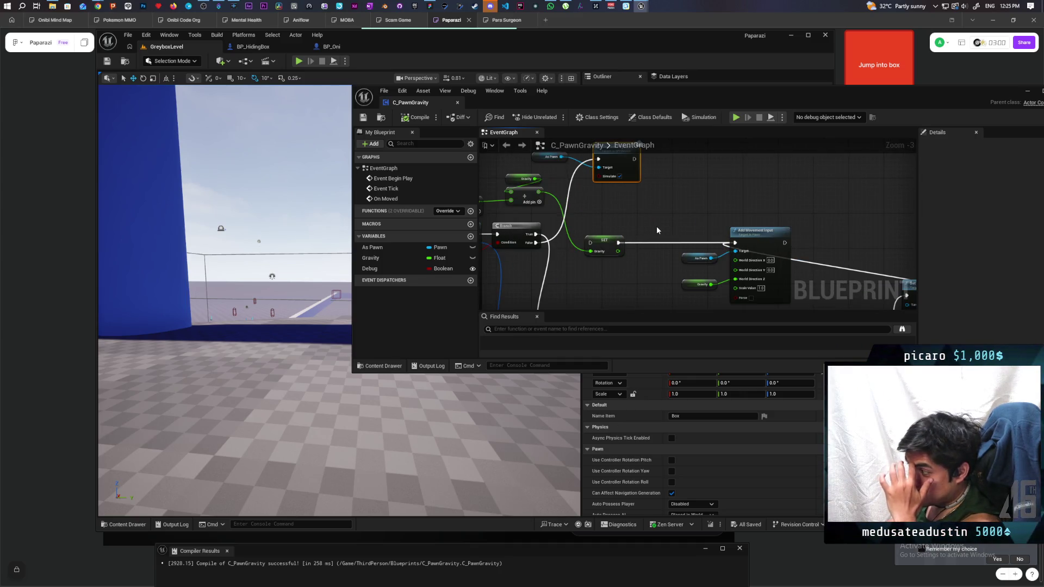
- Duplicate the Simulate Physics node and connect the Branch to the copy
mouse_move(643, 212)
mouse_down()
mouse_move(659, 217)
mouse_move(629, 242)
mouse_up()
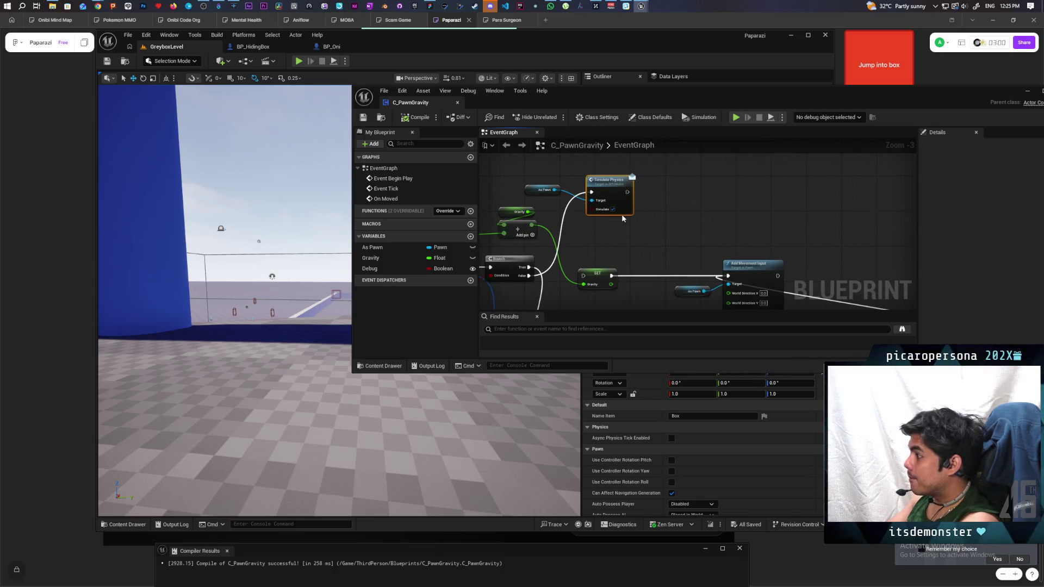
drag(546, 174, 612, 221)
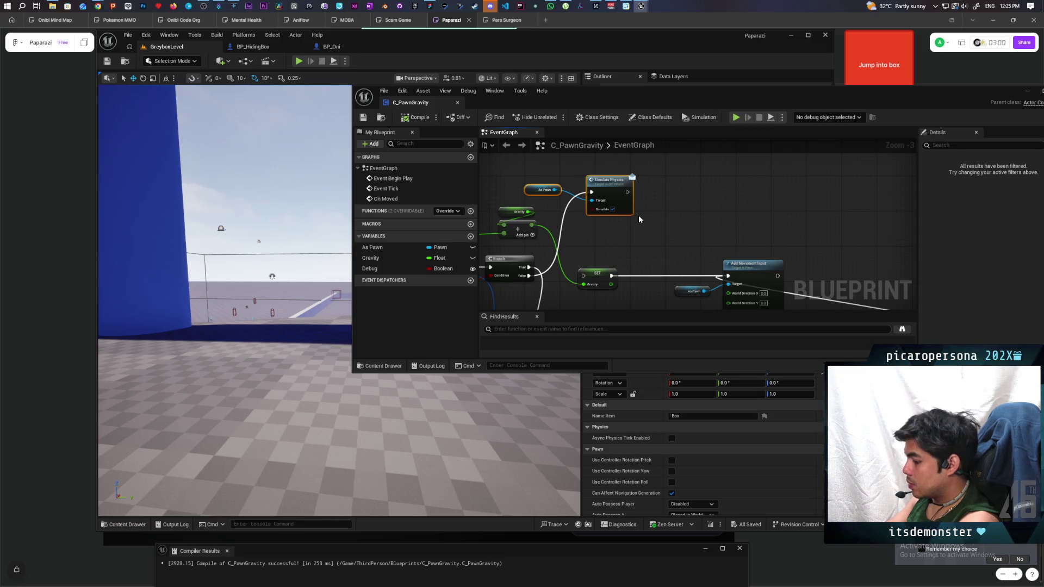
click(638, 215)
key(ctrl+d)
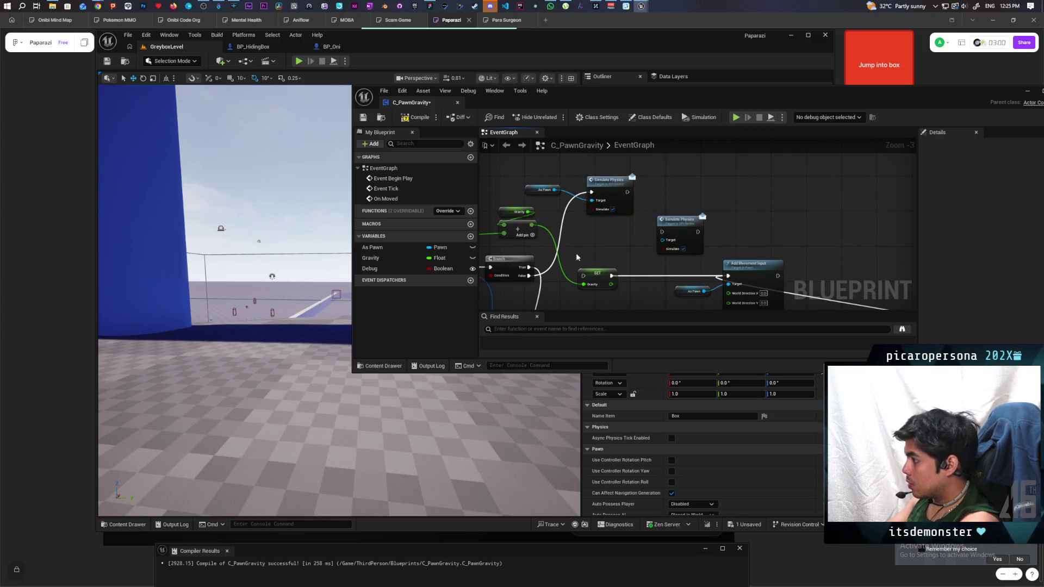
click(533, 268)
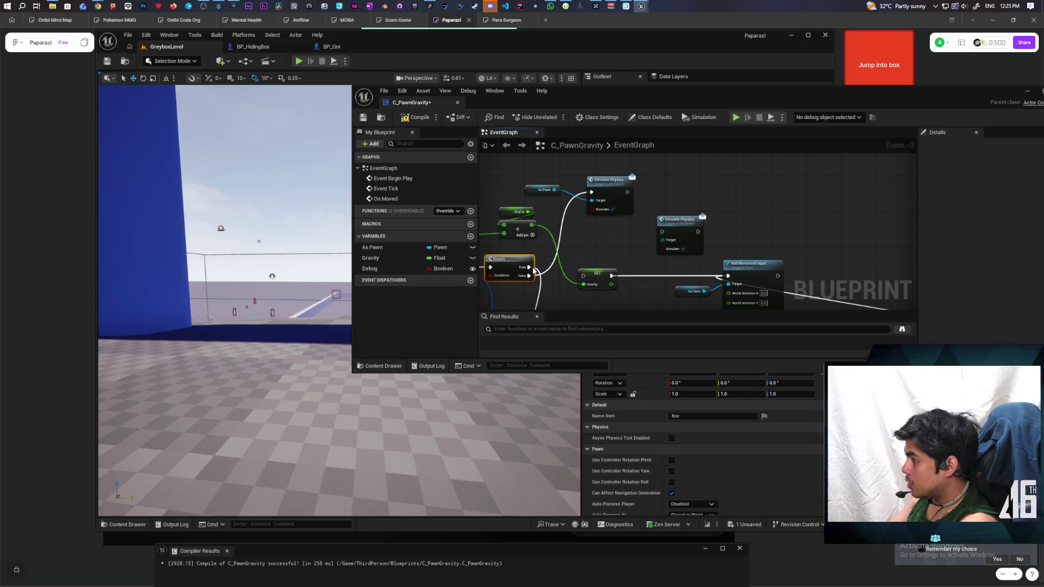
drag(527, 266, 661, 232)
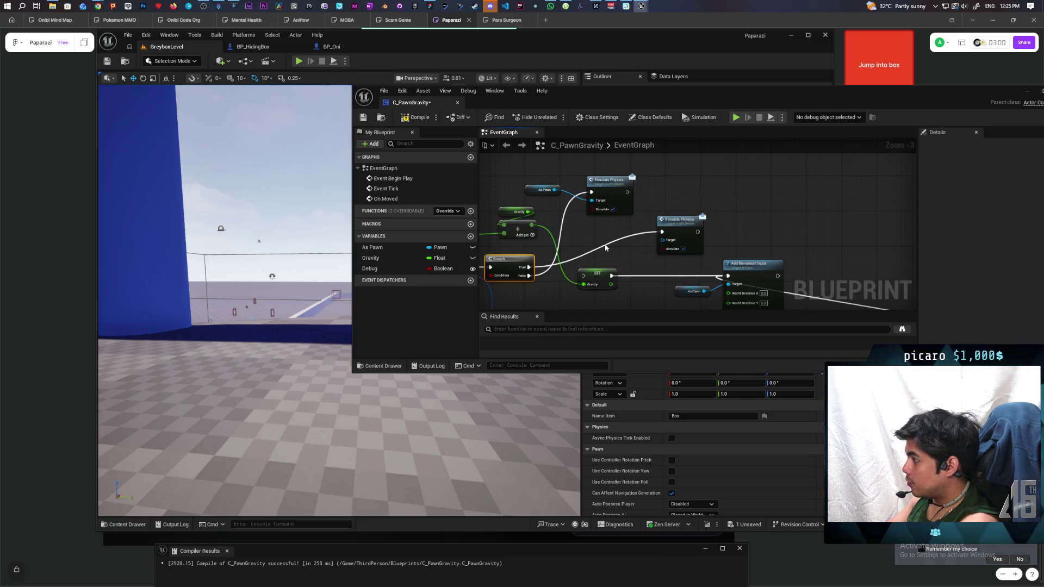
scroll(647, 240, up, 3)
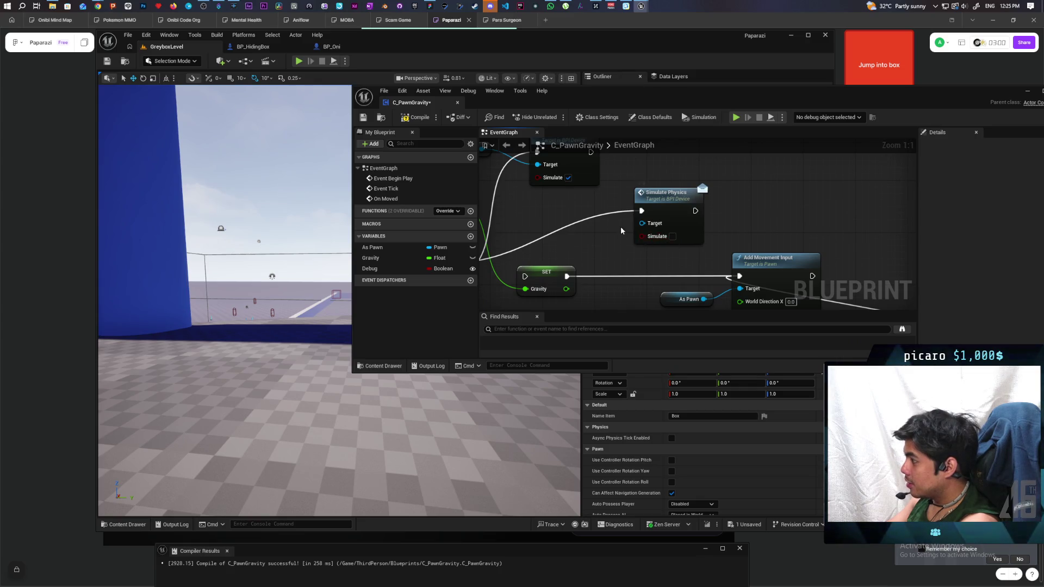
scroll(621, 230, down, 4)
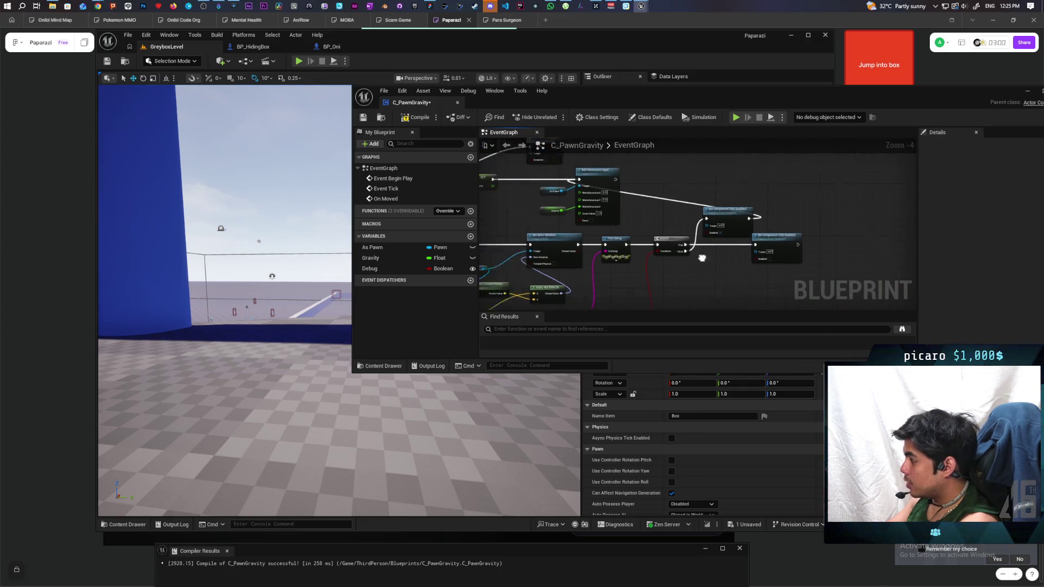
- Tick Enabled on Set Component Tick Enabled and chain the second Simulate Physics into it
mouse_move(702, 257)
mouse_down()
mouse_move(752, 269)
mouse_move(692, 266)
mouse_move(688, 282)
mouse_up()
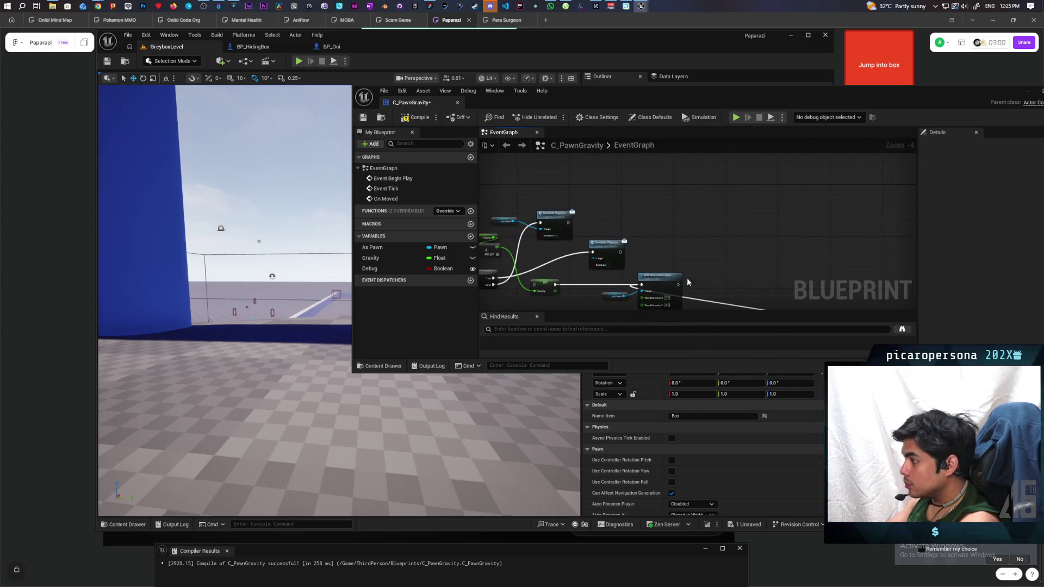
scroll(630, 219, up, 2)
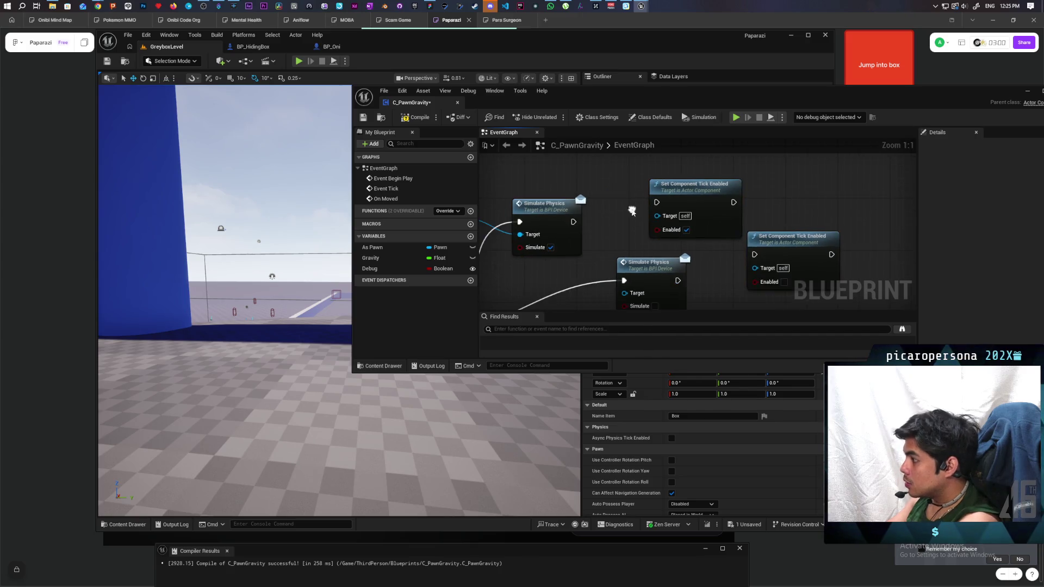
scroll(633, 216, up, 2)
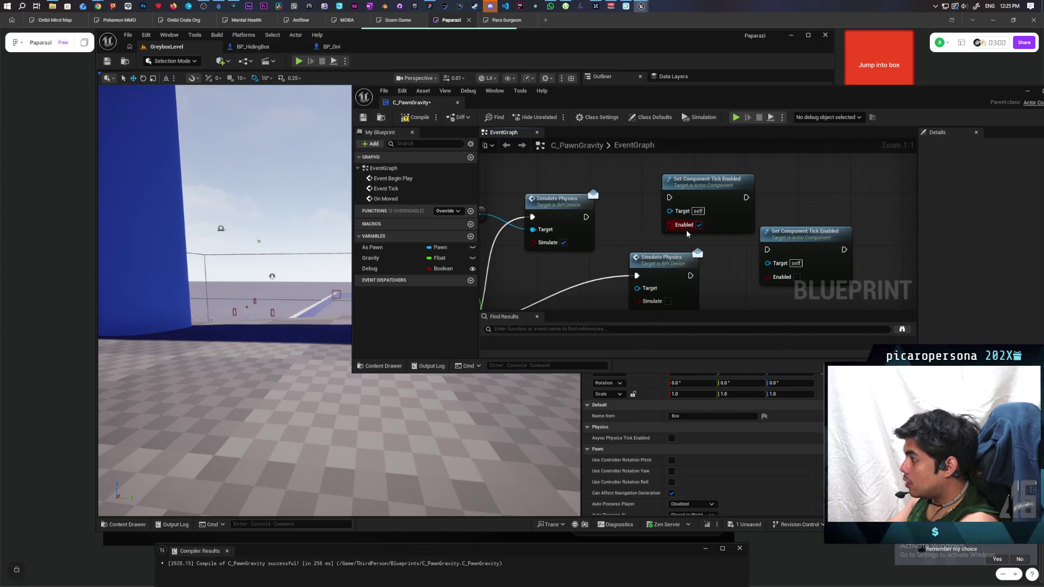
click(699, 226)
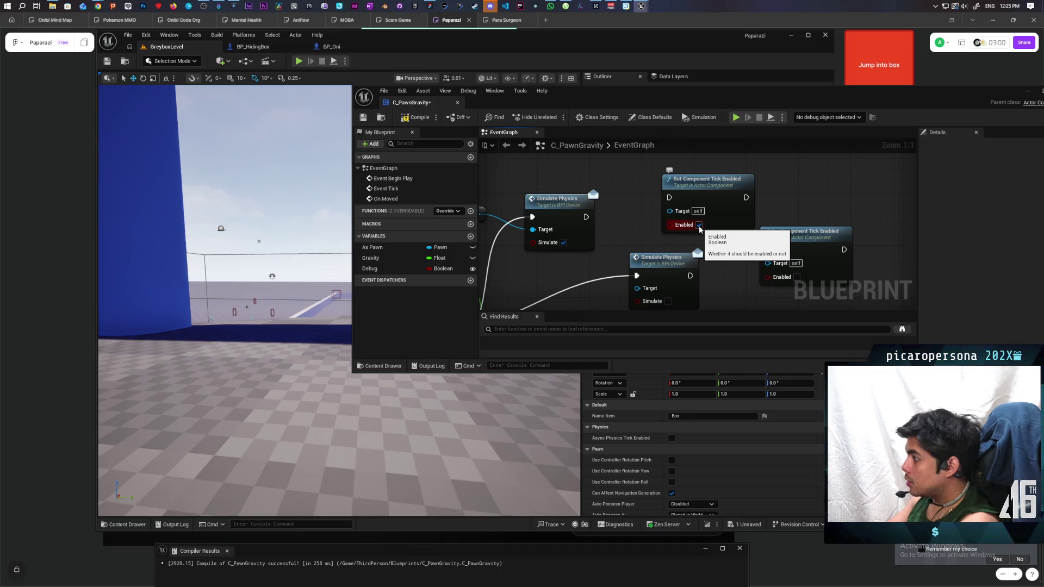
drag(754, 293, 705, 243)
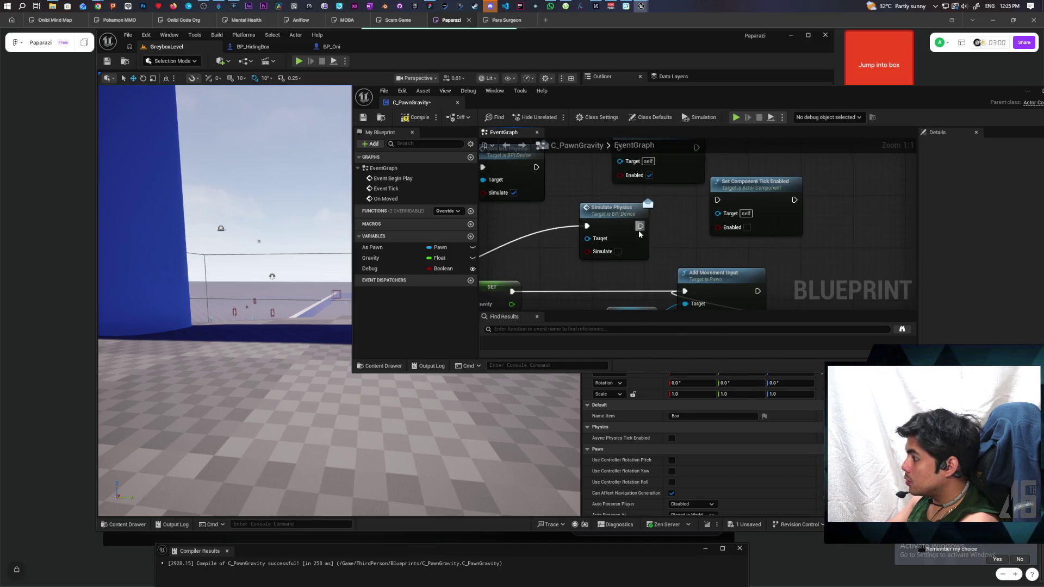
drag(640, 226, 718, 200)
mouse_move(586, 148)
mouse_down()
mouse_move(641, 234)
mouse_move(673, 233)
mouse_up()
- Connect As Pawn to the second Simulate Physics' Target, then compile and save
scroll(643, 246, down, 3)
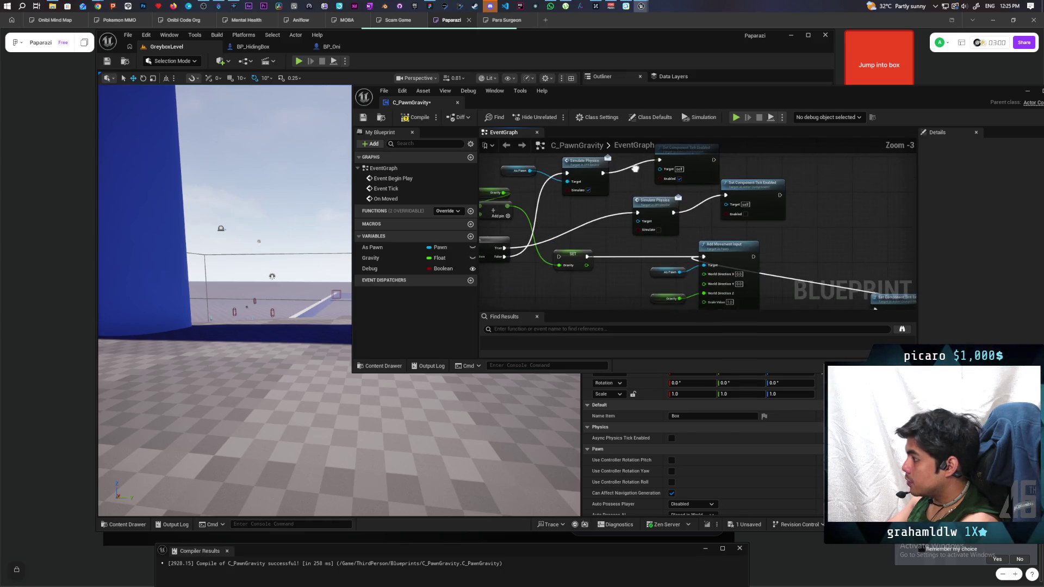
click(432, 119)
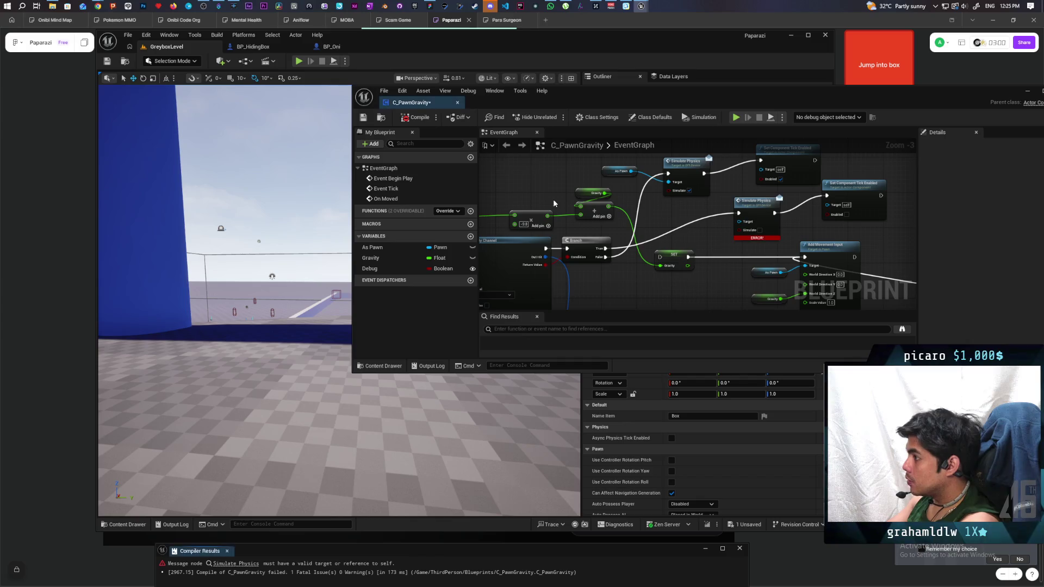
drag(630, 171, 745, 232)
key(ctrl+s)
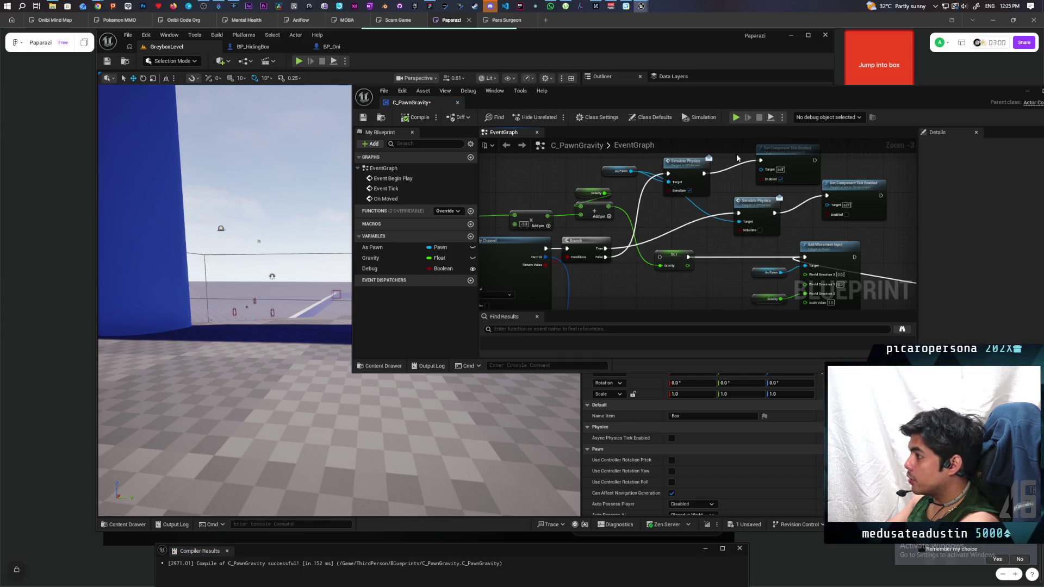
- In BP_HidingBox, create the Simulate Physics event from the Interfaces list in My Blueprint
click(1026, 94)
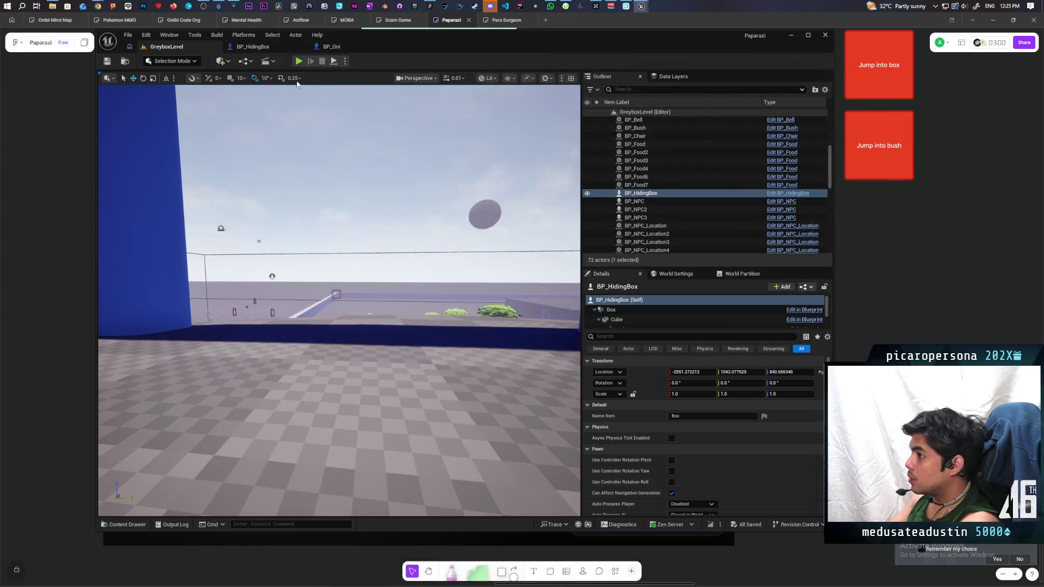
click(253, 48)
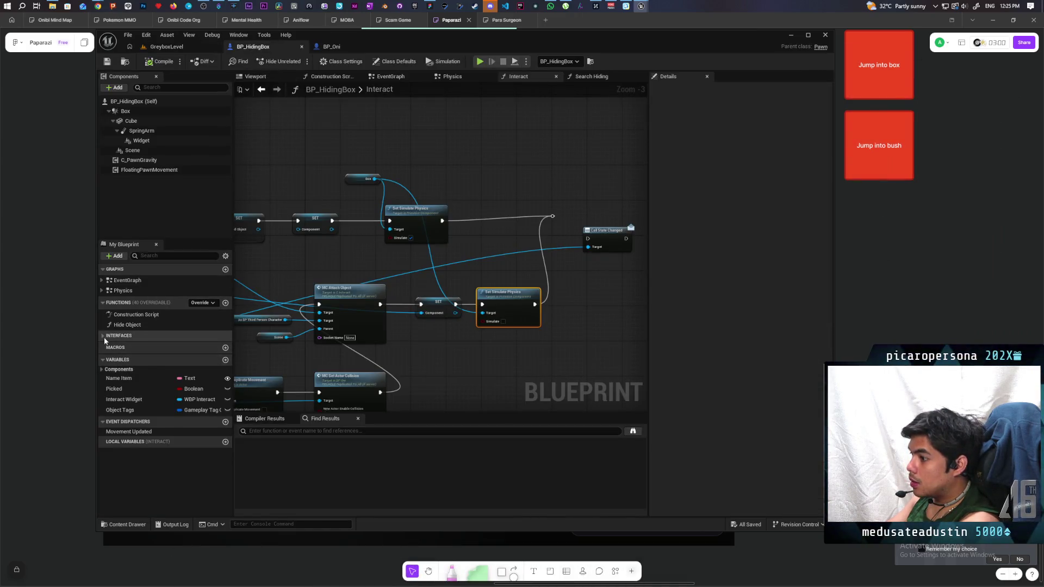
click(119, 335)
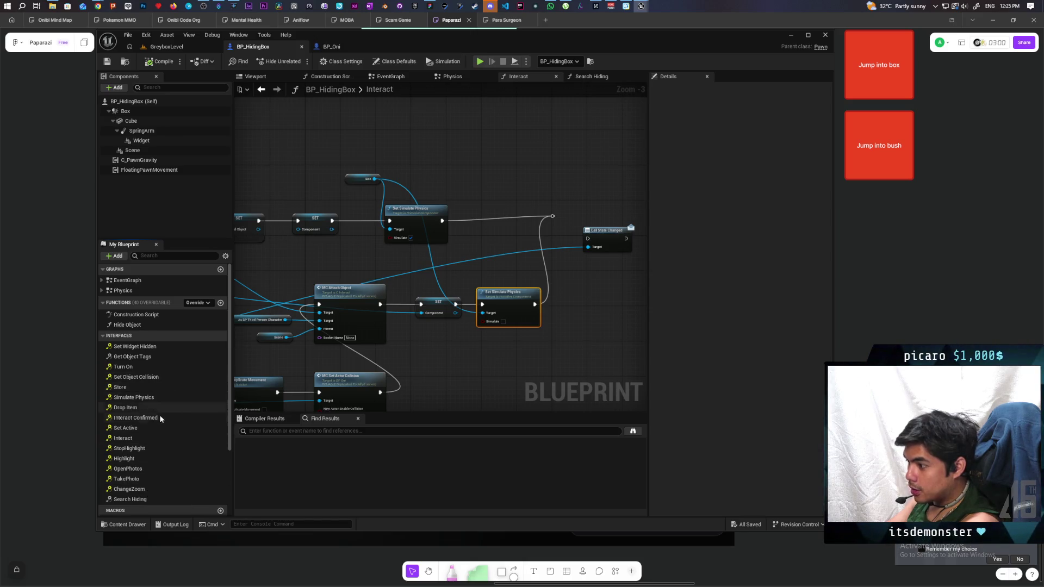
scroll(163, 418, down, 1)
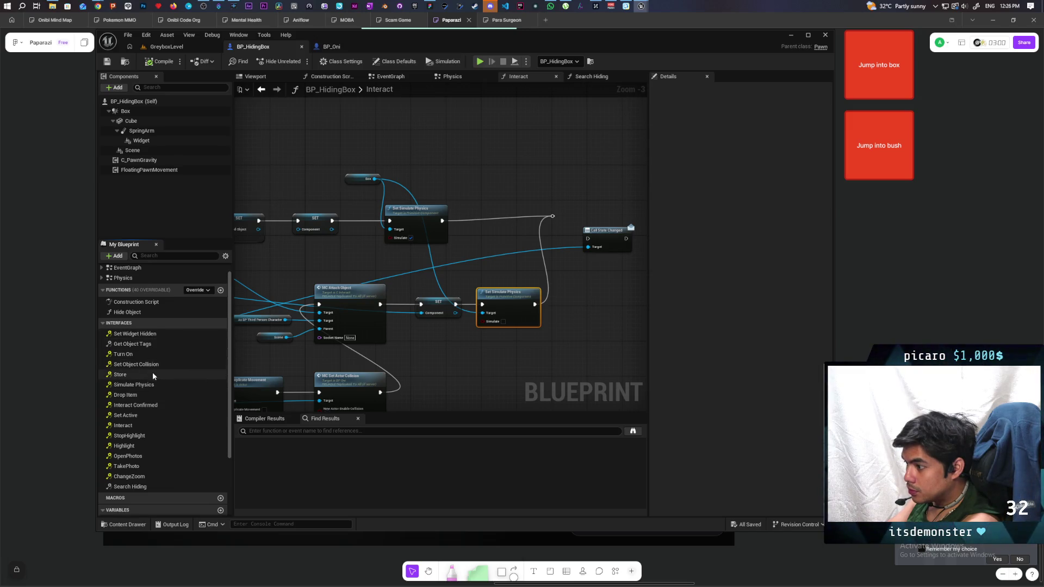
double_click(142, 385)
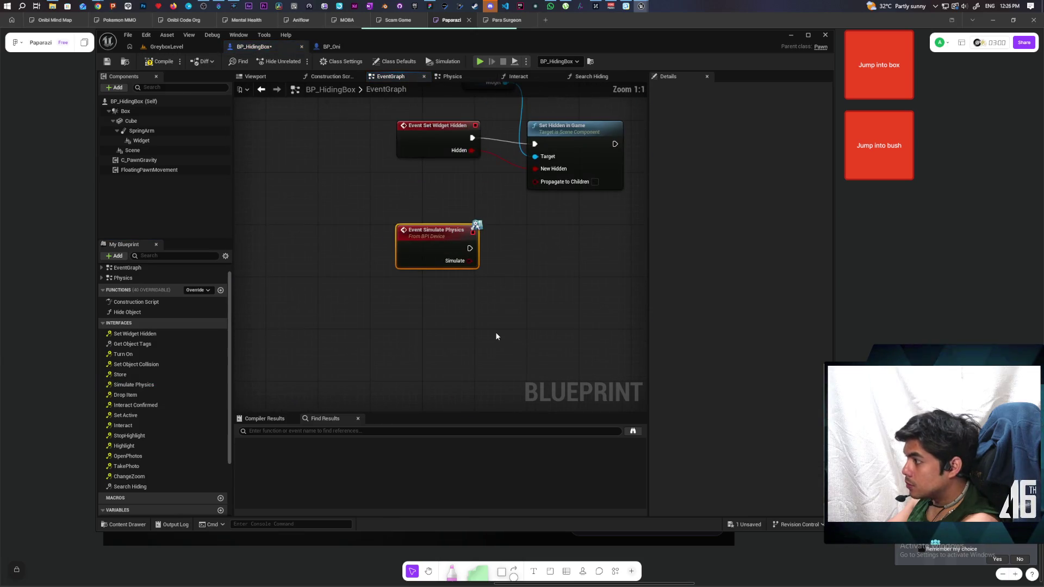
- Add a Set Simulate Physics node targeting Box, driven by the event's exec and Simulate value
drag(435, 230, 435, 283)
click(125, 111)
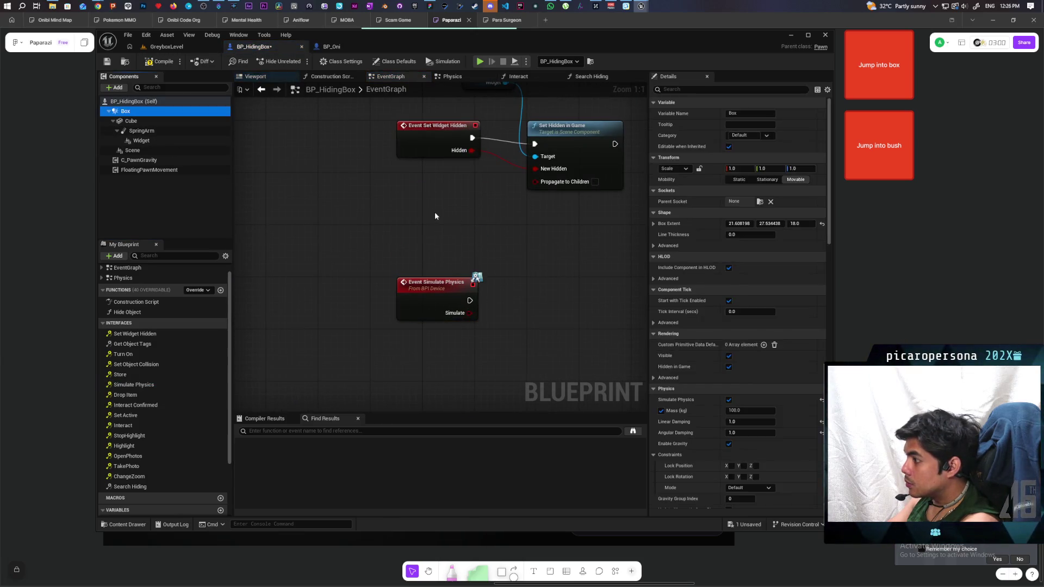
drag(126, 111, 435, 215)
drag(527, 276, 528, 276)
text(simulate phy)
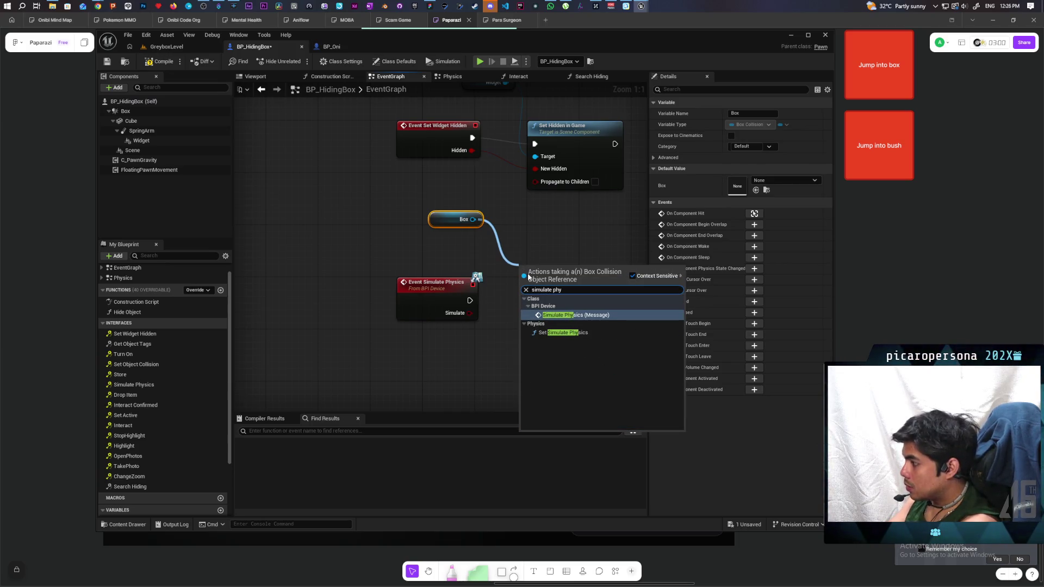
click(563, 332)
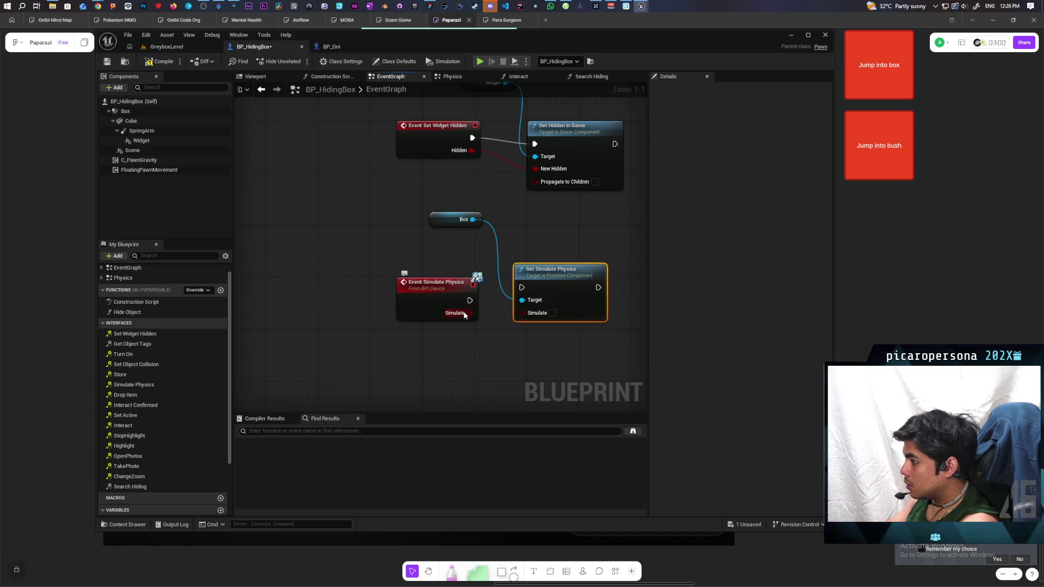
mouse_move(463, 314)
mouse_down()
mouse_move(522, 312)
mouse_move(522, 287)
mouse_up()
key(q)
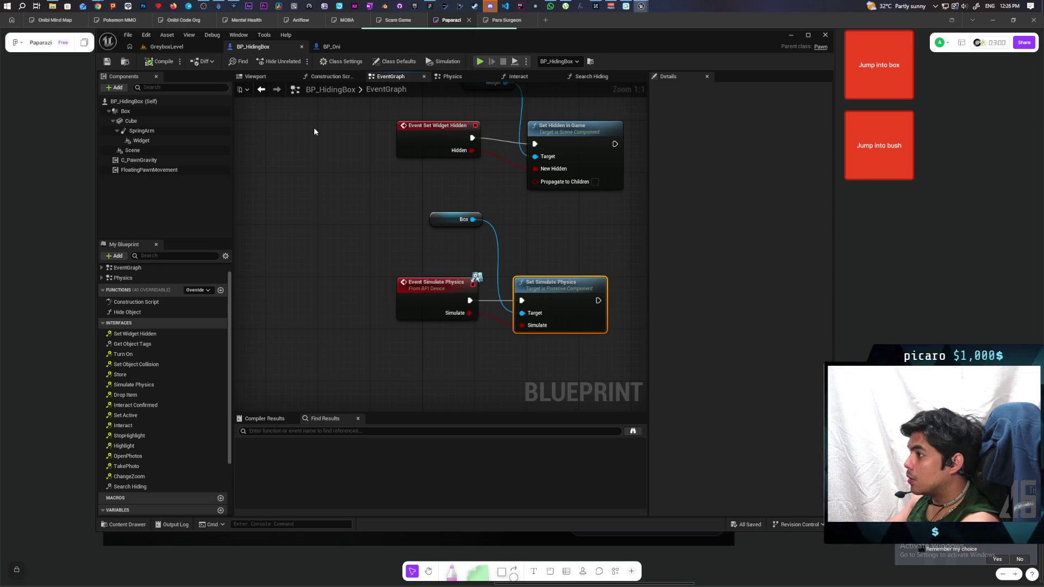
- Play GreyboxLevel, walk the character to the hiding box and jump inside with F
click(200, 51)
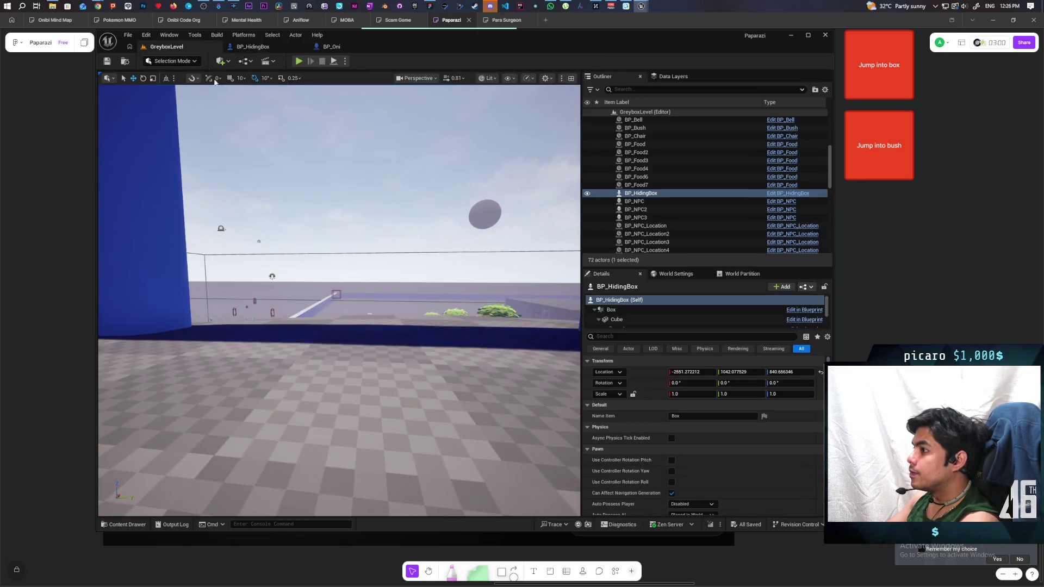
click(299, 62)
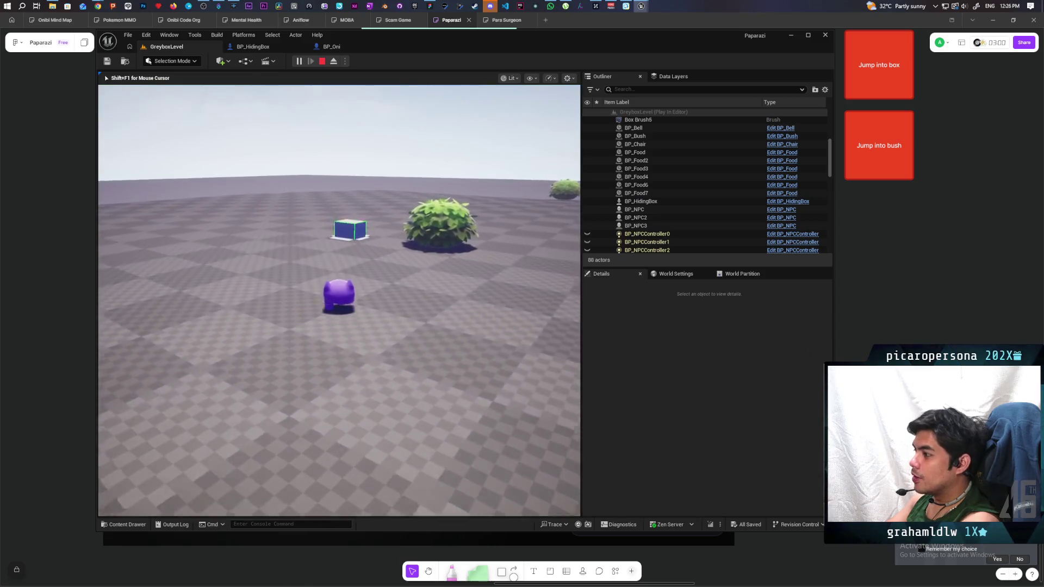
key(w)
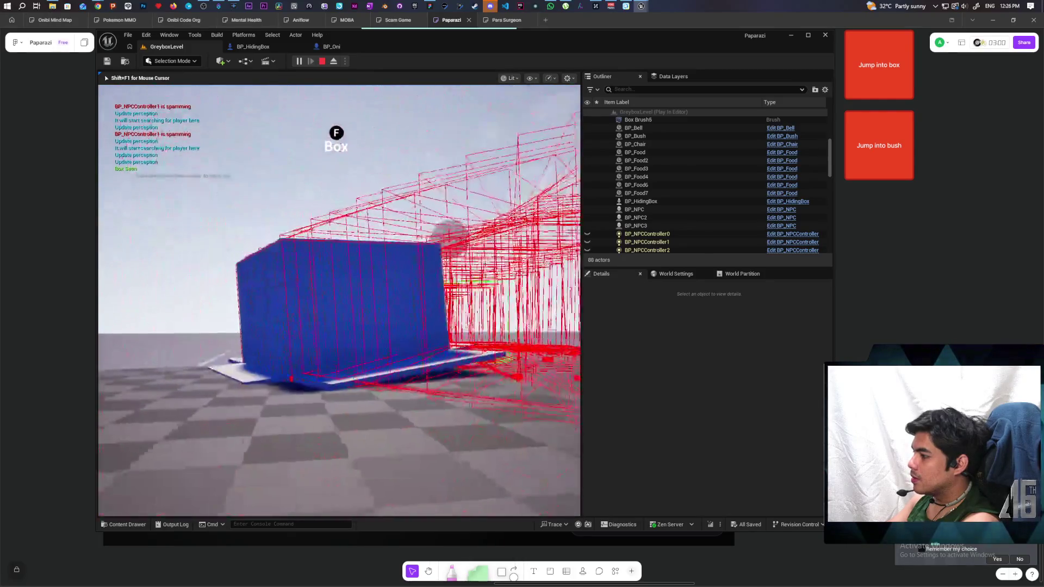
key(f)
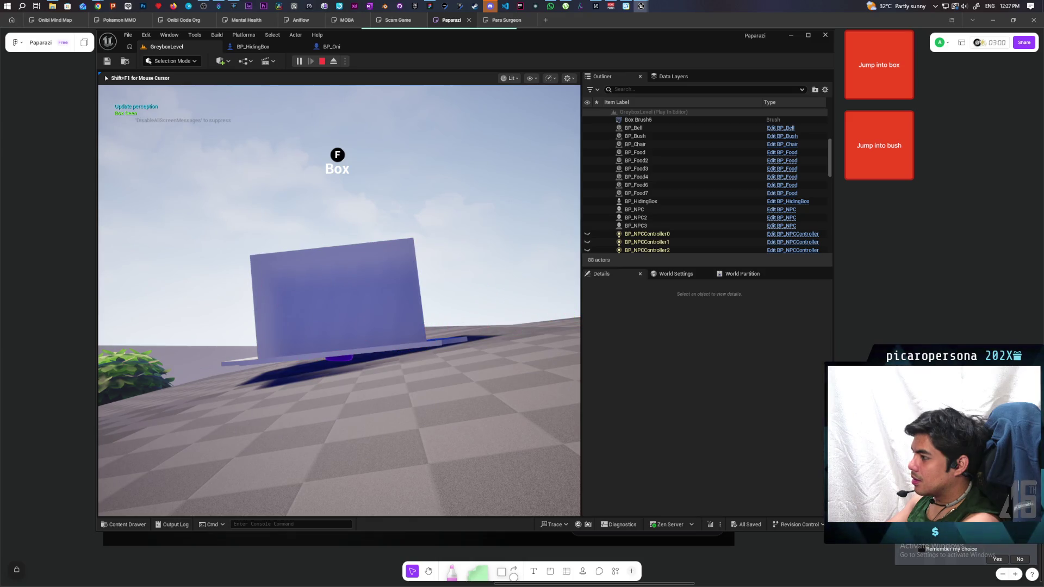
key(f)
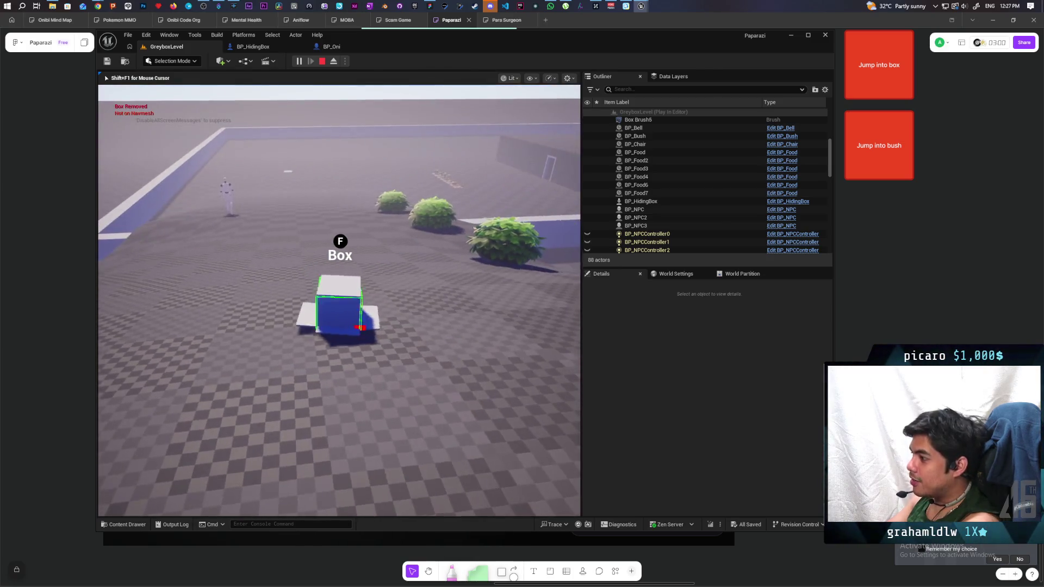
key(w)
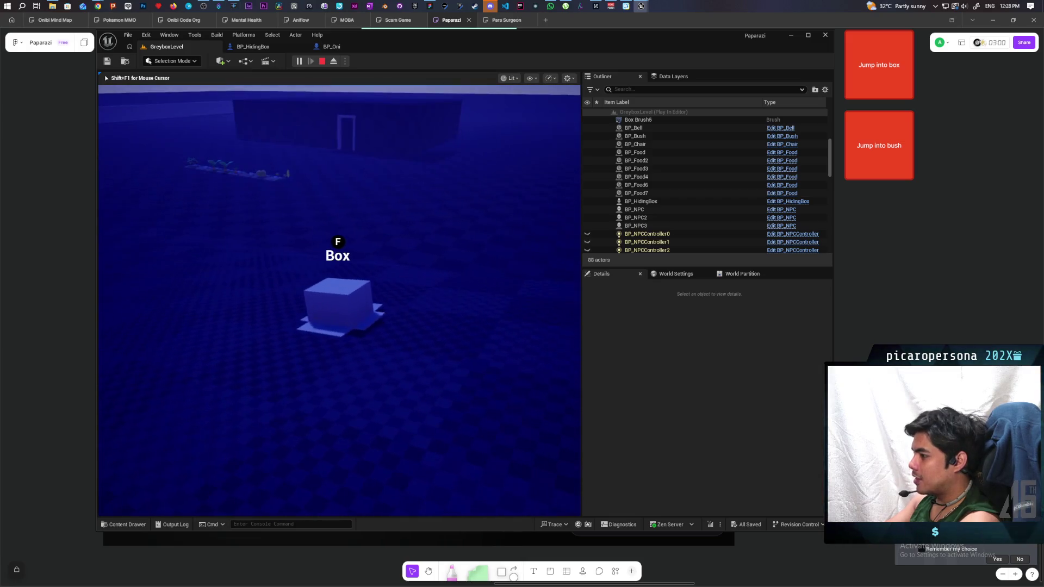
key(f)
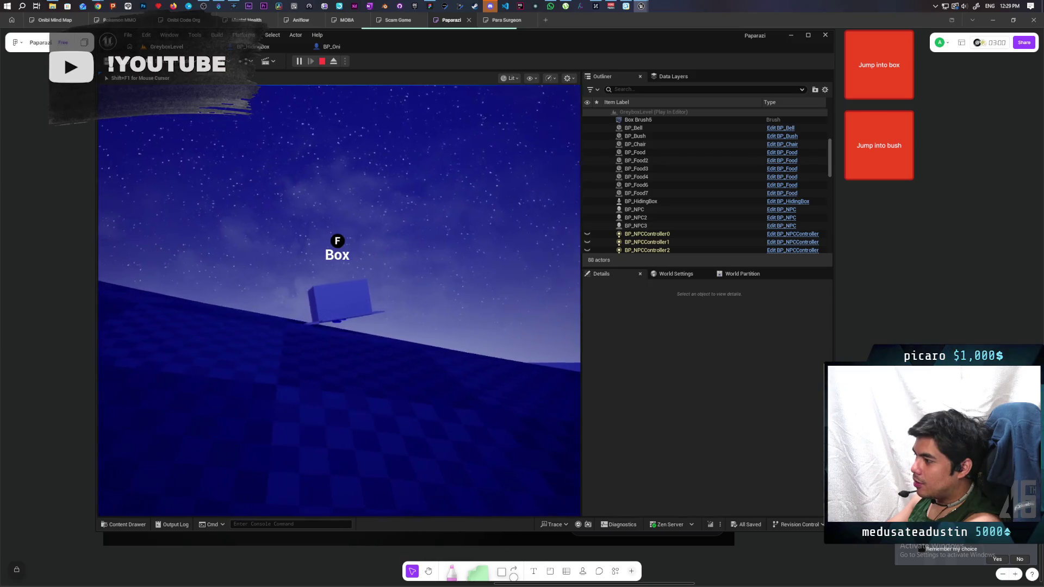
key(w)
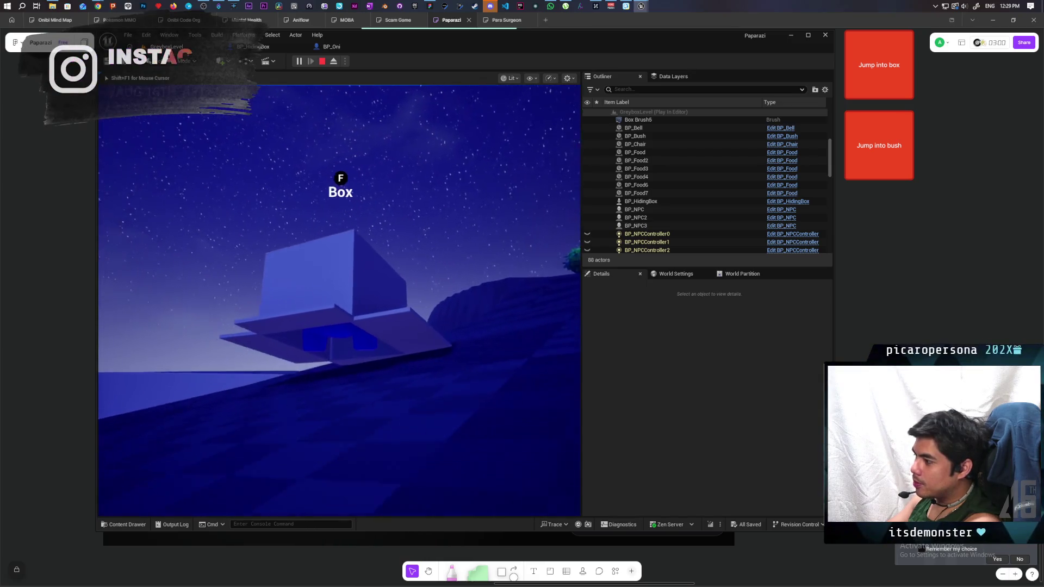
key(s)
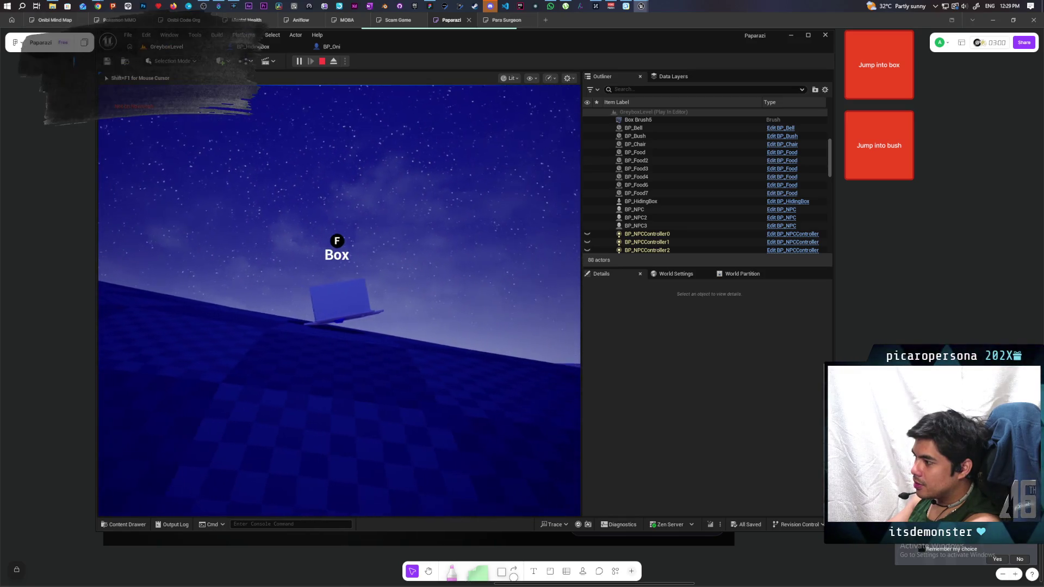
key(a)
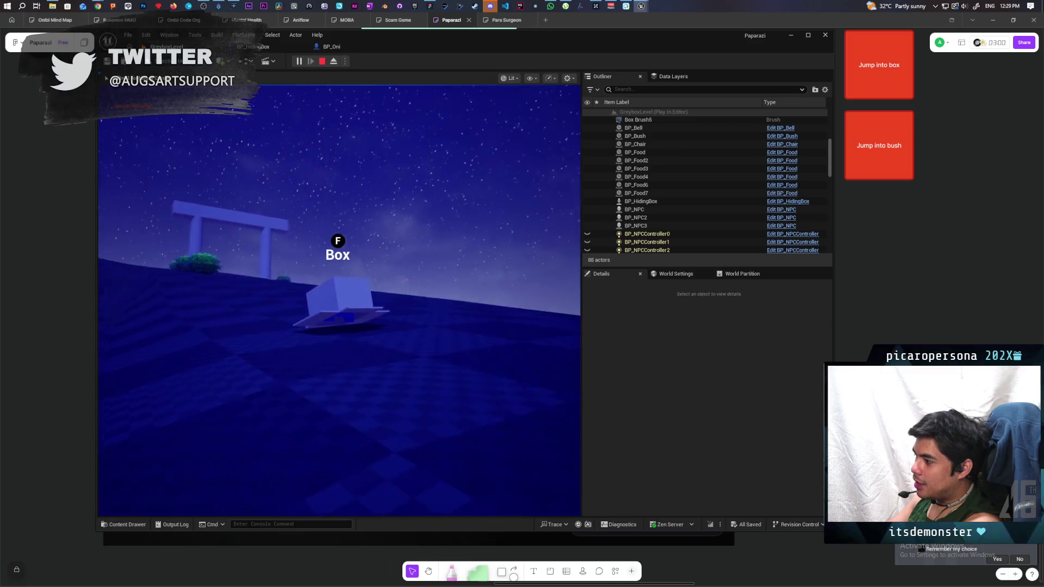
key(a)
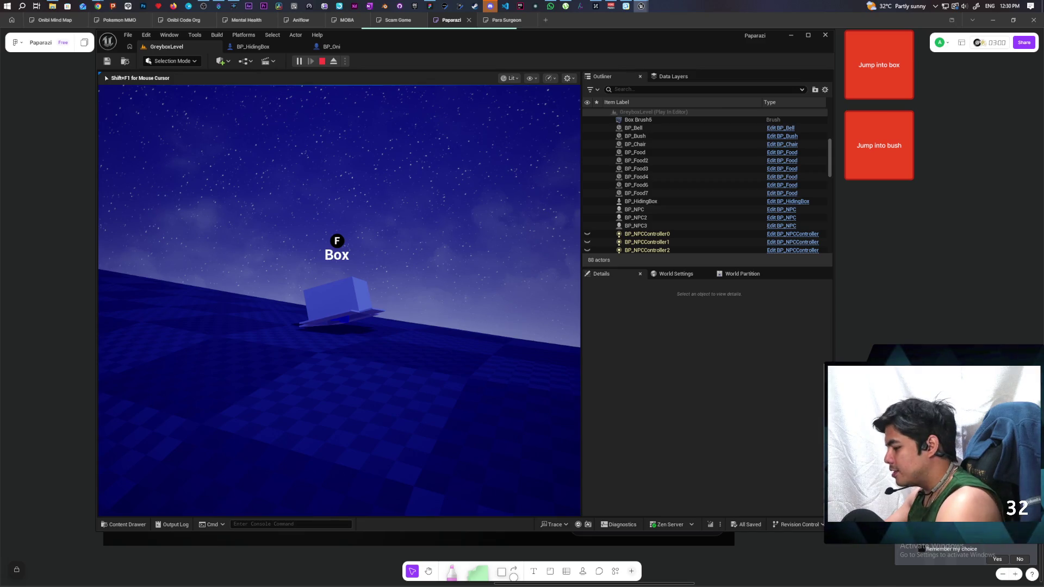
- Stop the playtest and bring the C_PawnGravity blueprint window forward
key(Escape)
click(252, 46)
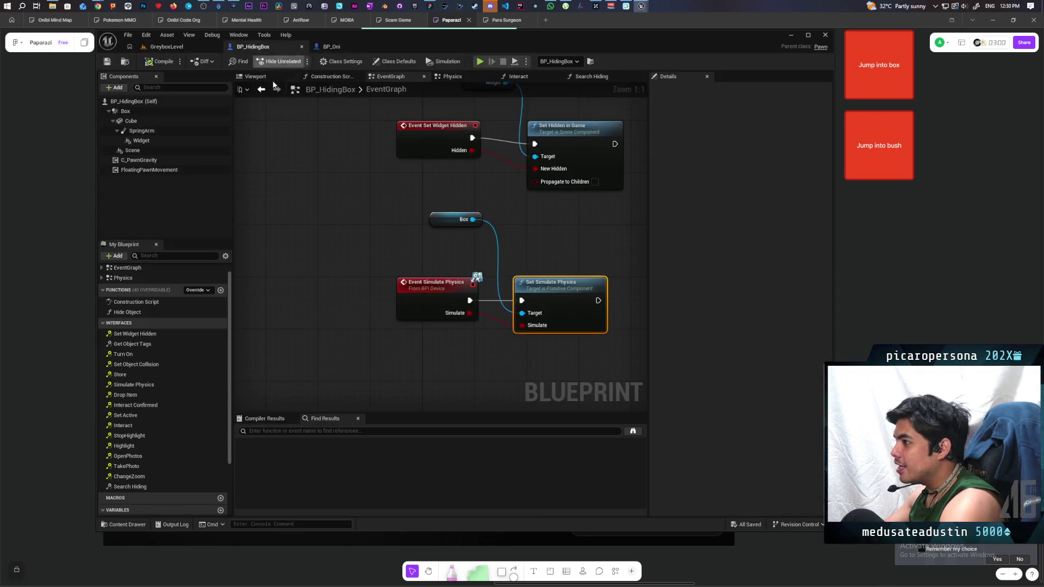
click(172, 48)
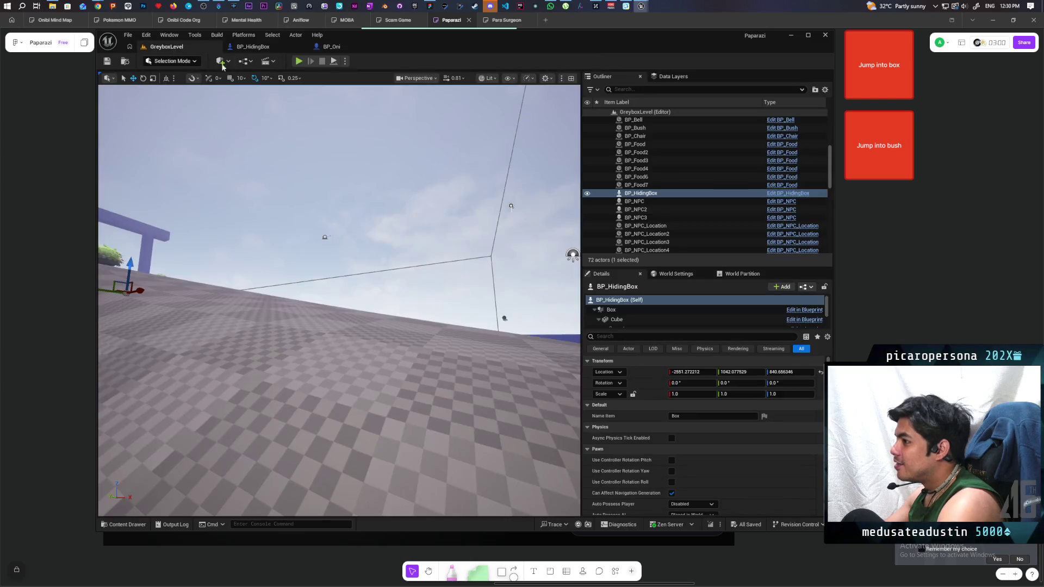
mouse_move(643, 5)
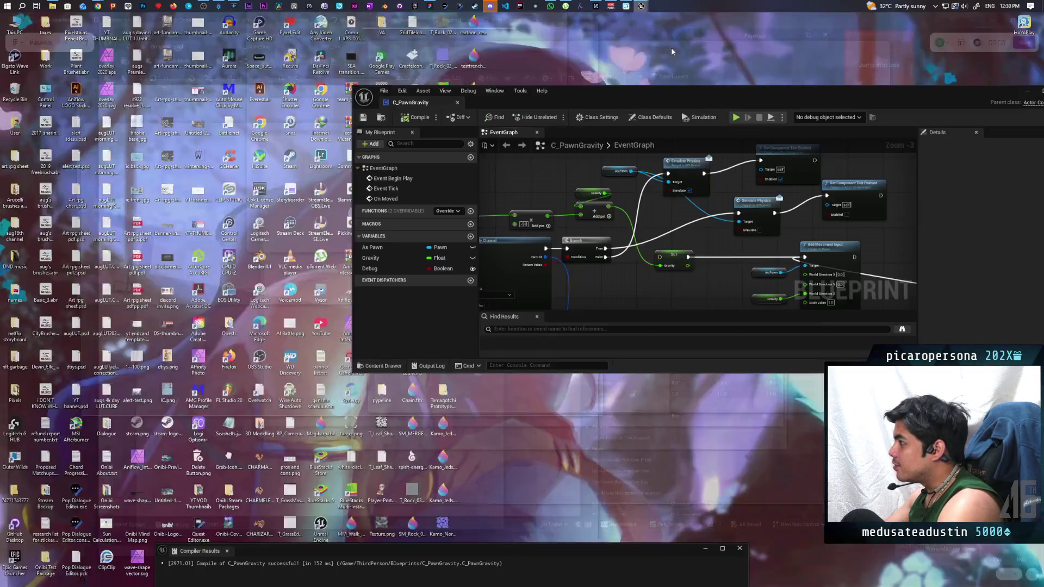
click(671, 47)
- Delete the stray node at the bottom of the graph, then compile and save
mouse_move(672, 199)
mouse_down()
mouse_move(635, 211)
mouse_move(586, 281)
mouse_move(595, 203)
mouse_up()
scroll(618, 227, down, 1)
scroll(586, 281, up, 4)
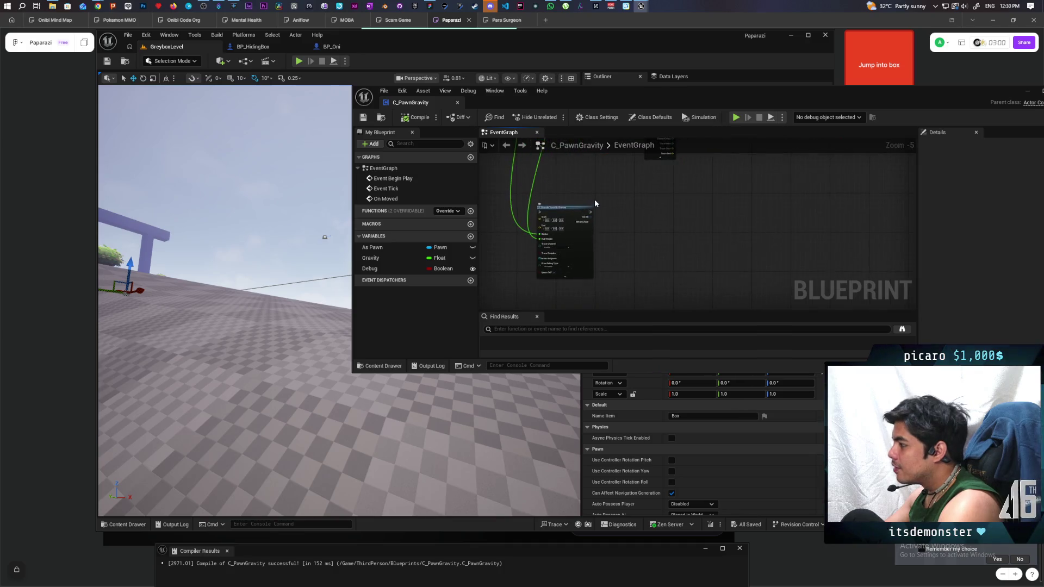
scroll(595, 204, down, 3)
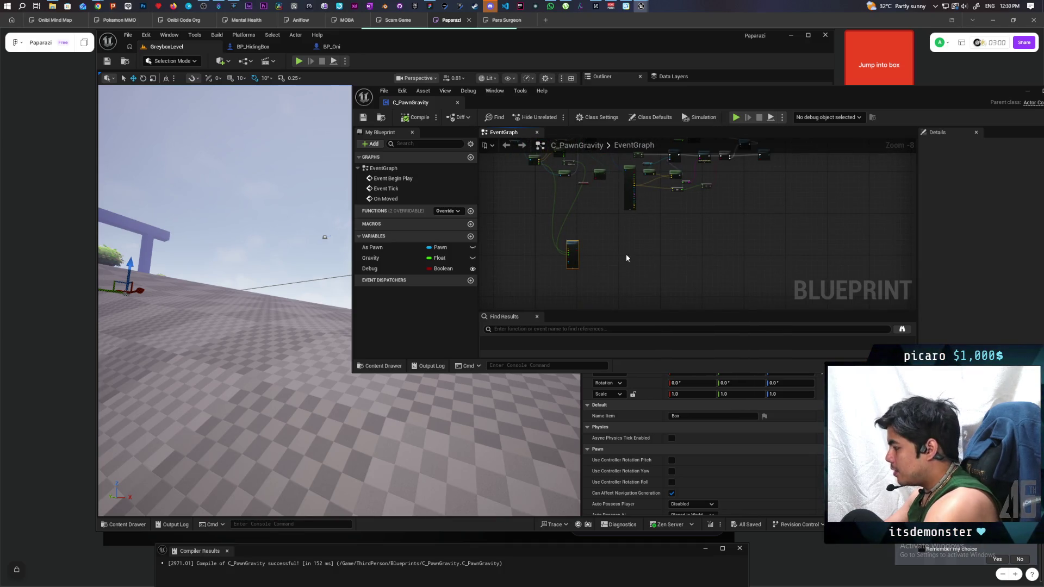
drag(627, 258, 617, 283)
key(Delete)
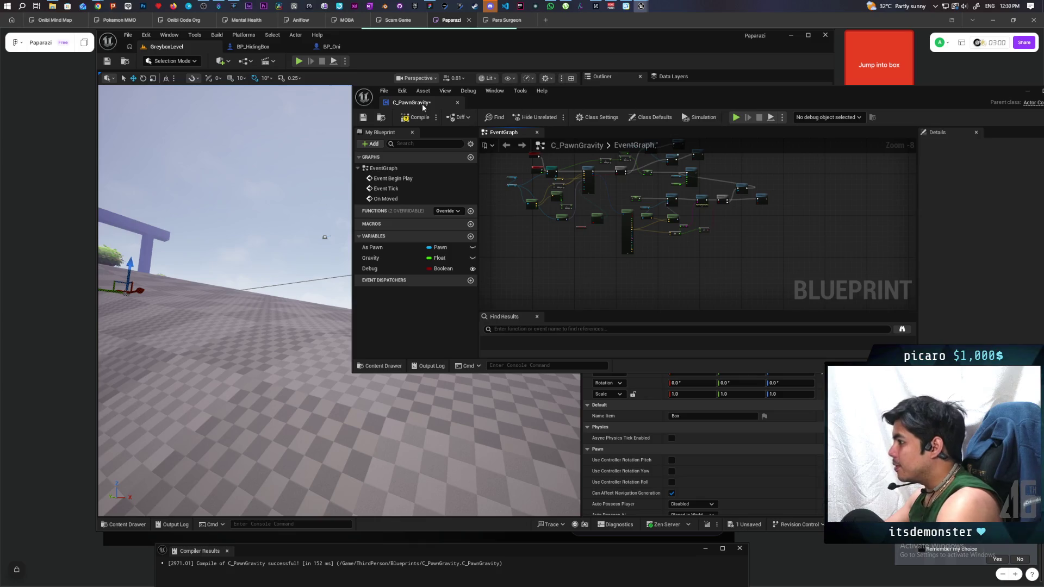
click(417, 117)
key(ctrl+s)
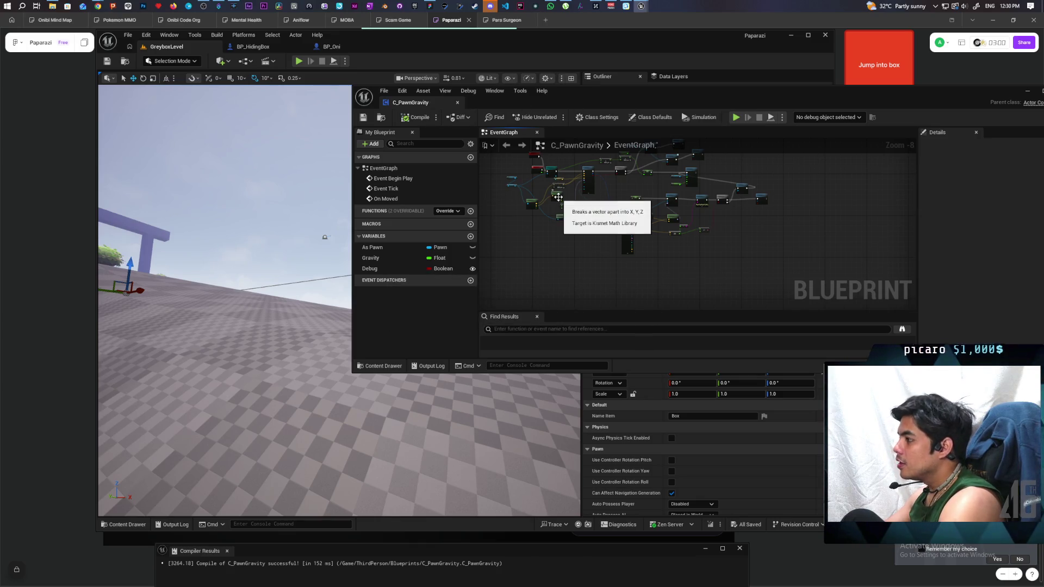
- Maximize the blueprint editor and inspect the Box Trace By Channel node
scroll(598, 229, up, 3)
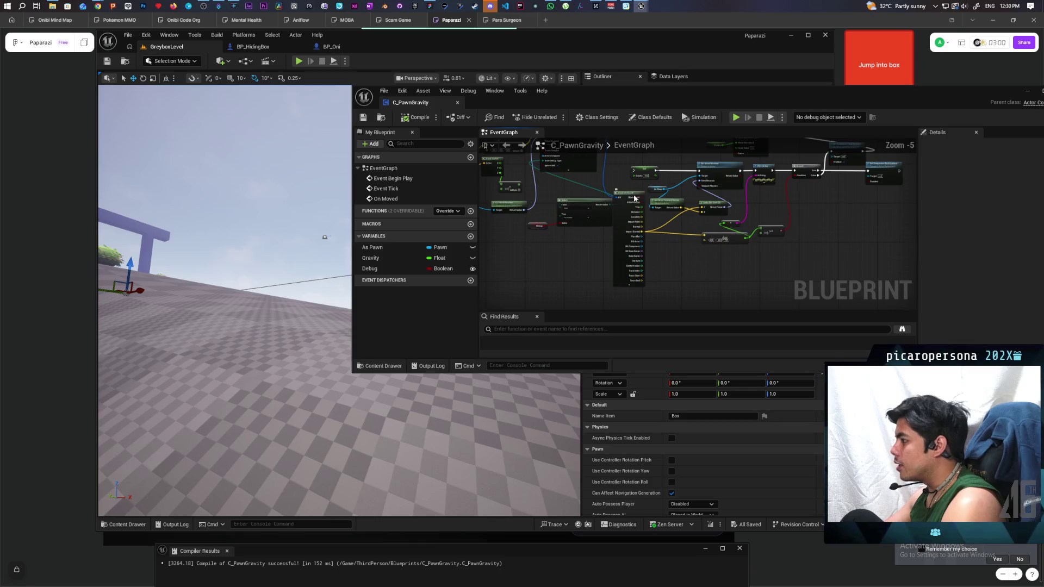
scroll(625, 263, up, 3)
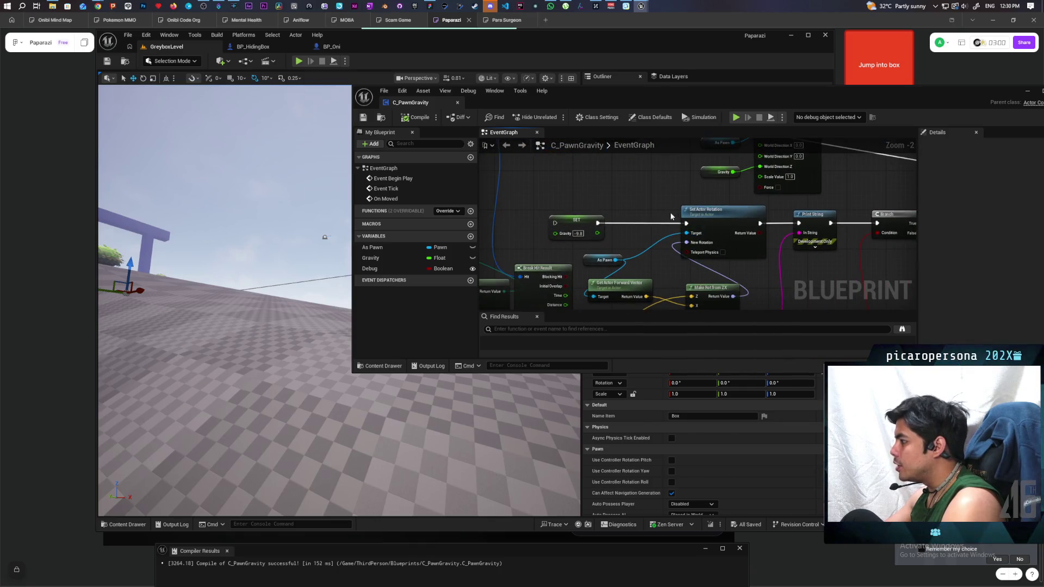
click(717, 245)
scroll(707, 235, down, 3)
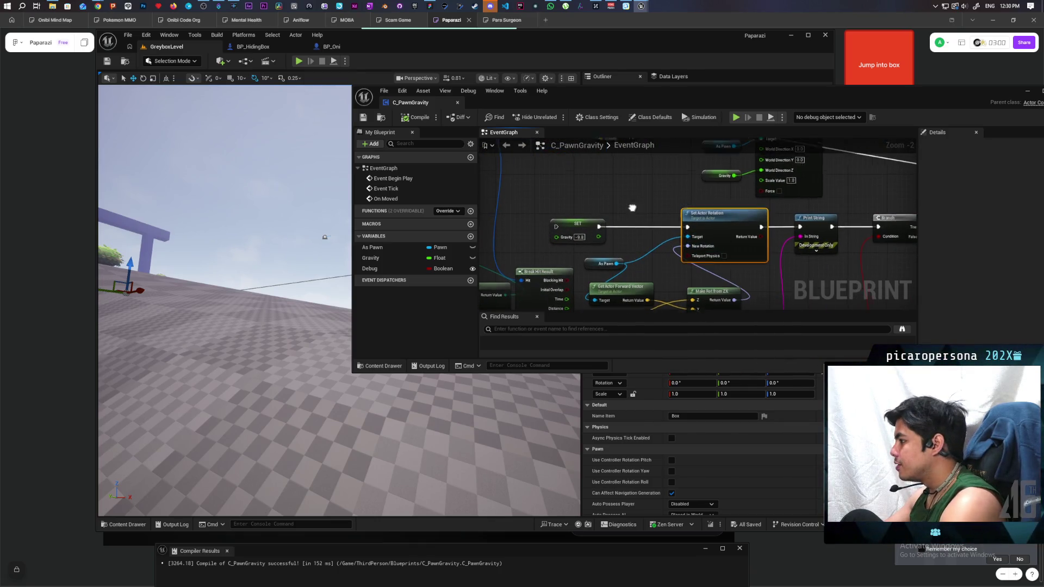
scroll(680, 231, down, 1)
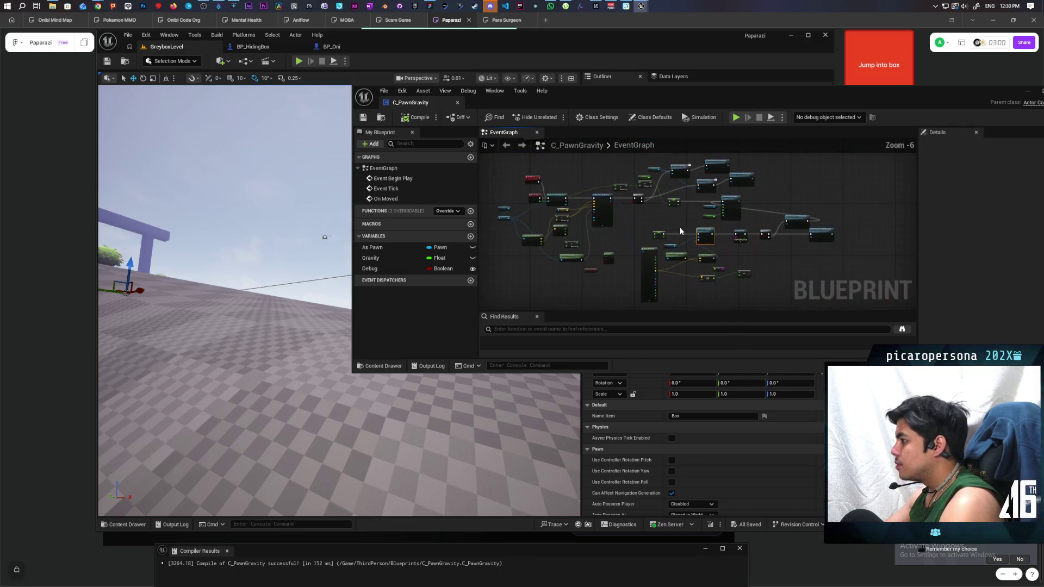
double_click(597, 93)
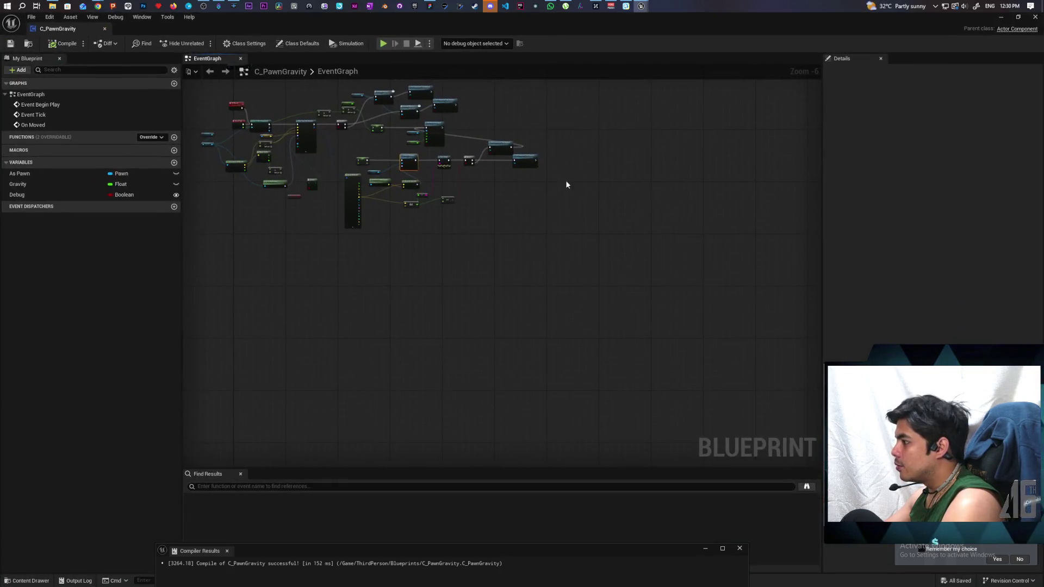
scroll(540, 316, up, 2)
drag(541, 317, 479, 320)
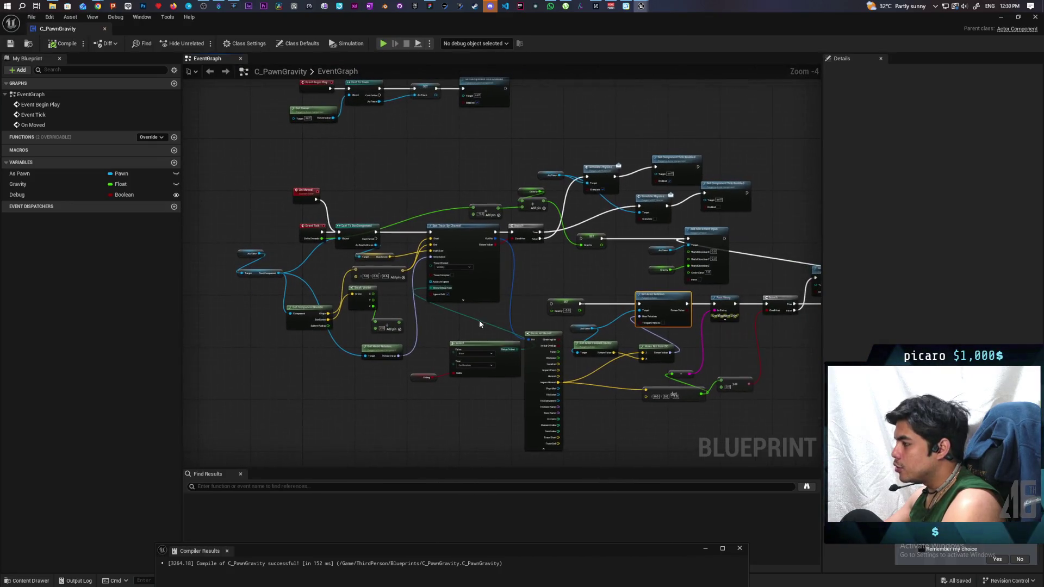
scroll(466, 276, up, 1)
click(459, 253)
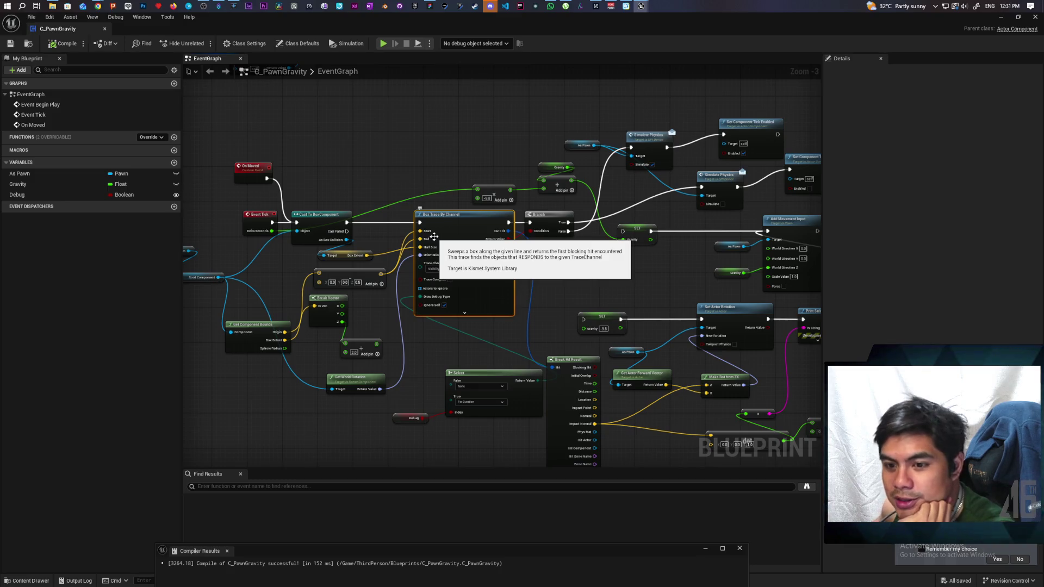
- Select the Cast To BoxComponent and Root Component nodes together
drag(395, 214, 453, 190)
scroll(452, 188, up, 3)
drag(436, 231, 517, 231)
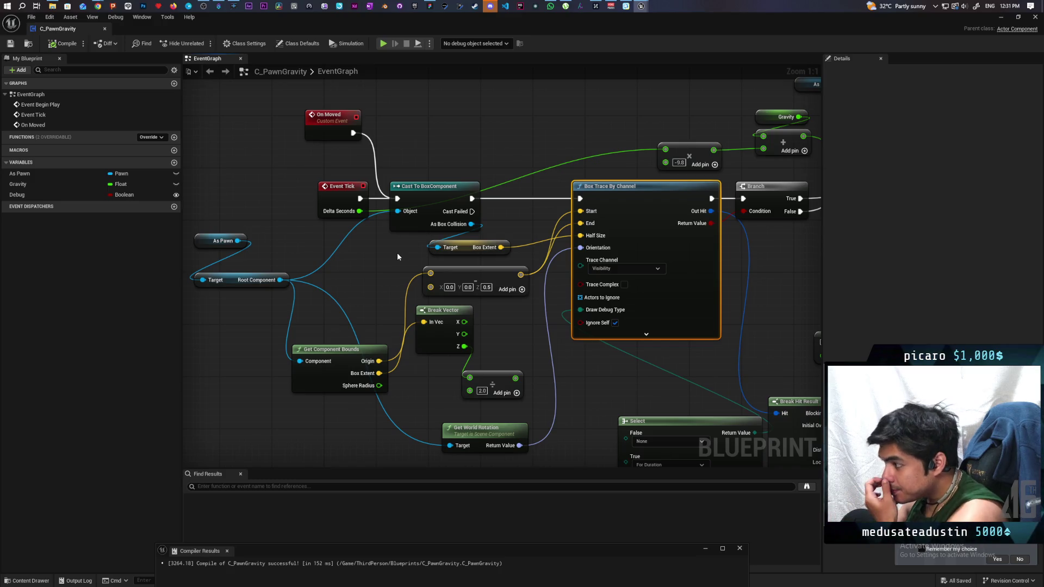
drag(397, 252, 385, 285)
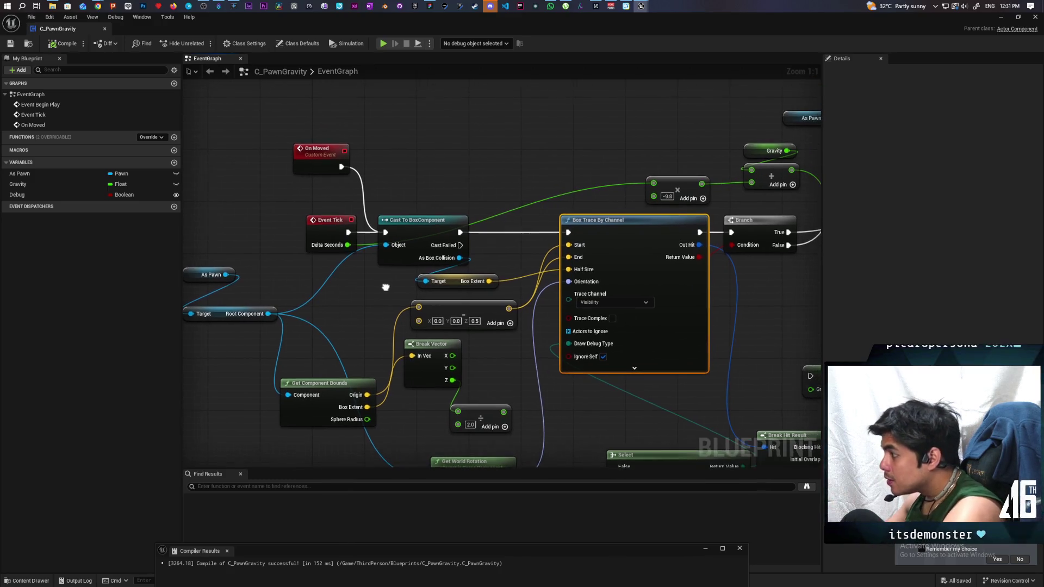
click(429, 260)
drag(272, 300, 285, 325)
click(417, 231)
- Paste the cast and Root Component nodes into the Begin Play chain, fed by As Pawn, after Set Component Tick Enabled
mouse_move(641, 141)
mouse_down()
mouse_move(630, 193)
mouse_move(502, 433)
mouse_up()
key(ctrl+v)
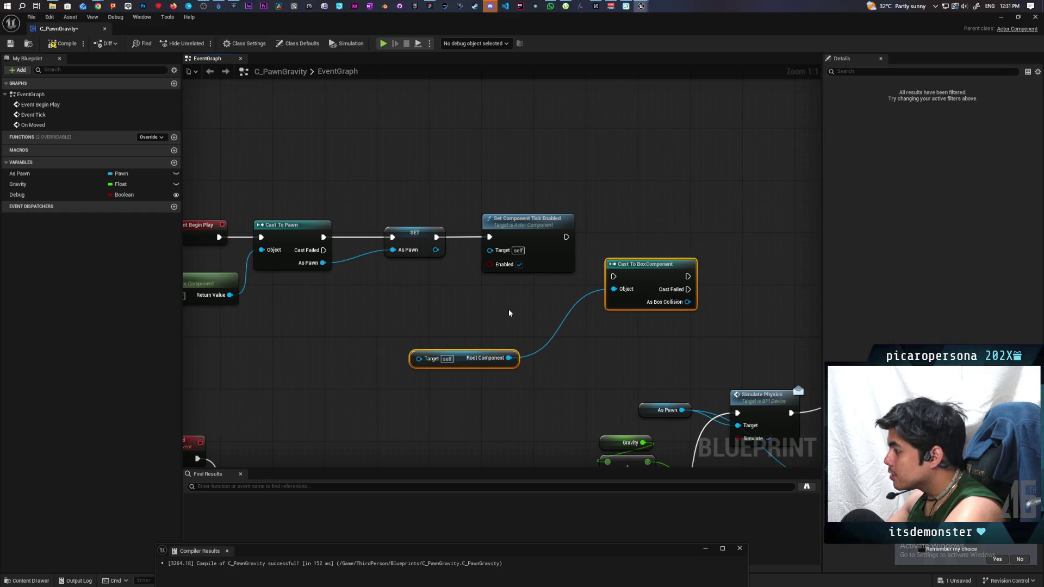
drag(508, 313, 470, 324)
mouse_move(397, 260)
mouse_down()
mouse_move(376, 367)
mouse_move(442, 308)
mouse_move(443, 317)
mouse_up()
click(490, 242)
mouse_move(491, 242)
mouse_down()
mouse_move(512, 162)
mouse_move(727, 135)
mouse_up()
mouse_move(625, 223)
mouse_down()
mouse_move(498, 244)
mouse_move(507, 228)
mouse_up()
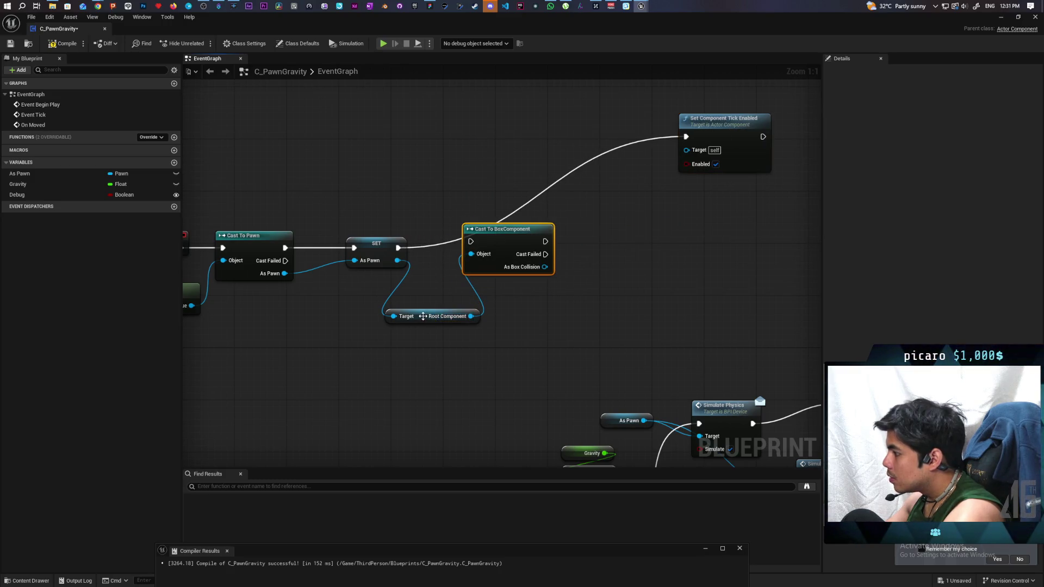
drag(435, 315, 442, 303)
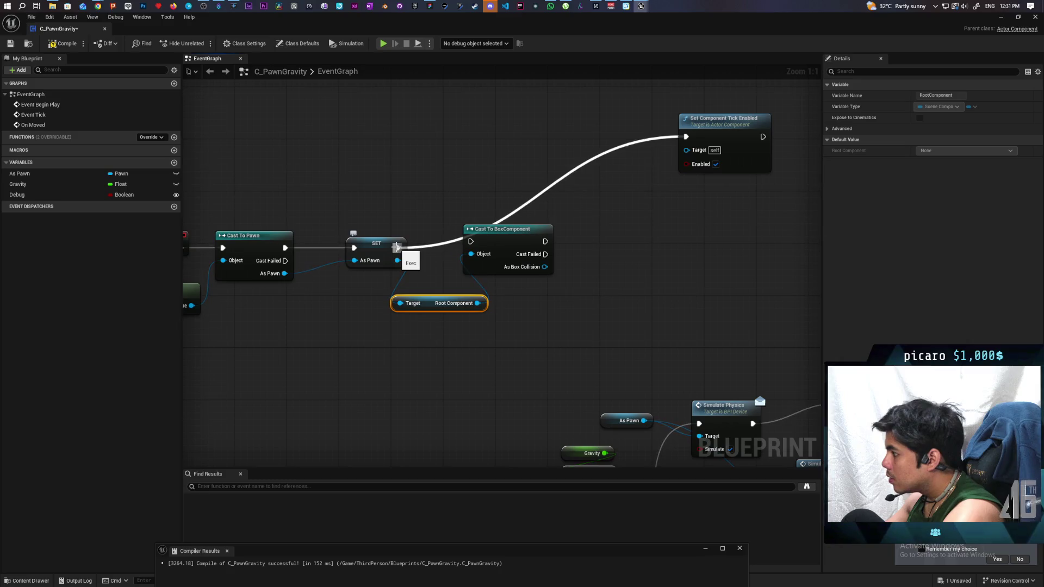
drag(506, 228, 707, 268)
drag(704, 141, 457, 251)
mouse_move(671, 269)
mouse_down()
mouse_move(562, 239)
mouse_move(549, 252)
mouse_move(583, 245)
mouse_up()
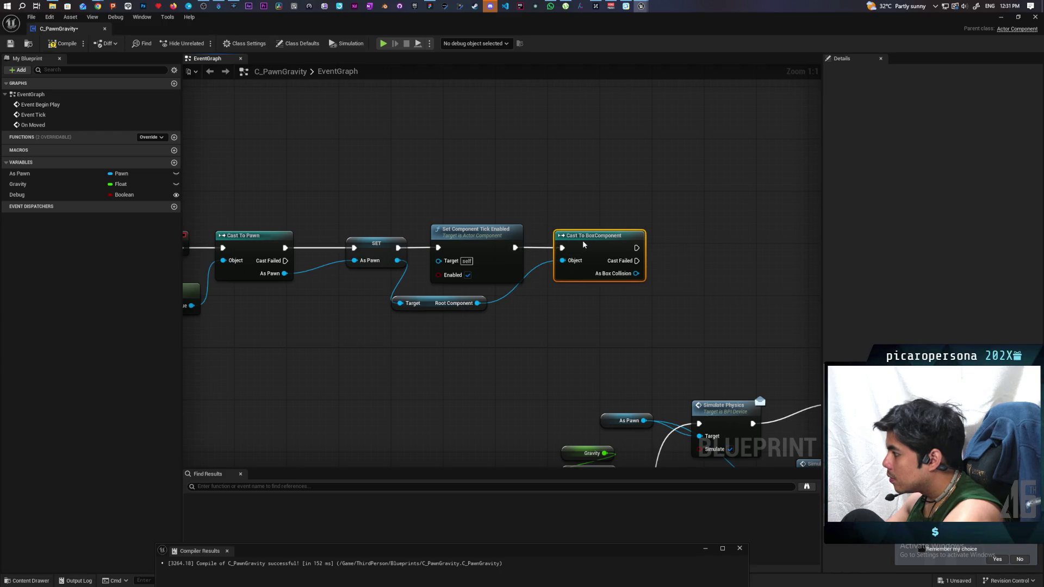
- Promote the cast's box result to an As Box Collision variable and save
drag(636, 274, 690, 253)
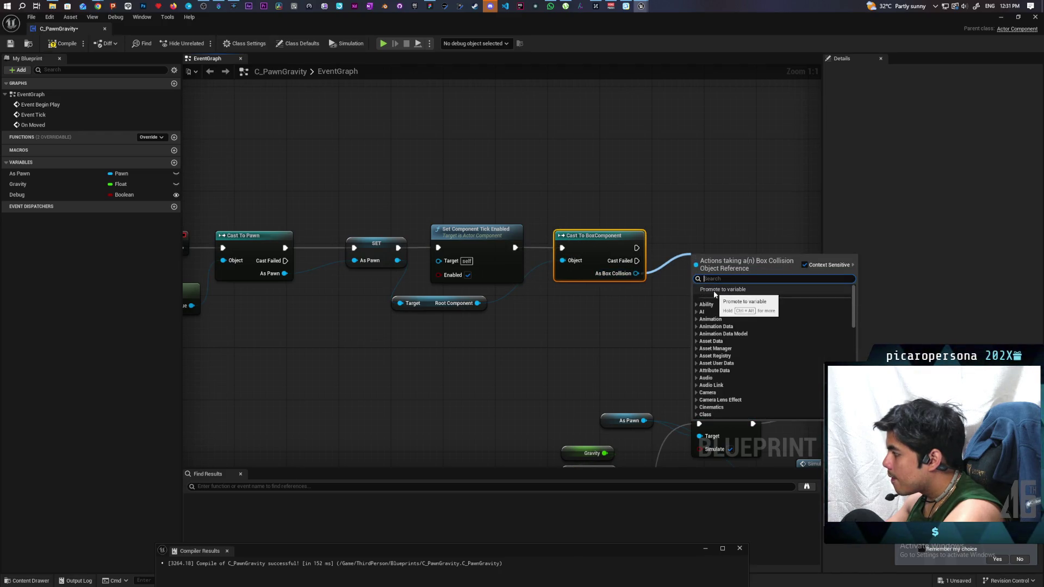
click(712, 290)
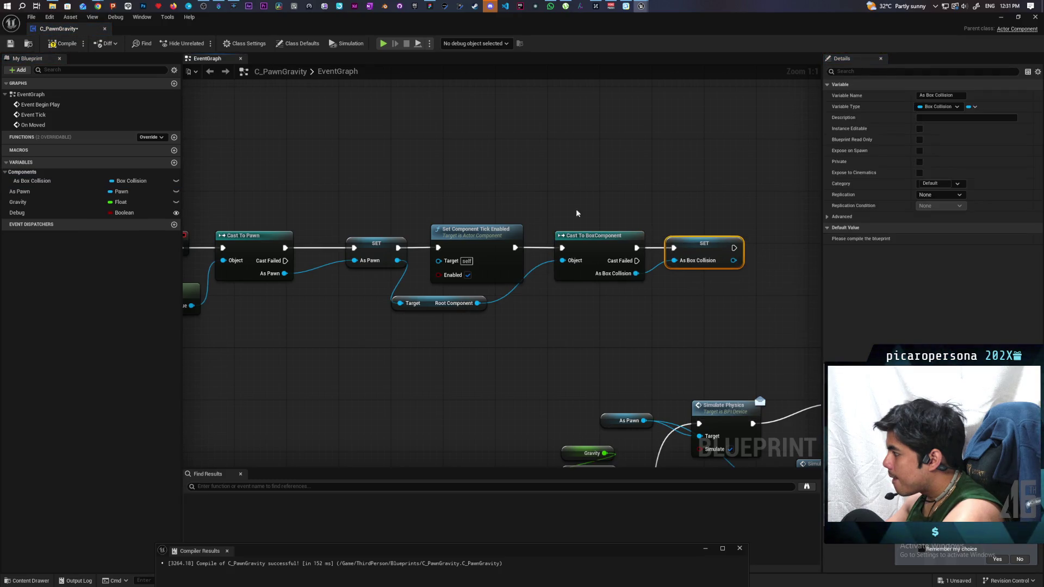
key(ctrl+s)
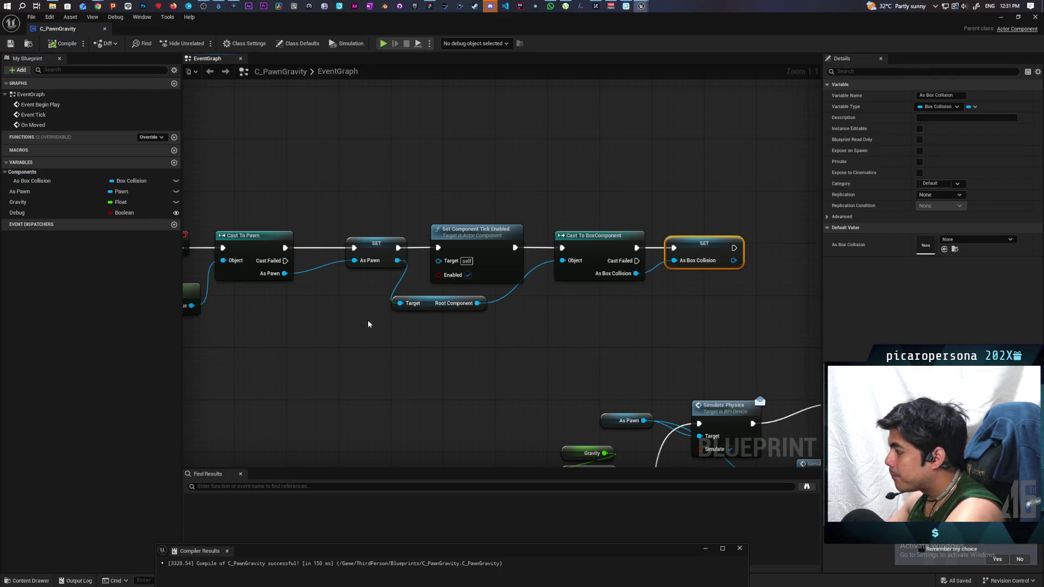
scroll(368, 324, down, 3)
mouse_move(396, 215)
mouse_down()
mouse_move(392, 226)
mouse_move(433, 261)
mouse_up()
- In Check Points, feed an As Box Collision getter into an Is Valid check run on entry
mouse_move(32, 191)
mouse_down()
mouse_move(269, 282)
mouse_move(513, 295)
mouse_up()
click(539, 314)
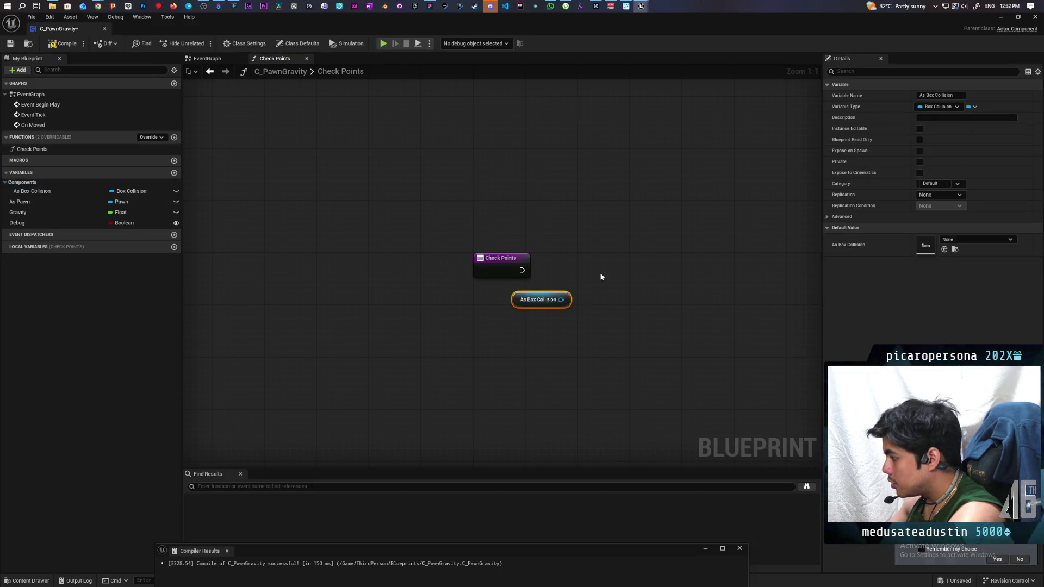
key(ctrl+v)
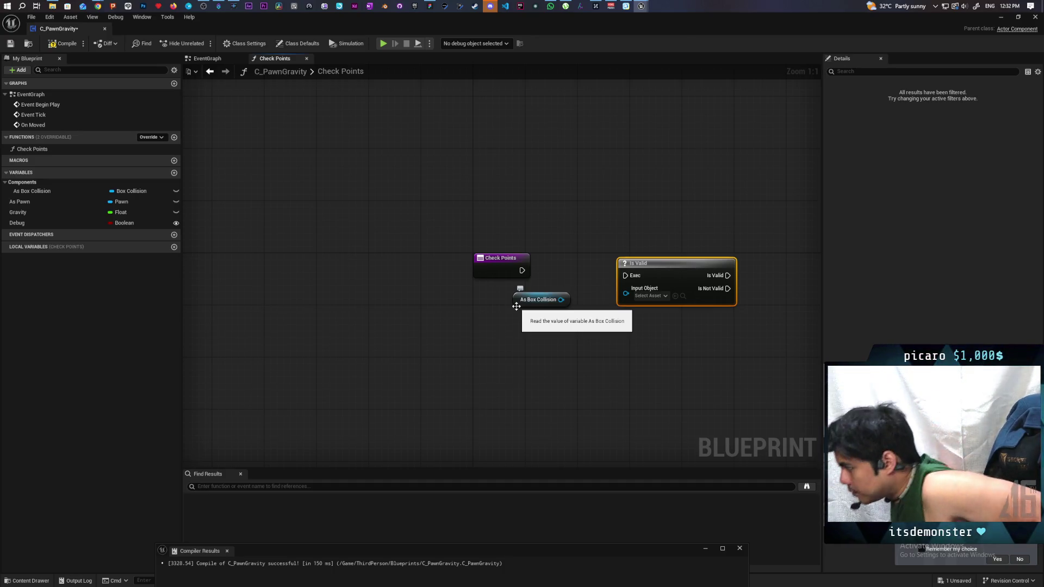
drag(562, 299, 626, 293)
drag(522, 271, 625, 275)
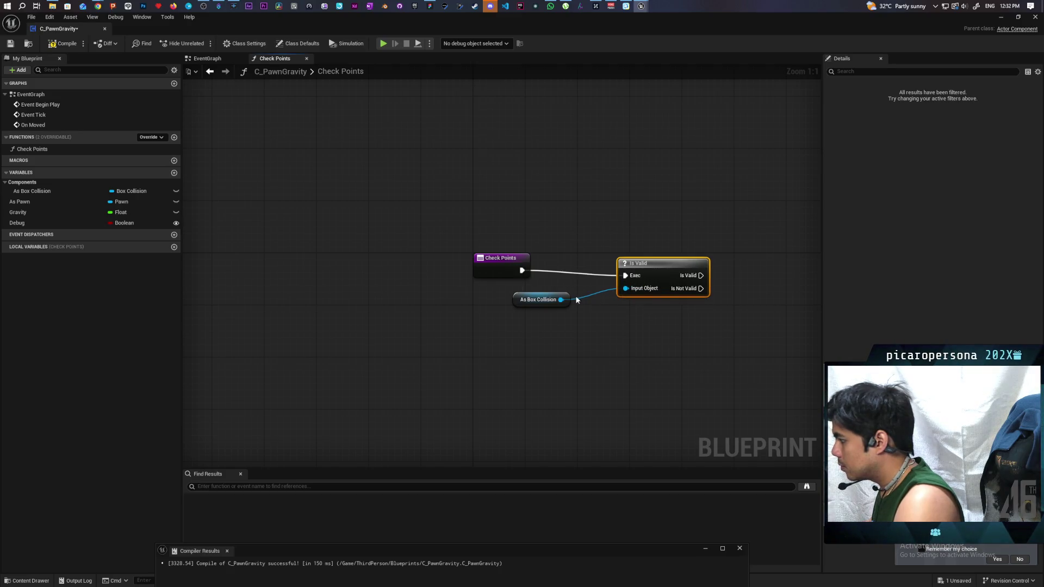
drag(541, 300, 482, 299)
drag(653, 269, 592, 261)
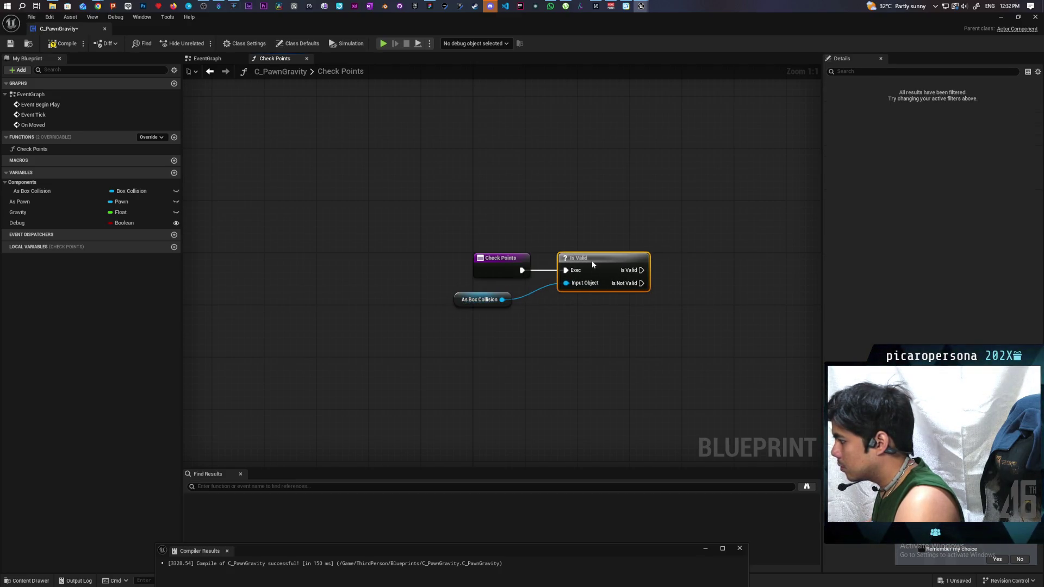
- Compile and save the blueprint, then return to the EventGraph
click(63, 44)
click(10, 43)
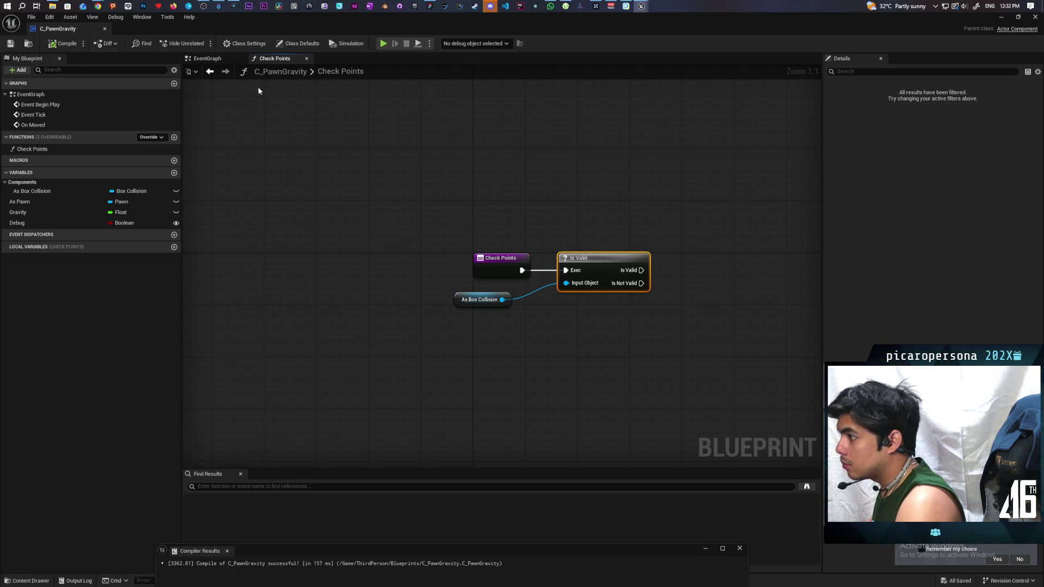
click(215, 60)
scroll(370, 226, up, 5)
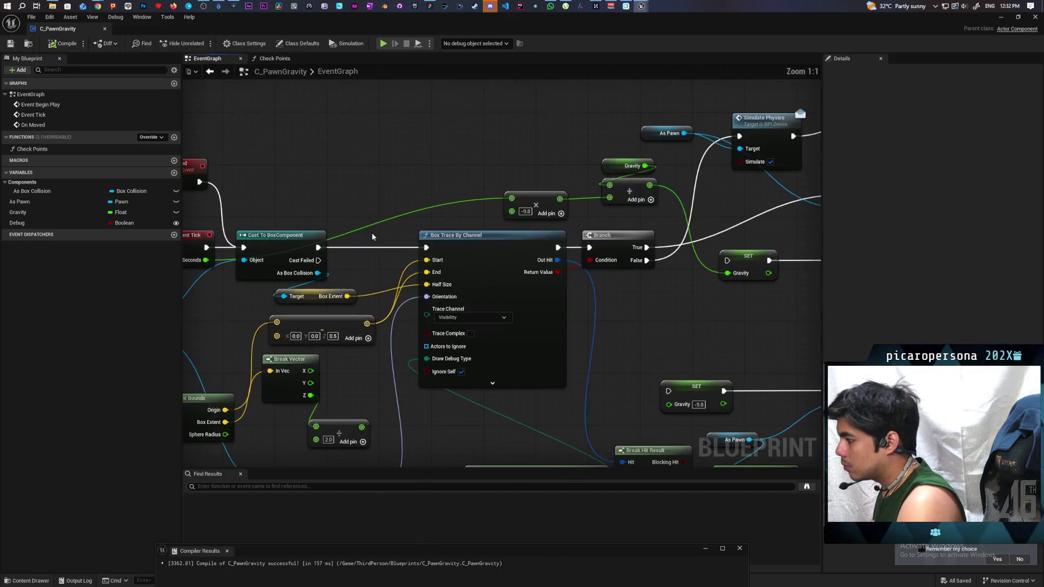
- Review the On Moved, Event Tick and Get Component Bounds trace logic, then return to Check Points
drag(383, 276, 402, 259)
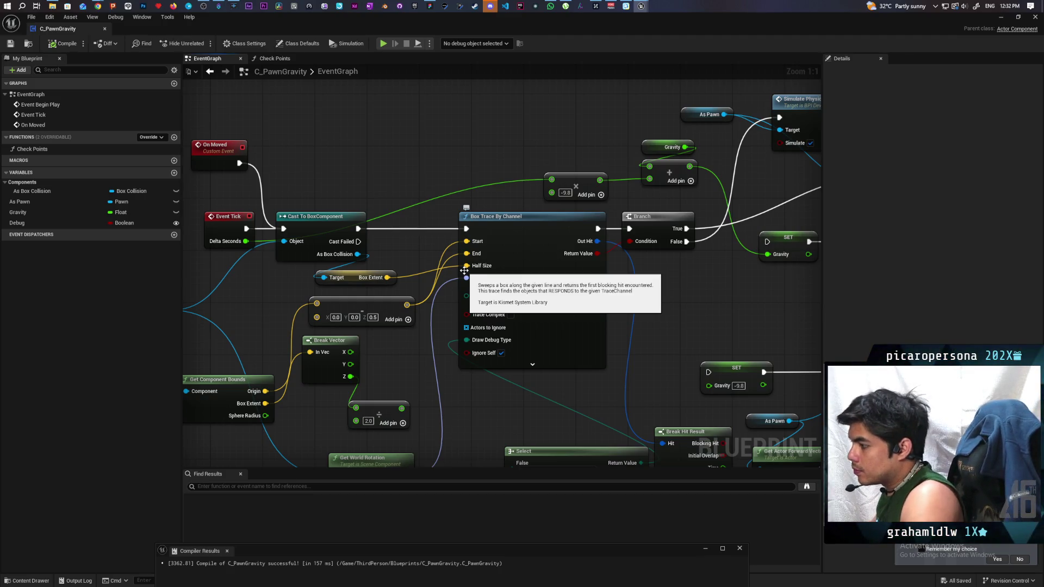
drag(410, 345, 507, 320)
click(334, 353)
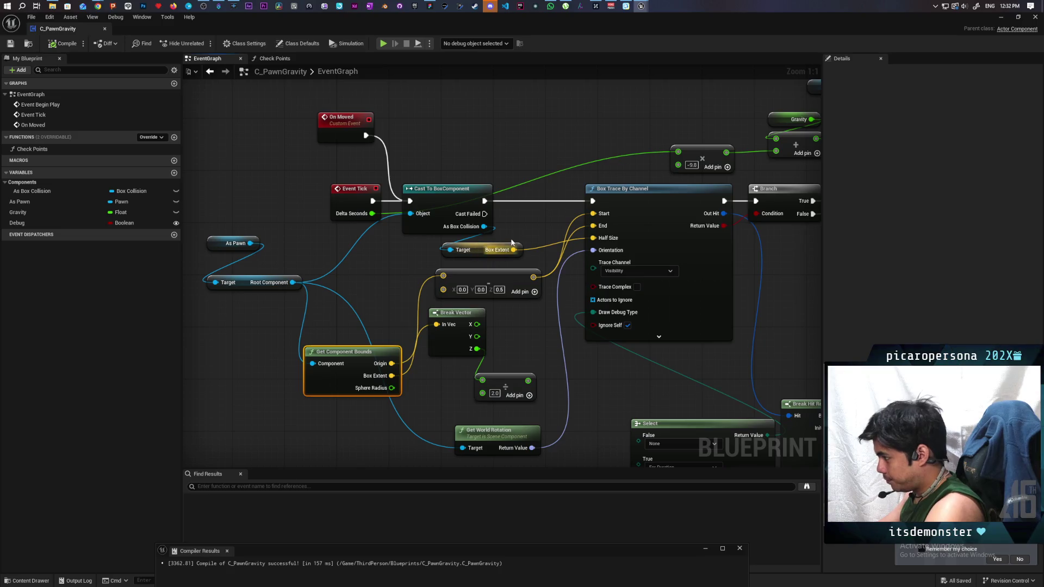
click(271, 58)
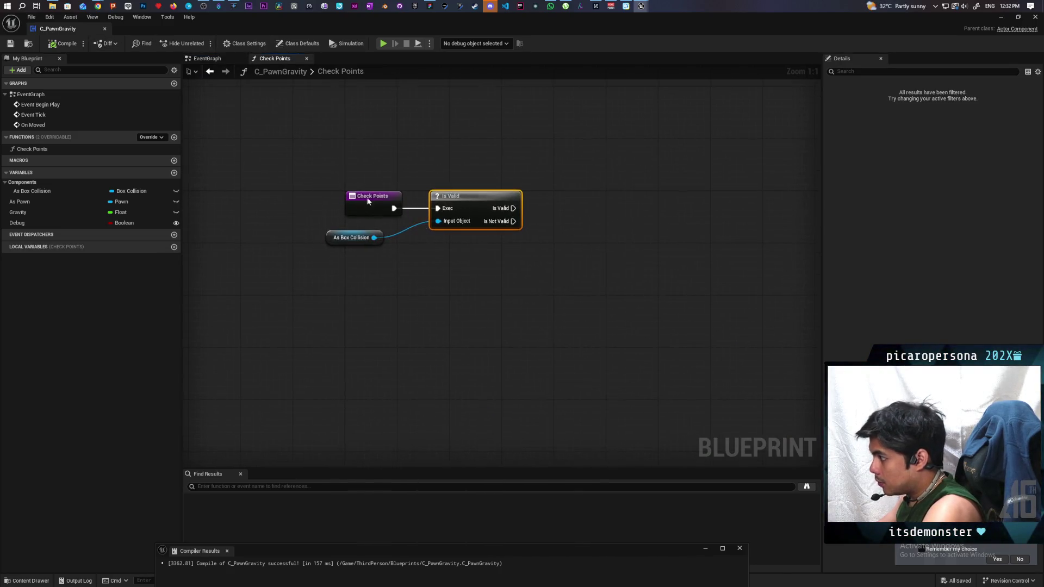
- Add a Get World Location node from As Box Collision, deleting a mistakenly placed node first
mouse_move(355, 244)
mouse_down()
mouse_move(361, 263)
mouse_move(489, 279)
mouse_move(477, 268)
mouse_up()
text(get)
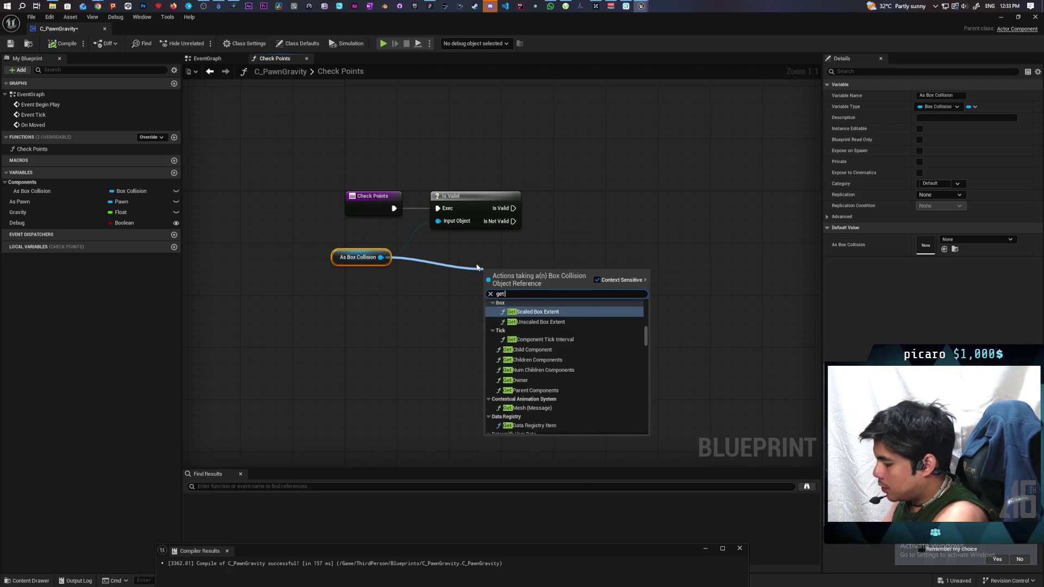
text( world loc)
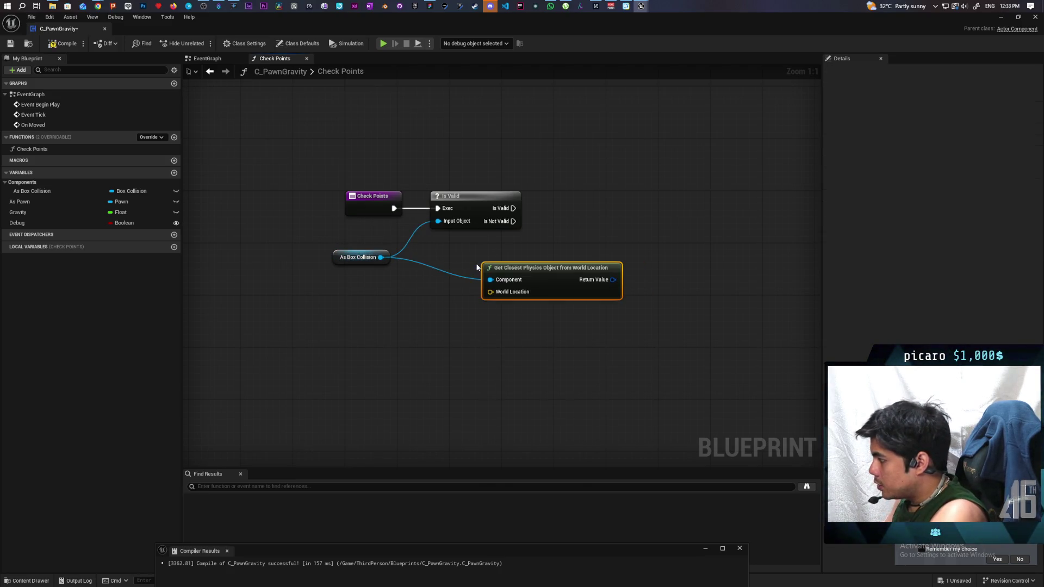
key(Return)
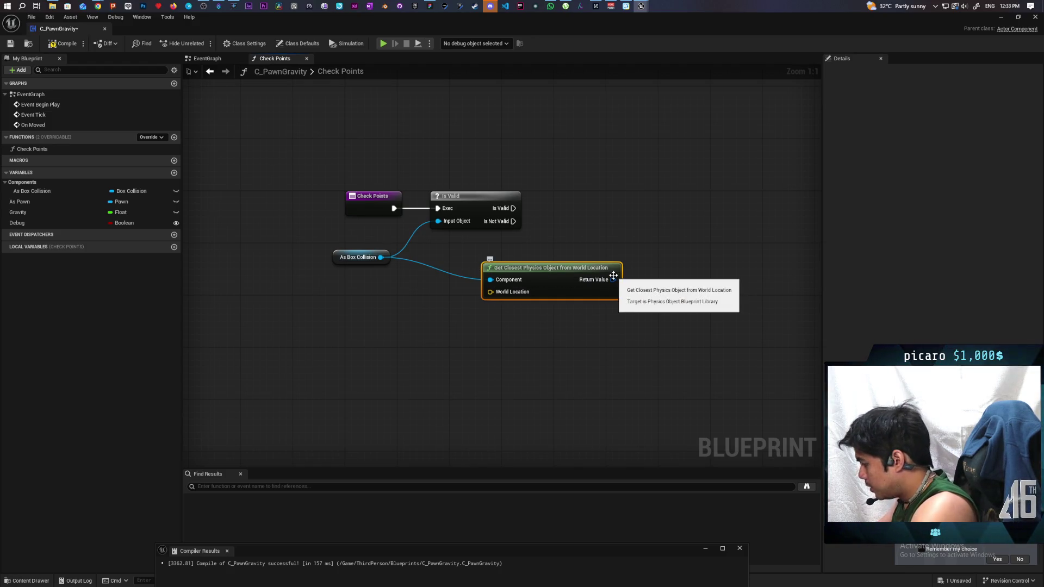
key(Delete)
drag(382, 258, 404, 286)
text(get)
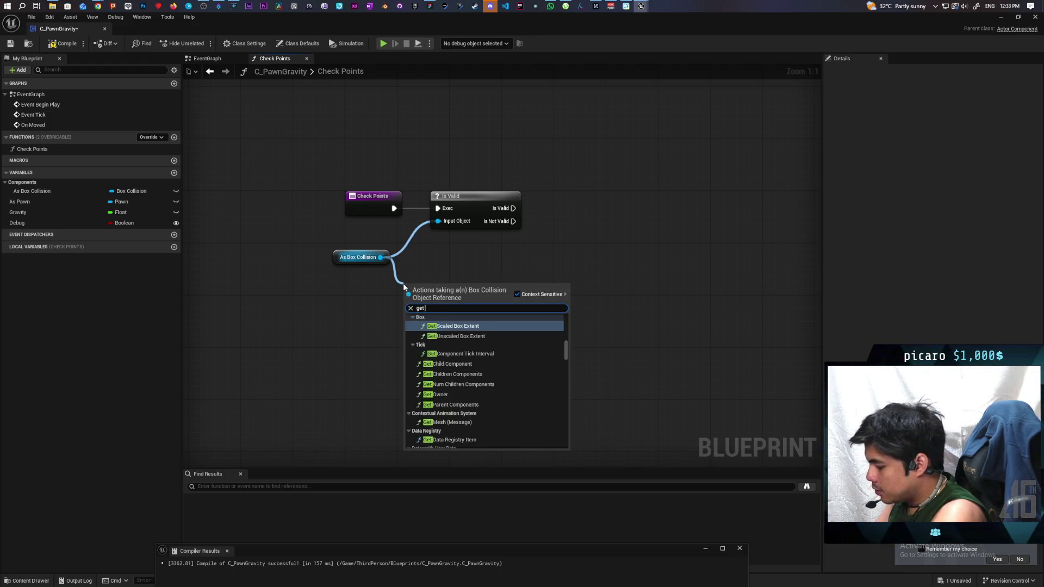
text( world loca)
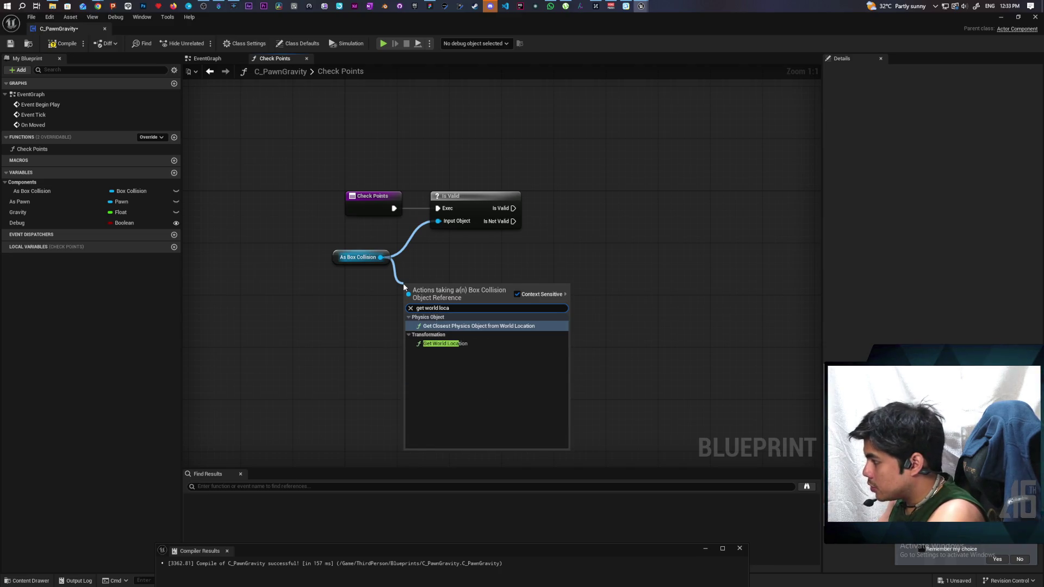
key(Return)
- Rearrange the As Box Collision and Get World Location nodes in the graph
drag(479, 260, 419, 264)
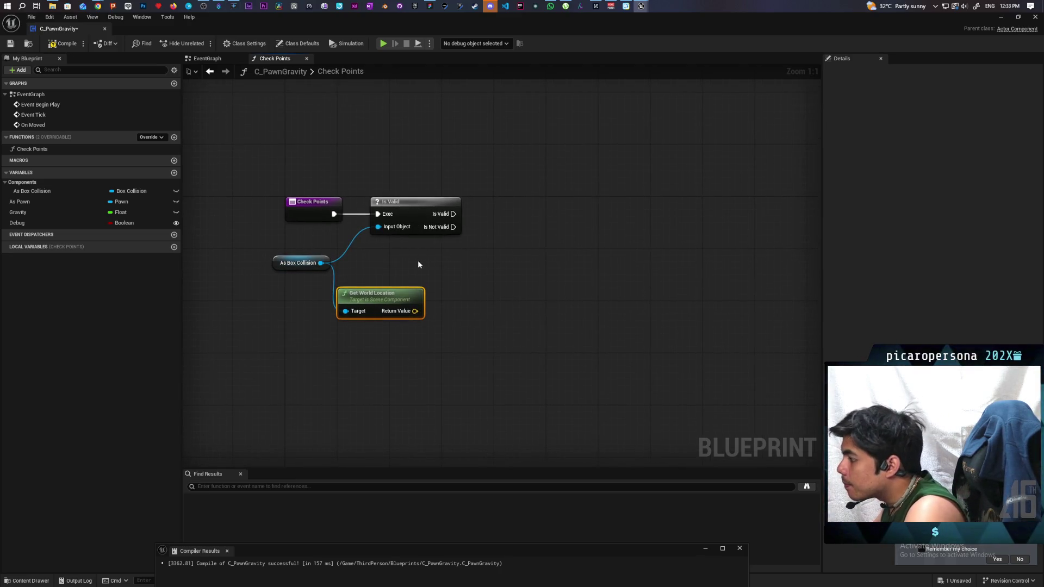
drag(418, 306, 470, 305)
drag(278, 266, 298, 266)
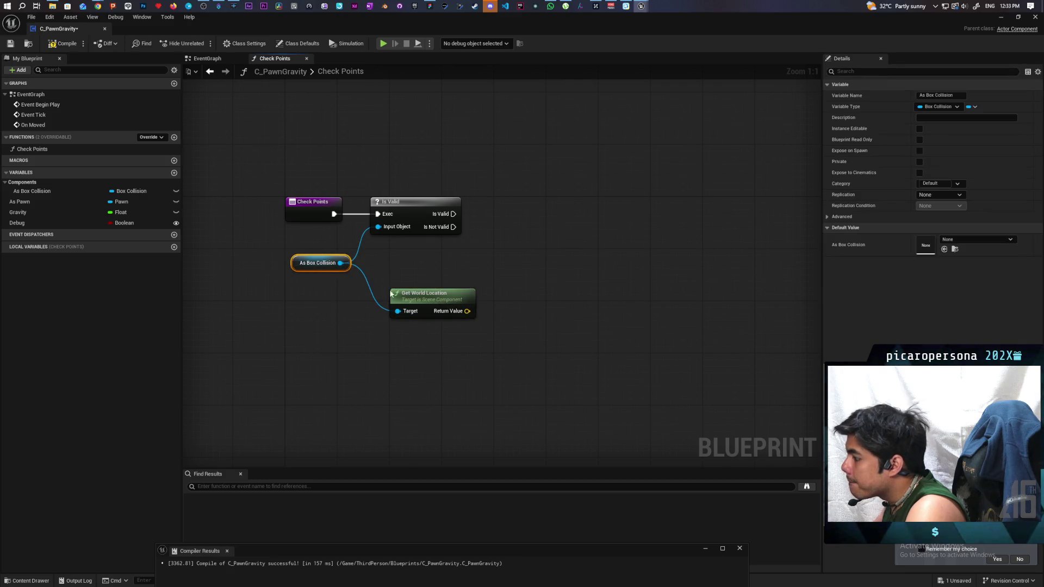
drag(391, 293, 371, 287)
click(489, 269)
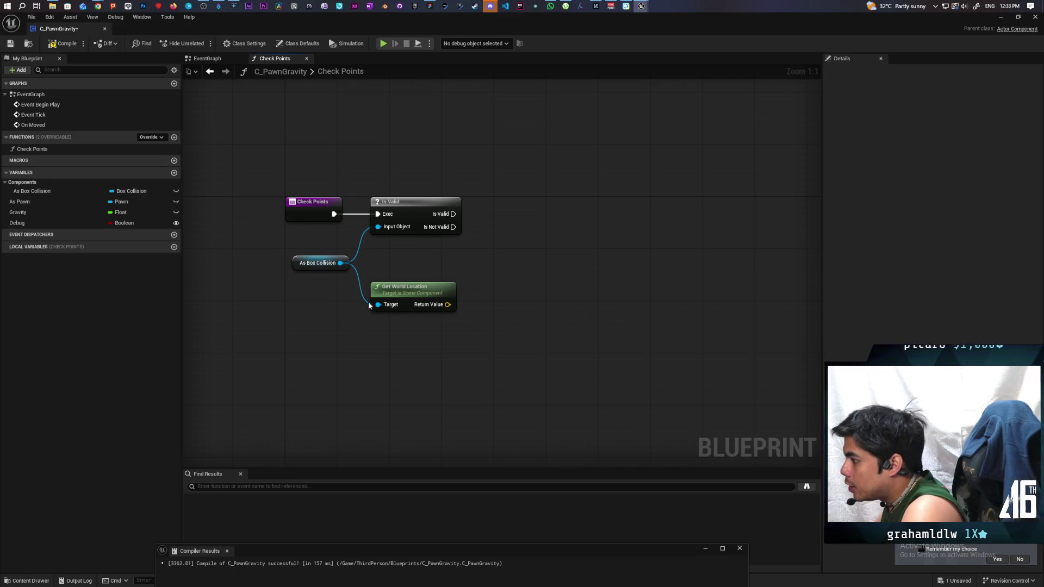
drag(370, 306, 364, 325)
- Add a Get Box Extent node from As Box Collision and place it beside it
drag(341, 262, 431, 270)
text(ge)
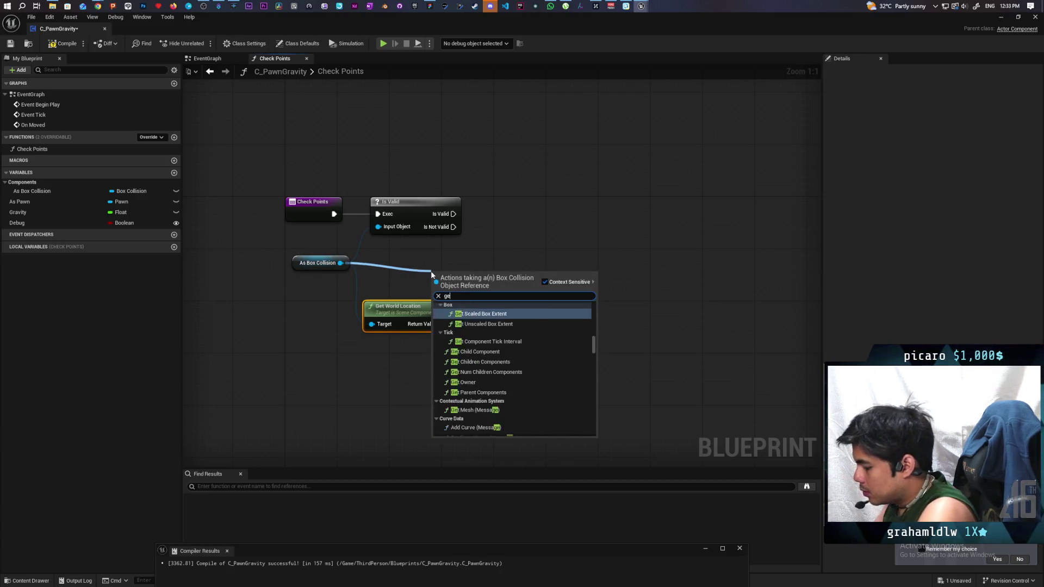
text(t box ex)
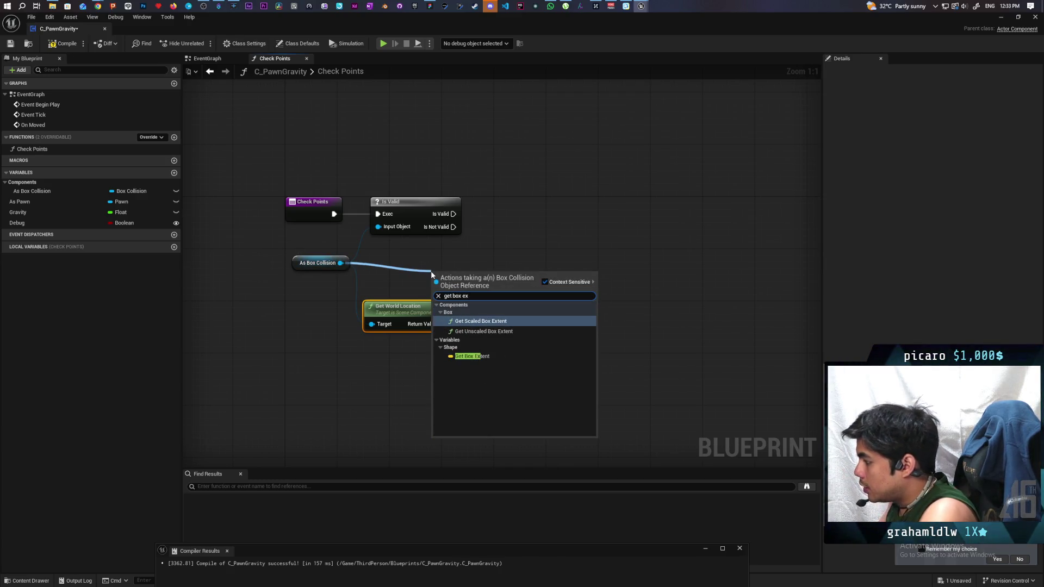
click(472, 356)
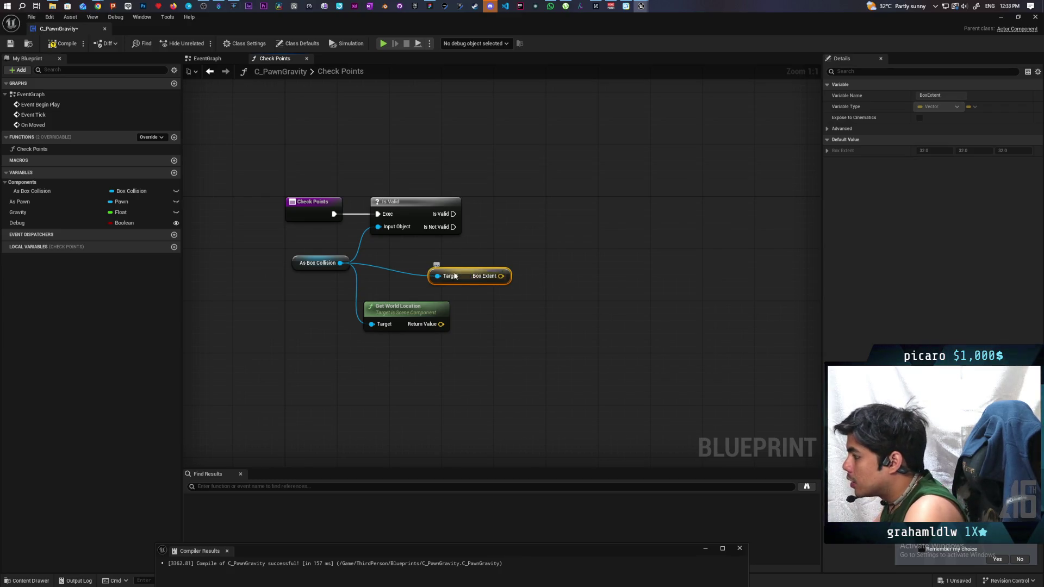
drag(455, 276, 423, 273)
- Add a Line Trace By Channel node and position it with the other nodes
right_click(576, 225)
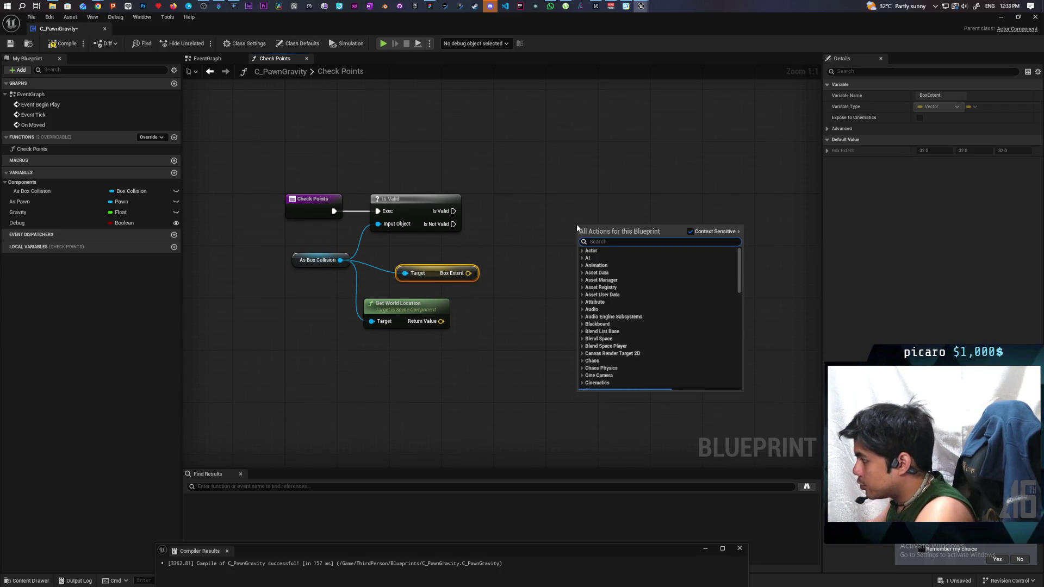
text(line trace)
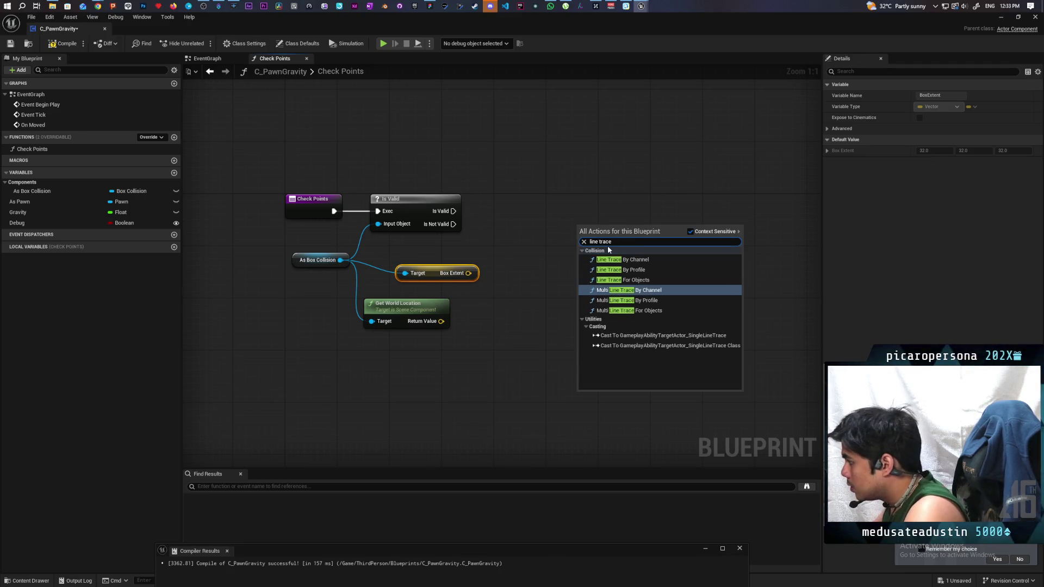
click(645, 260)
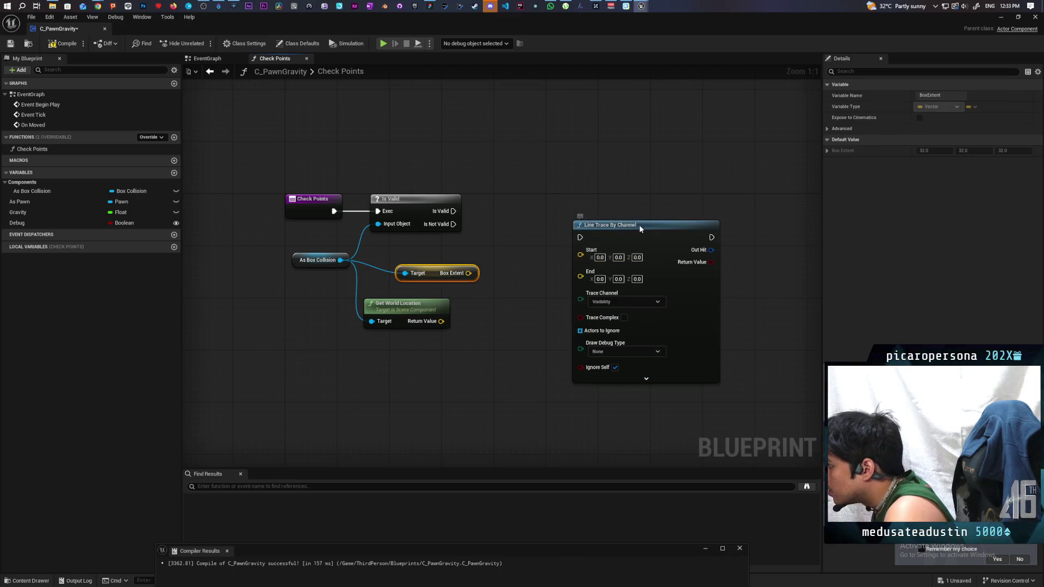
drag(641, 229, 627, 196)
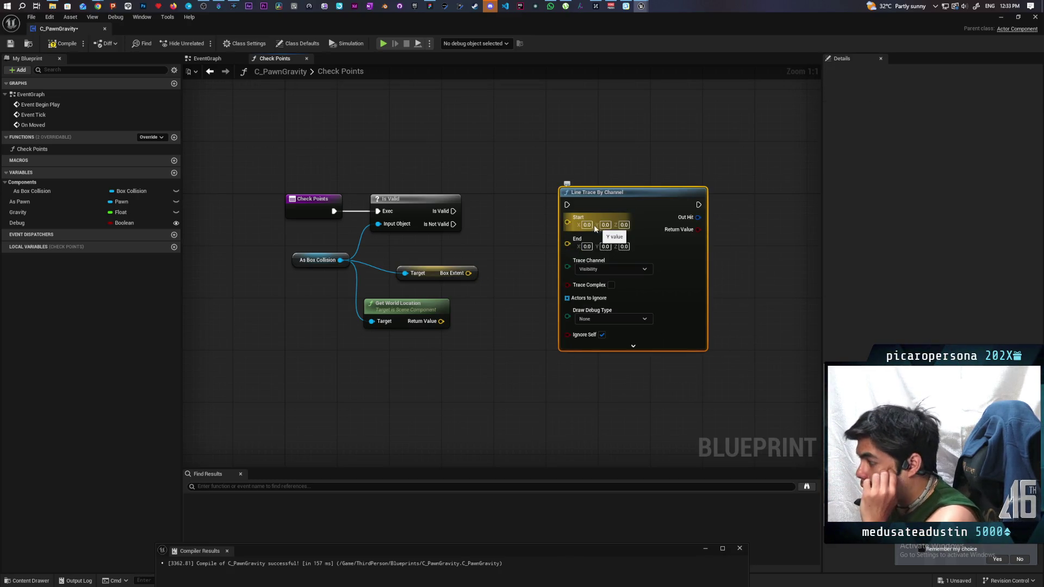
drag(595, 229, 550, 178)
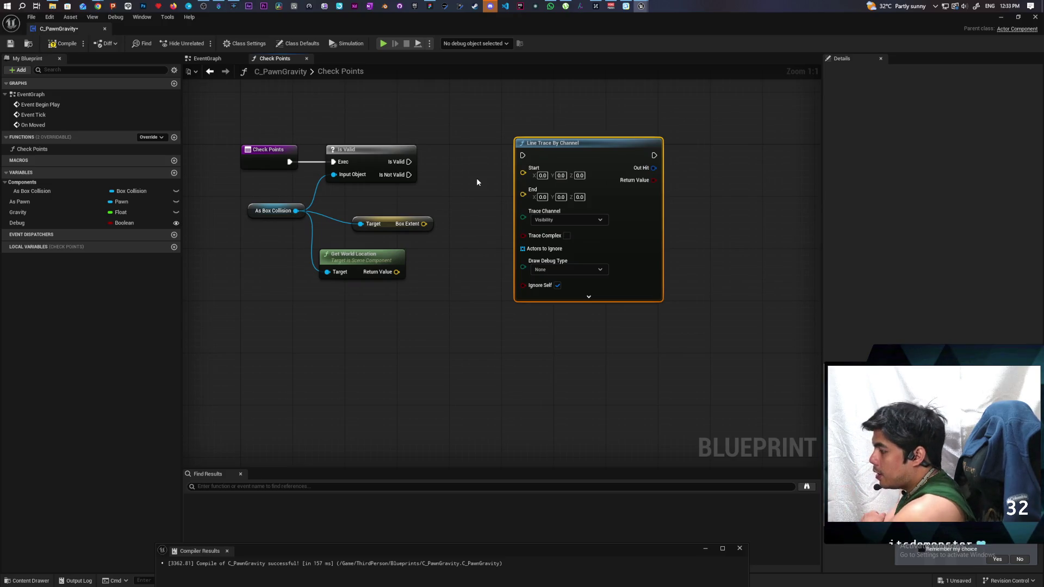
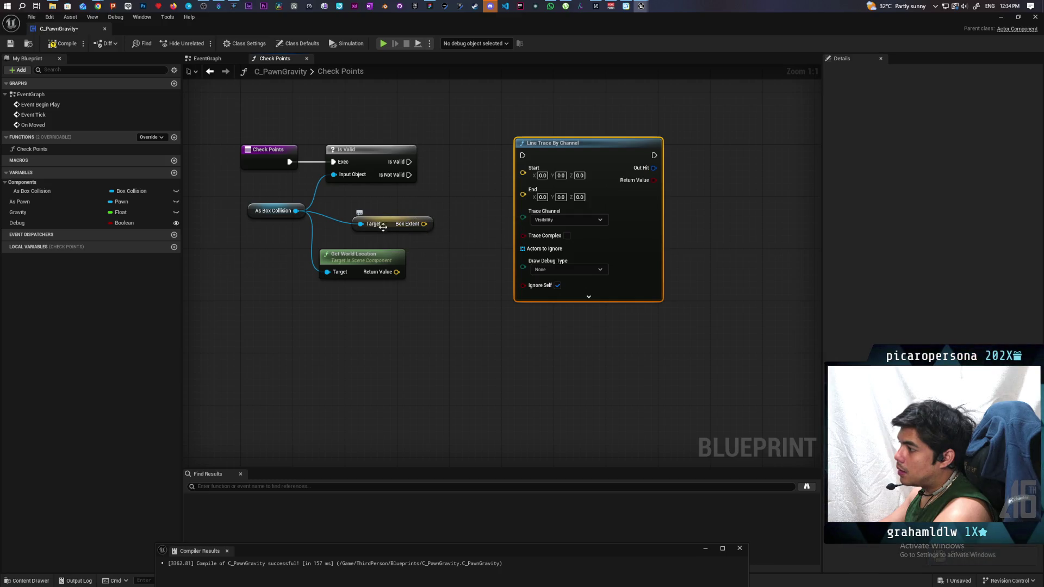
- Move the Box Extent node up-left in Check Points, then compile and save C_PawnGravity
drag(388, 229, 362, 222)
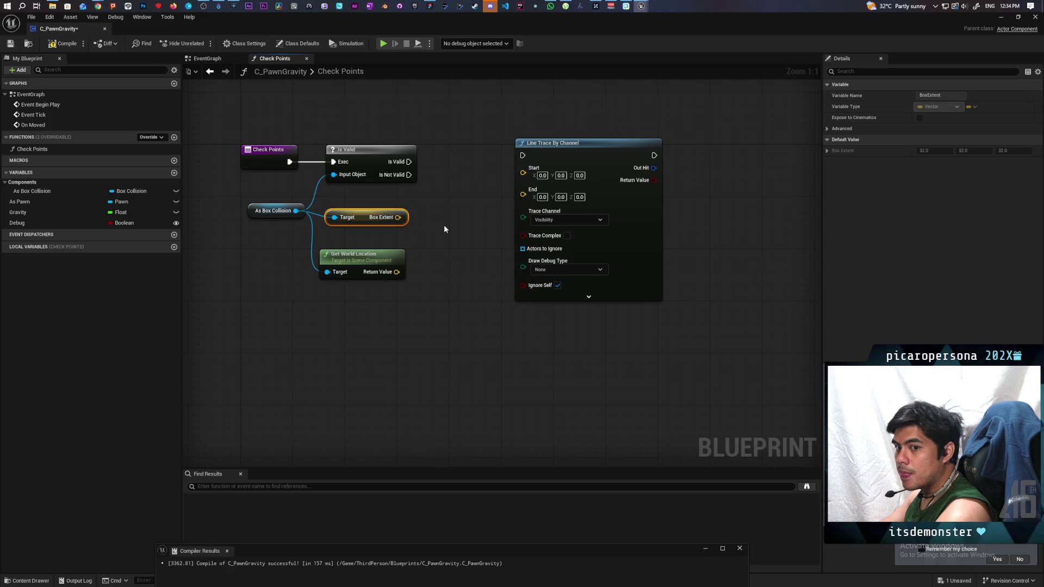
drag(241, 113, 635, 309)
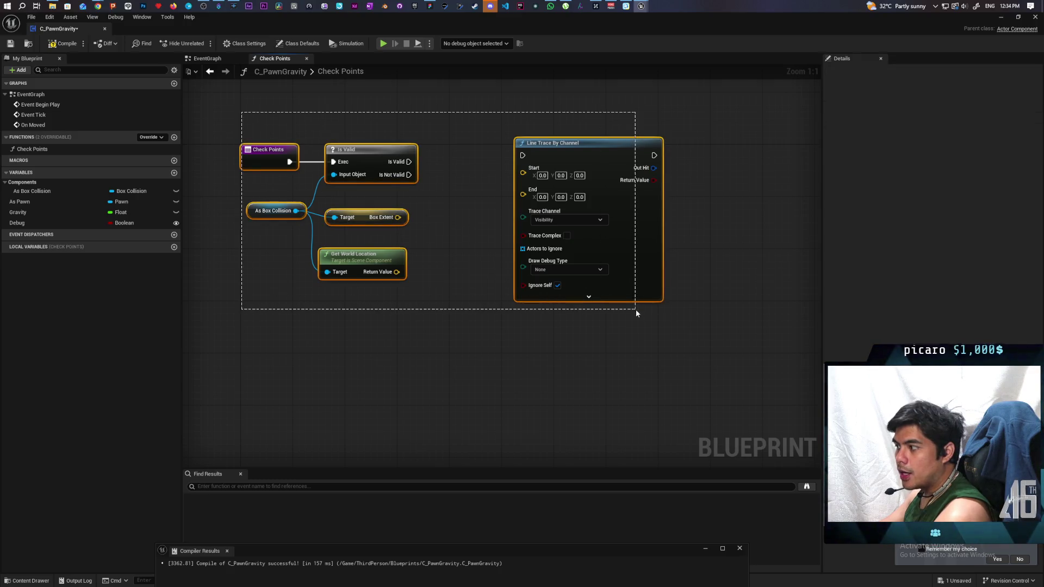
click(518, 348)
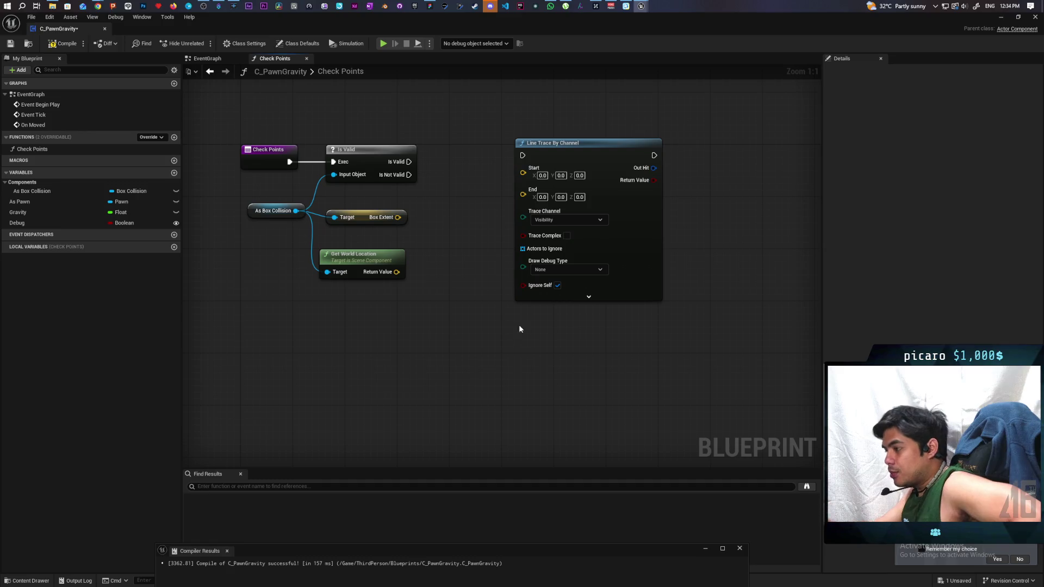
click(63, 43)
click(10, 44)
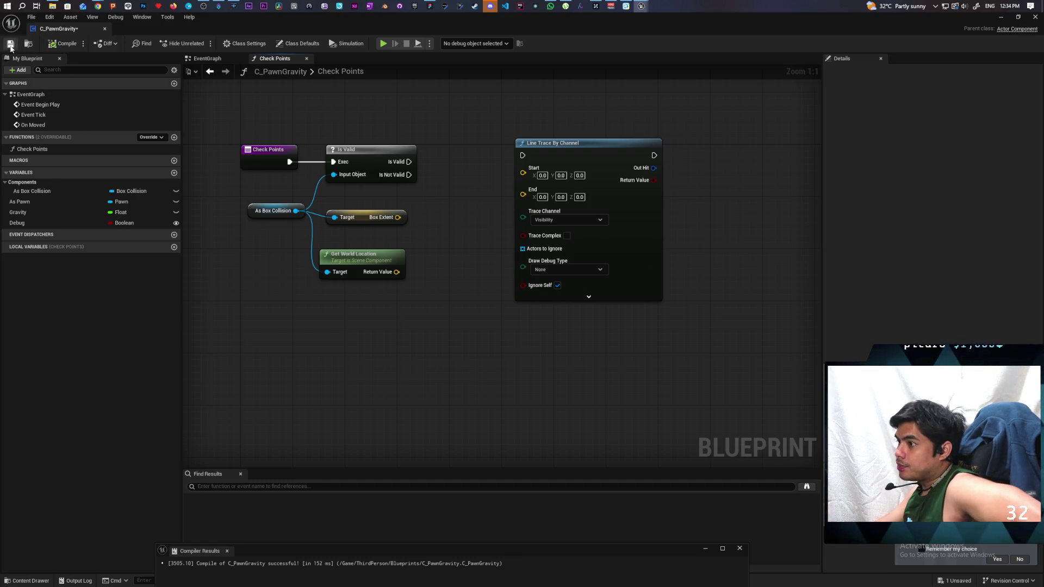
click(1001, 17)
click(333, 61)
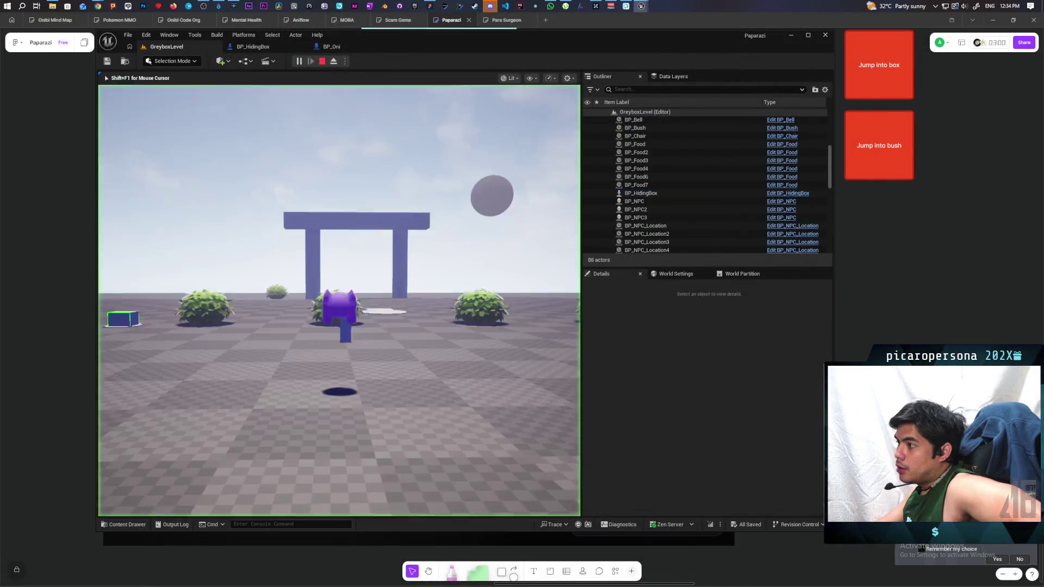
key(w)
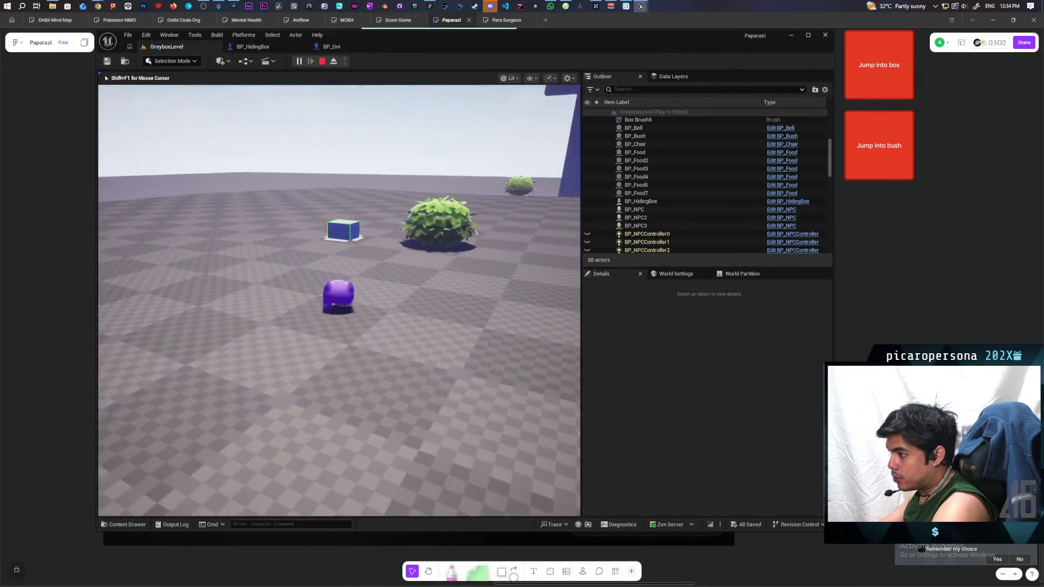
key(w)
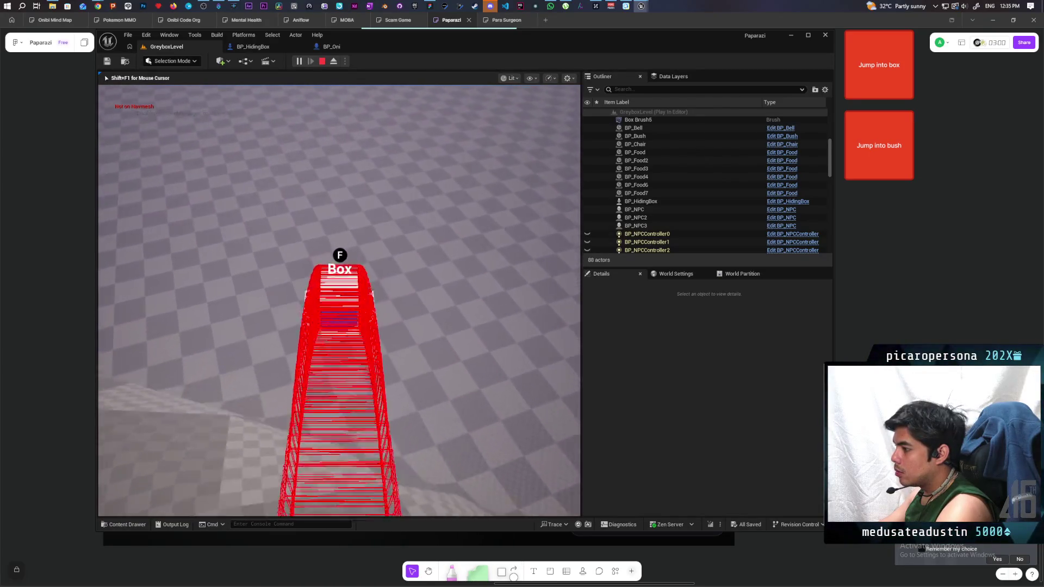
key(w)
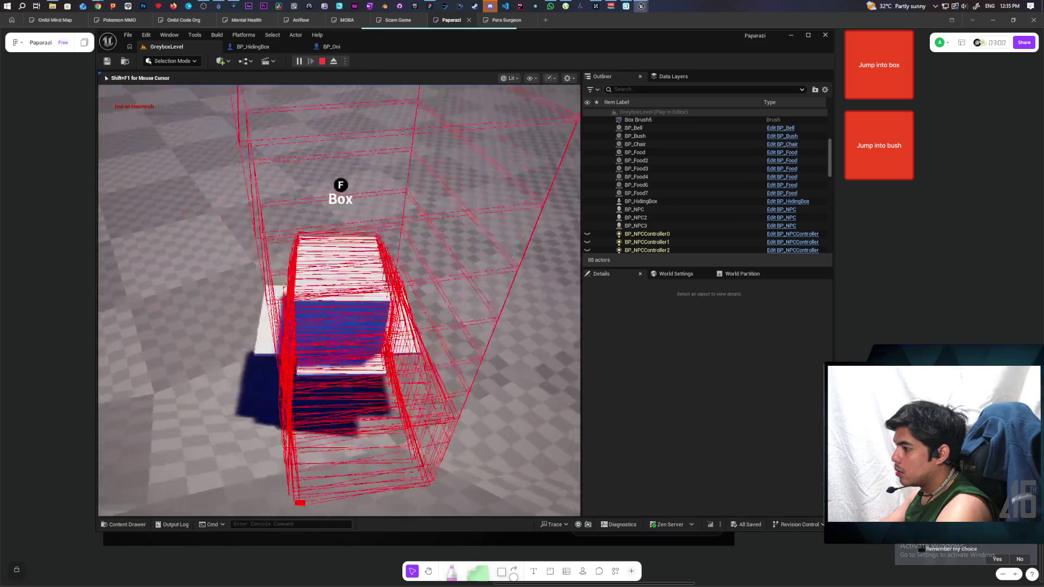
key(Escape)
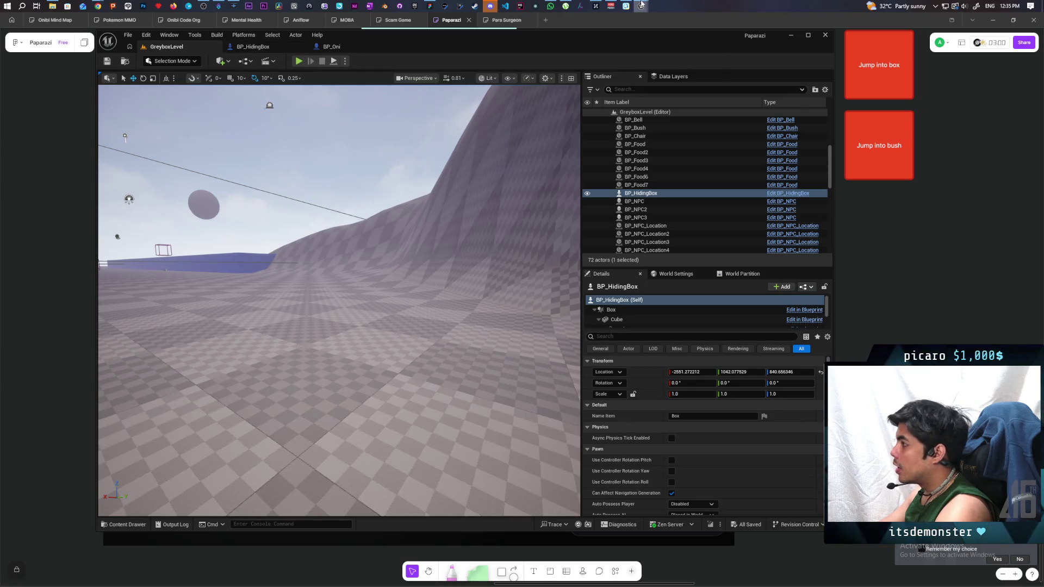
mouse_move(641, 4)
click(678, 49)
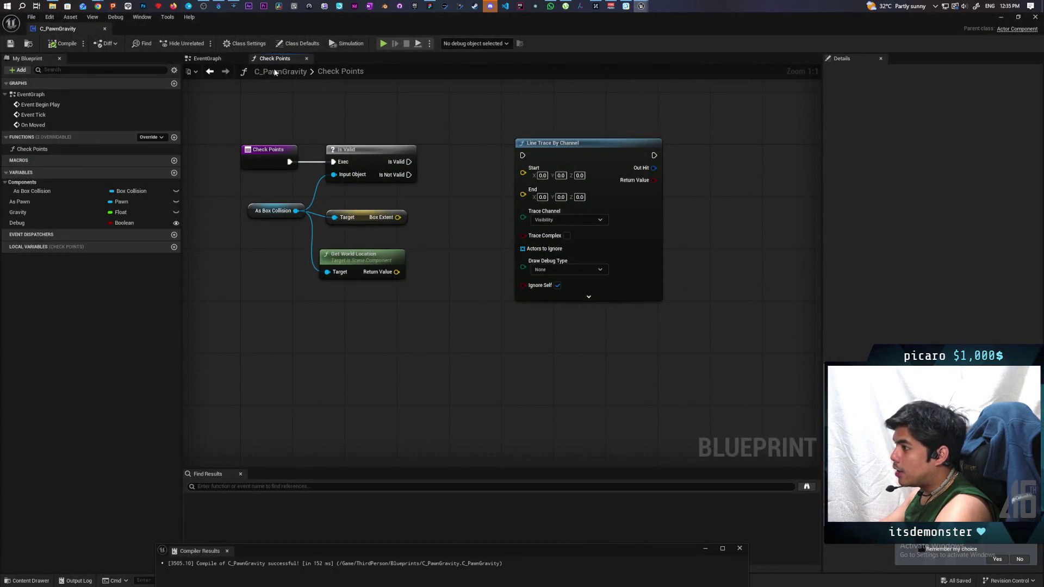
click(210, 60)
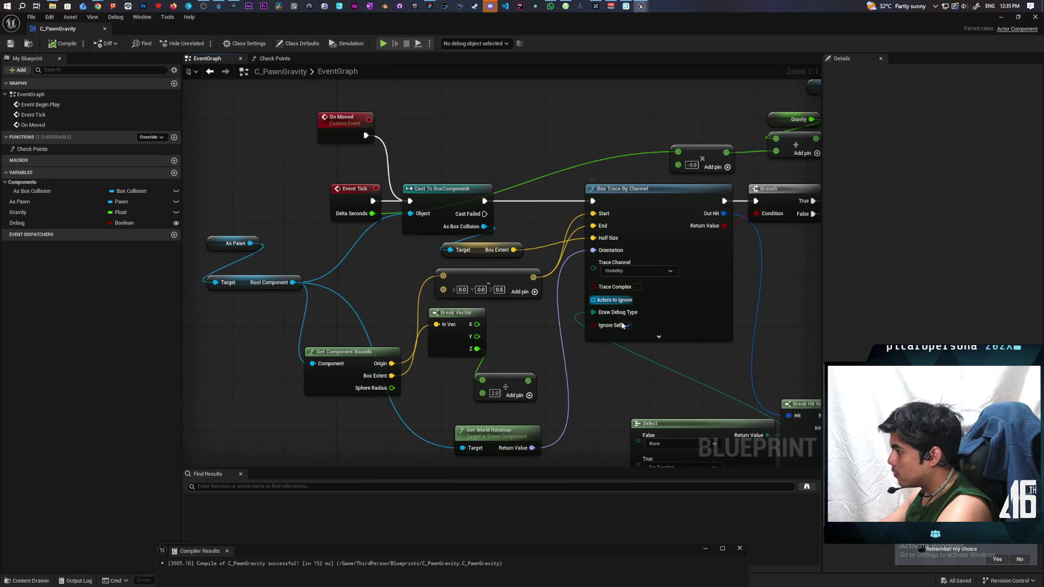
mouse_move(717, 337)
mouse_down()
mouse_move(516, 323)
mouse_move(492, 351)
mouse_move(317, 366)
mouse_move(494, 301)
mouse_up()
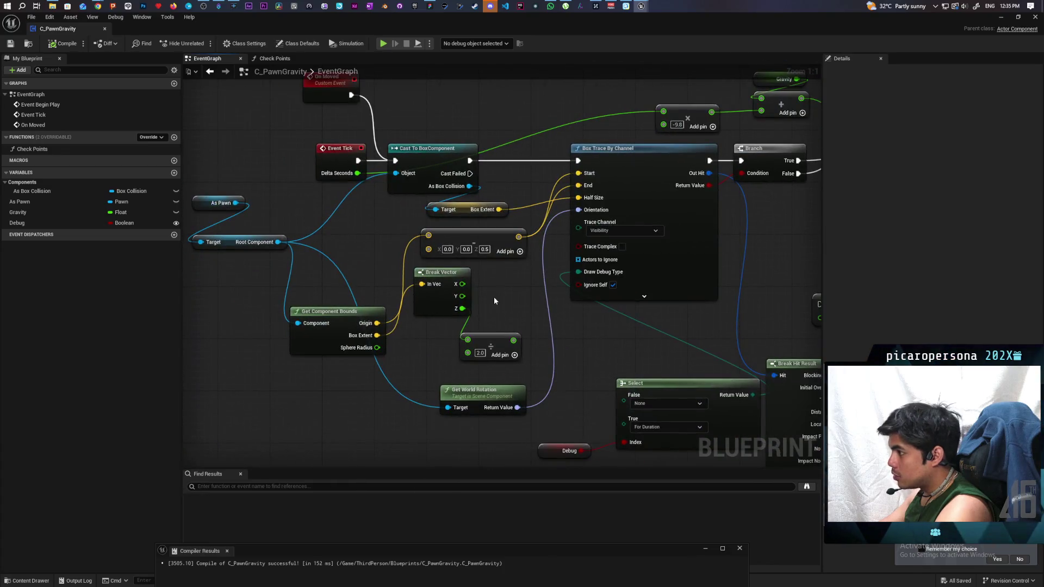
click(272, 58)
drag(450, 319, 453, 362)
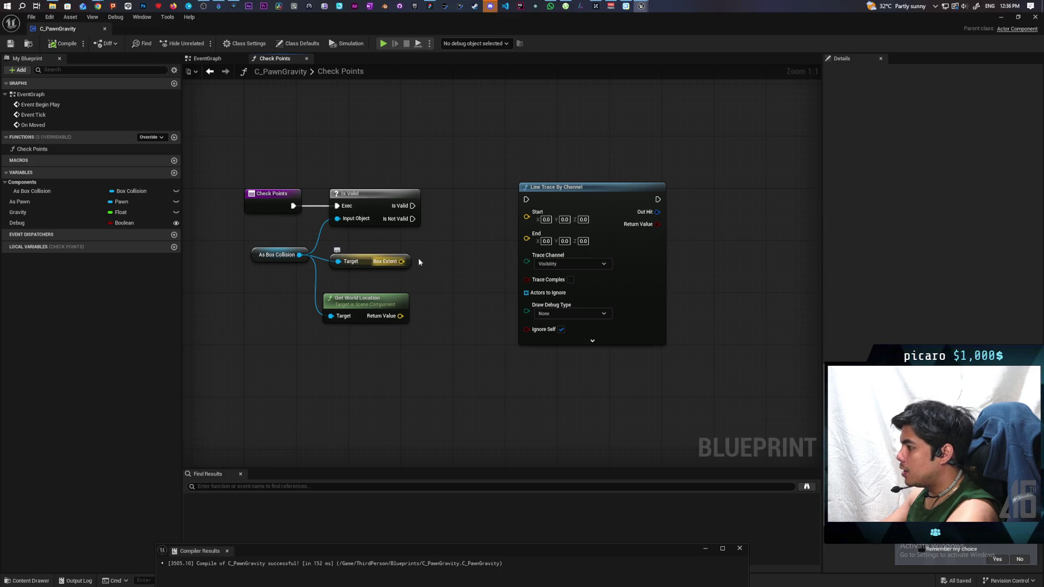
- Reposition Get World Location and Line Trace, and split the Box Extent pin into X, Y, Z
drag(371, 304, 369, 373)
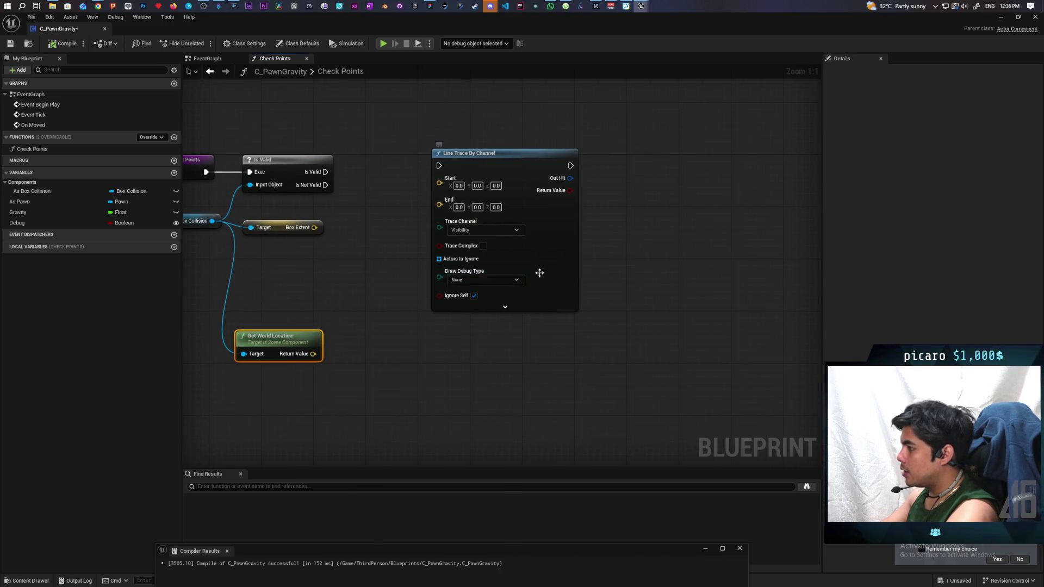
drag(539, 273, 637, 267)
right_click(314, 228)
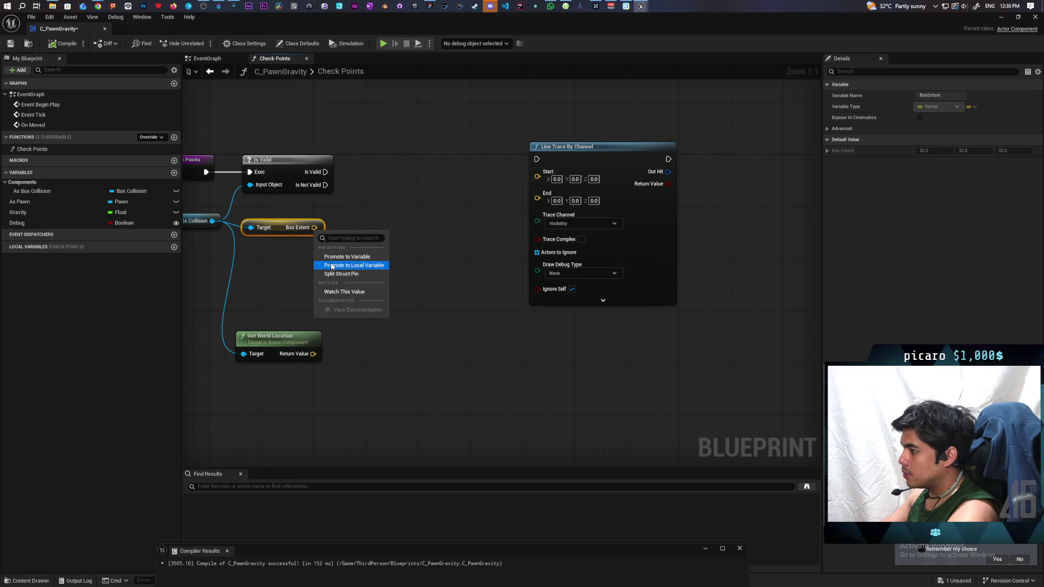
click(332, 274)
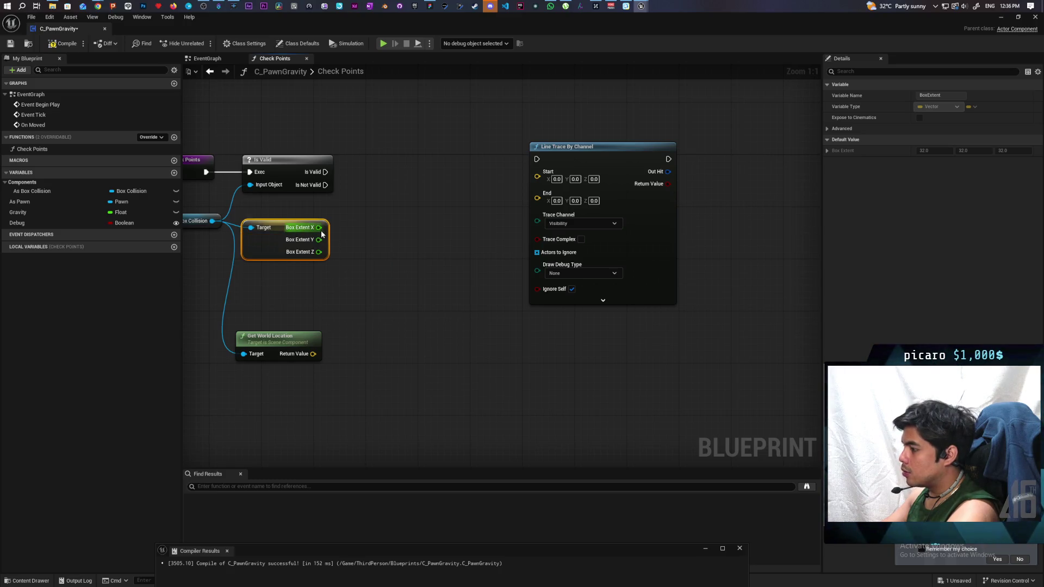
mouse_move(318, 227)
mouse_down()
mouse_move(419, 235)
mouse_move(412, 227)
mouse_up()
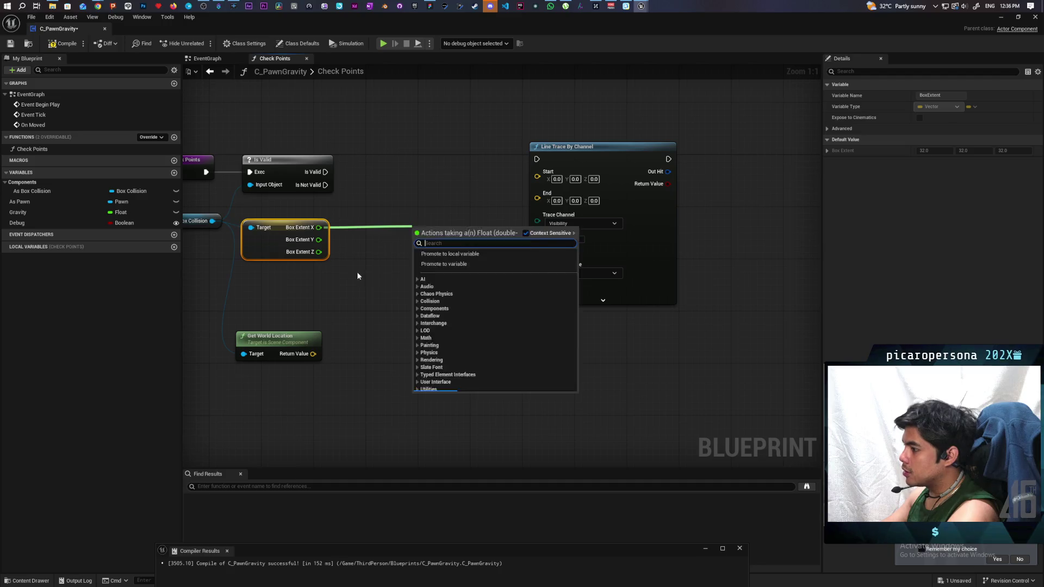
click(349, 262)
- Add a Negate node fed by Box Extent X, then delete it again
mouse_move(319, 227)
mouse_down()
mouse_move(400, 283)
mouse_move(392, 277)
mouse_up()
text(negat)
key(Return)
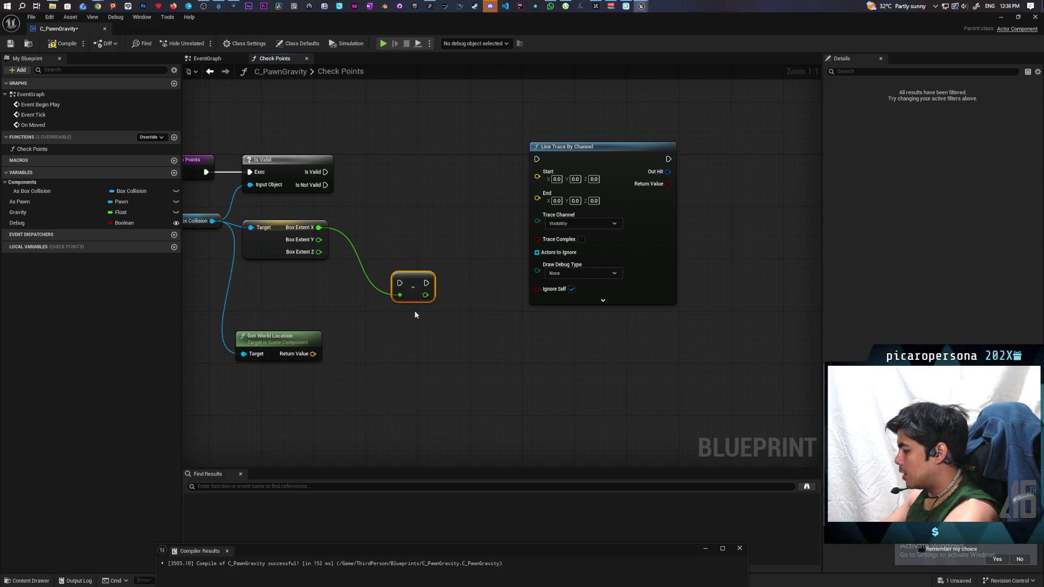
key(Delete)
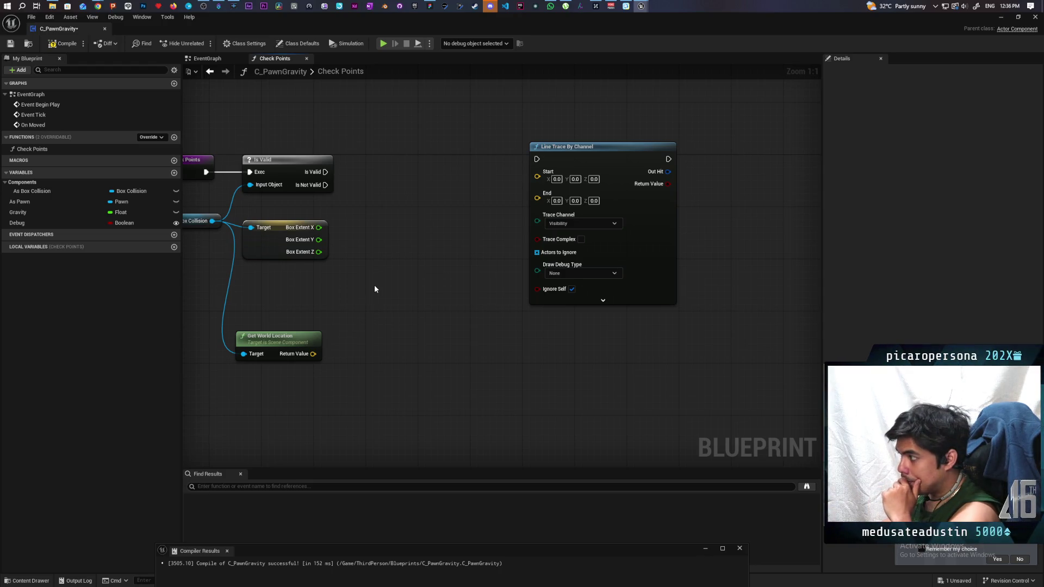
- Duplicate the Line Trace By Channel node into four copies
click(651, 228)
key(ctrl+z)
key(ctrl+z)
key(ctrl+z)
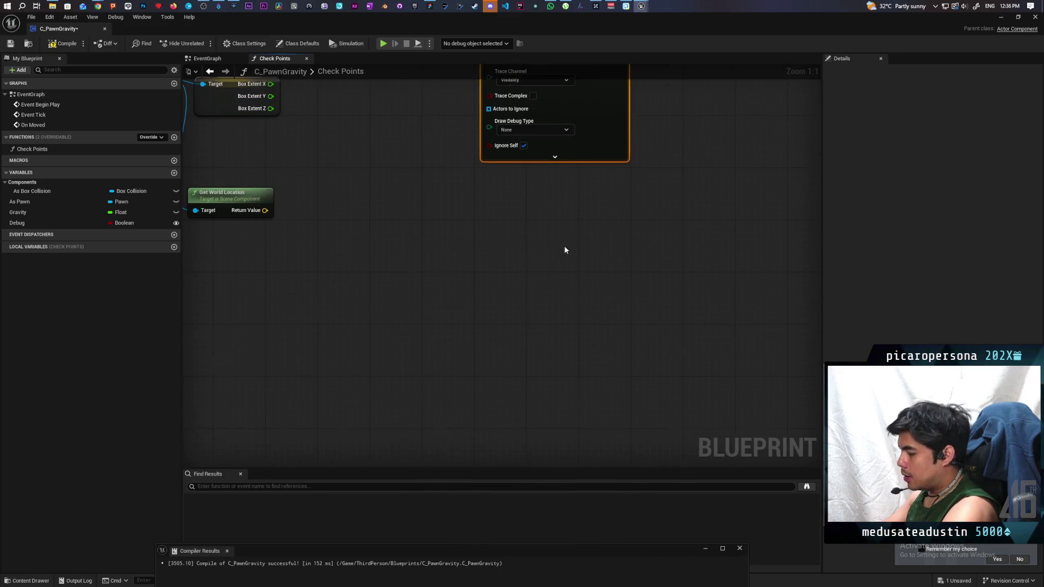
key(ctrl+v)
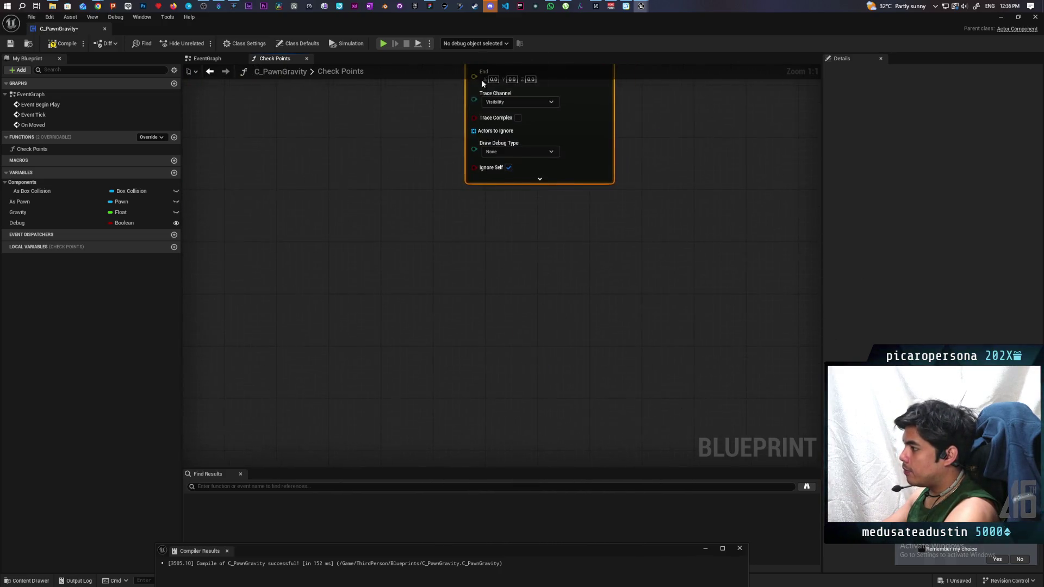
key(ctrl+z)
key(ctrl+v)
scroll(473, 212, down, 5)
- Align the four Line Trace nodes left and tighten their vertical spacing
mouse_move(646, 120)
mouse_down()
mouse_move(538, 343)
mouse_move(448, 361)
mouse_up()
key(shift+a)
click(416, 341)
scroll(433, 332, up, 2)
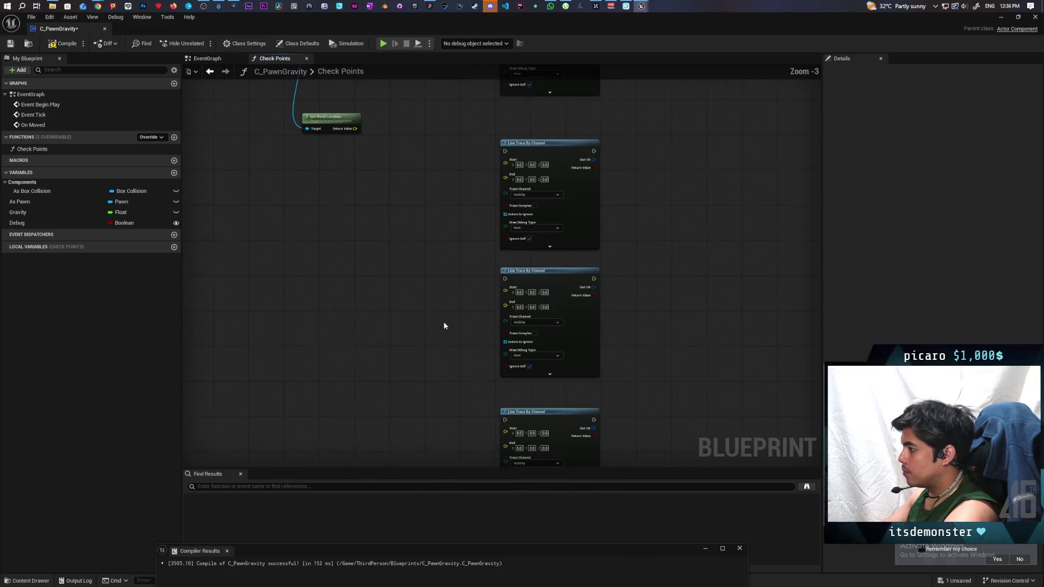
scroll(434, 227, down, 2)
drag(488, 204, 485, 194)
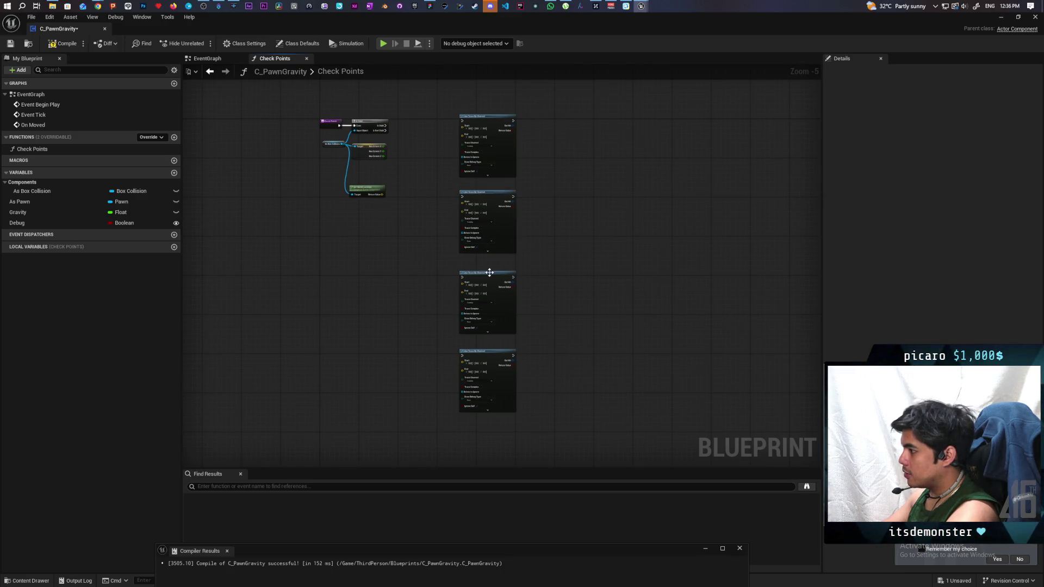
drag(489, 272, 491, 266)
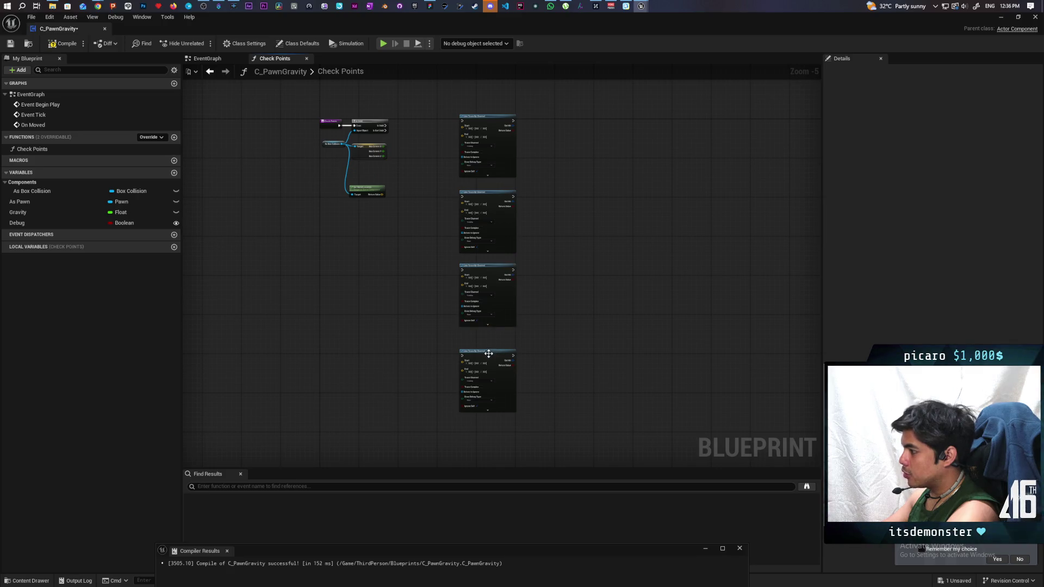
drag(488, 356, 488, 346)
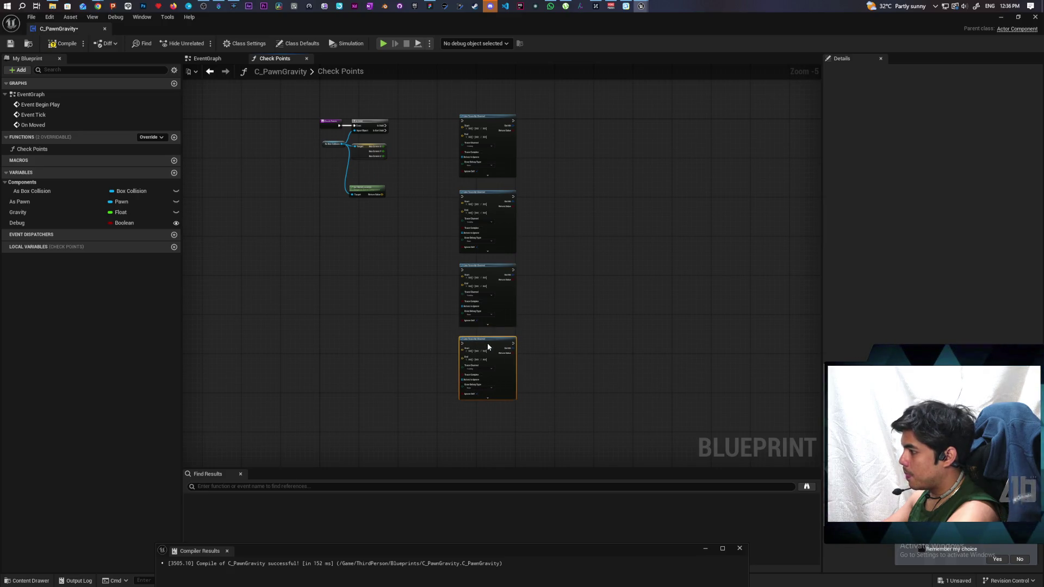
click(550, 327)
- Reframe the graph around all nodes and select the Box Extent node
mouse_move(550, 328)
mouse_down()
mouse_move(556, 349)
mouse_move(408, 272)
mouse_up()
scroll(409, 274, up, 3)
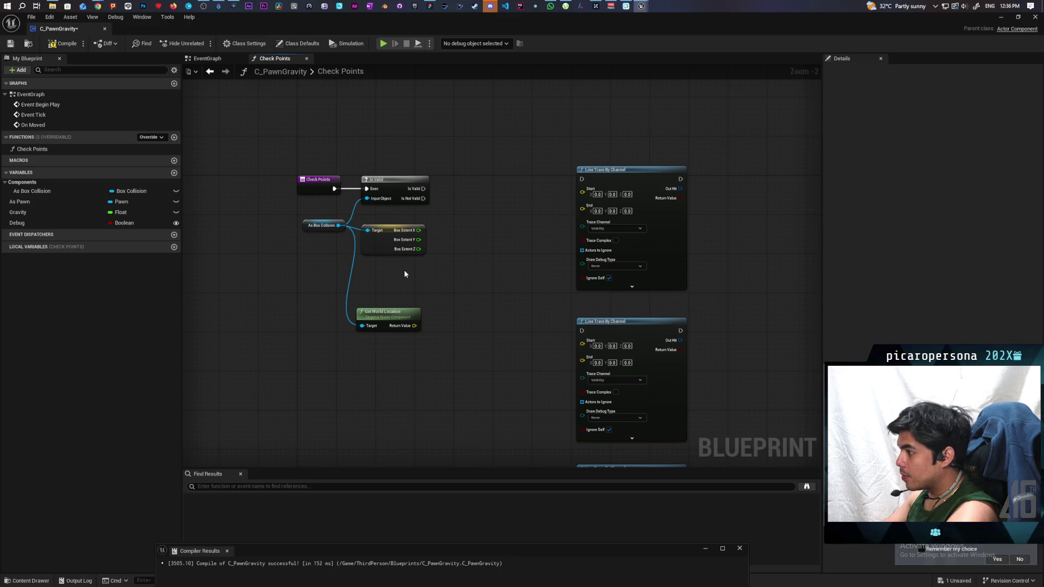
scroll(404, 270, up, 2)
click(370, 253)
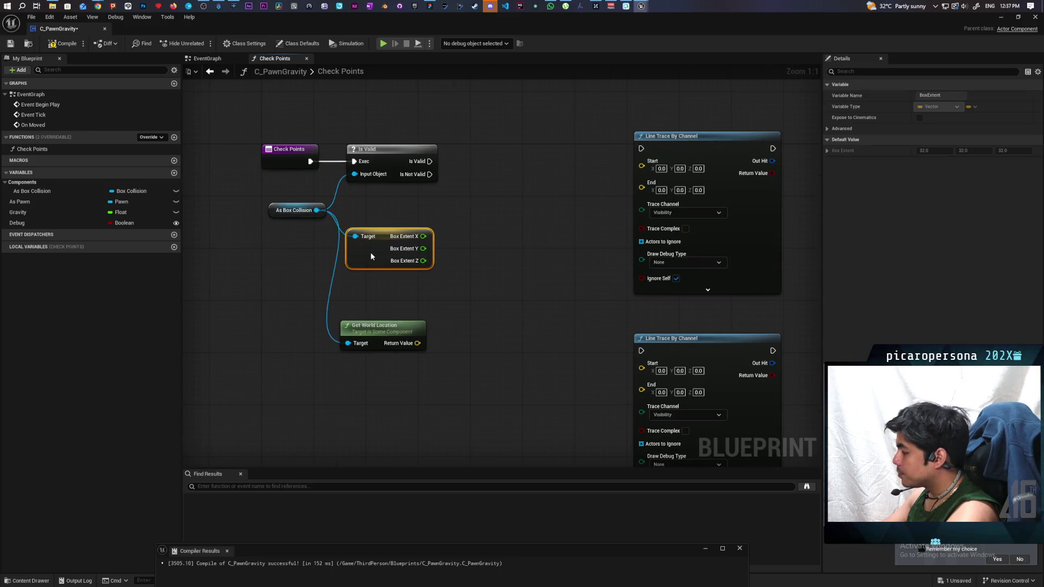
drag(472, 299, 462, 316)
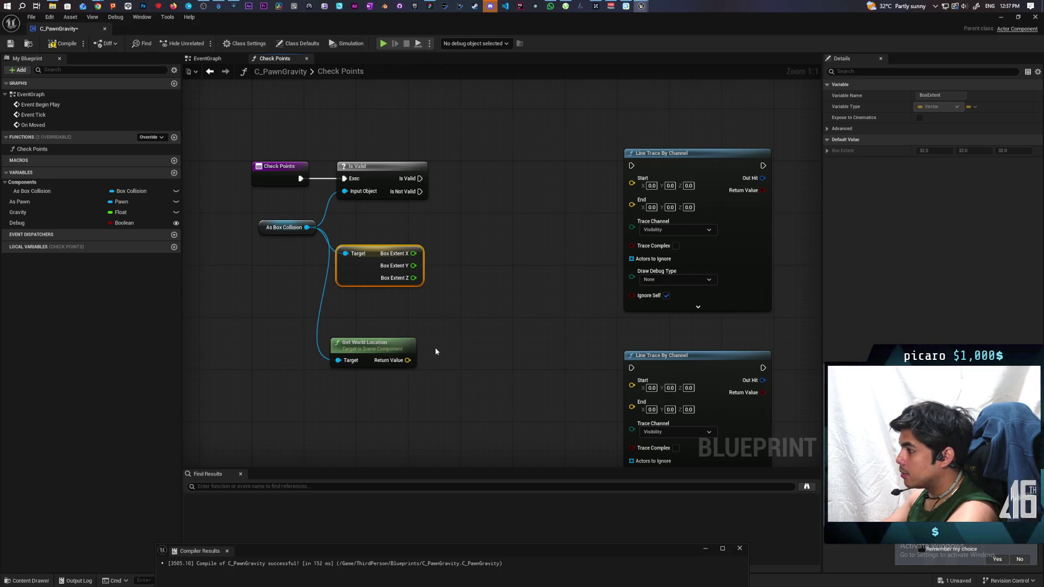
- Add a vector Add node on world location and split its second input into X, Y, Z
mouse_move(405, 363)
mouse_down()
mouse_move(466, 309)
mouse_move(498, 241)
mouse_up()
text(+)
key(Return)
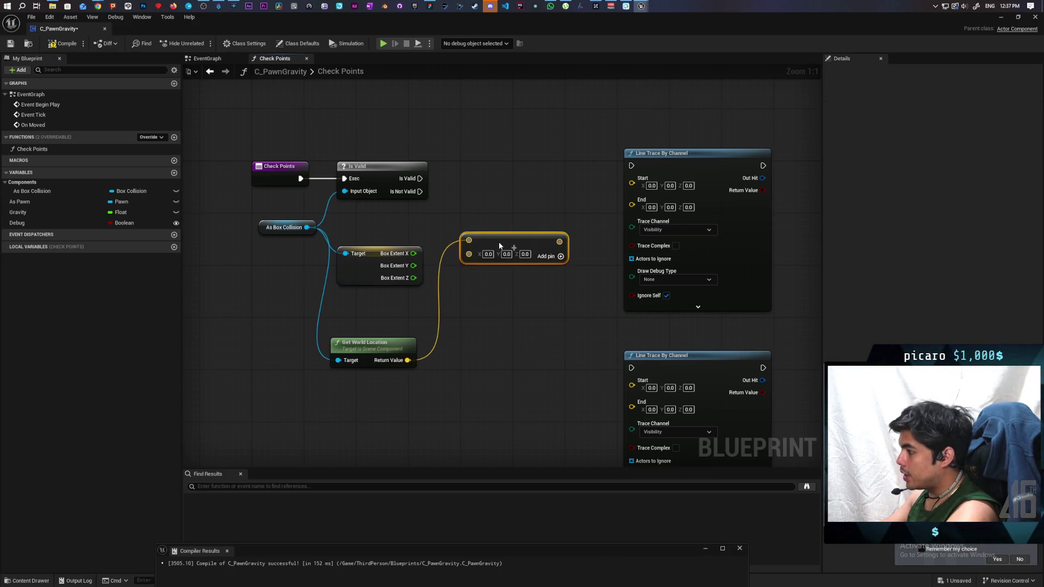
right_click(474, 263)
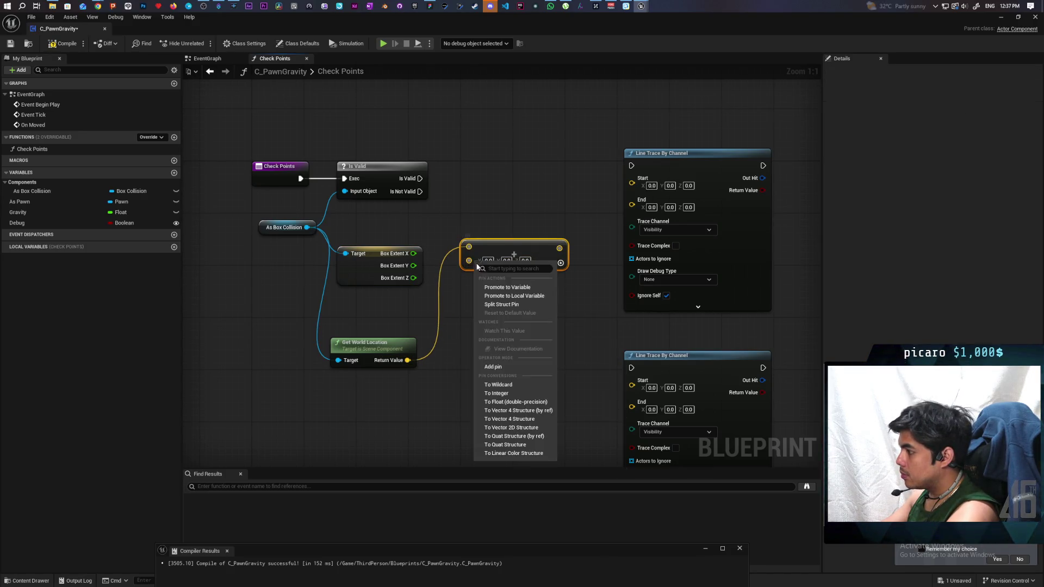
click(485, 304)
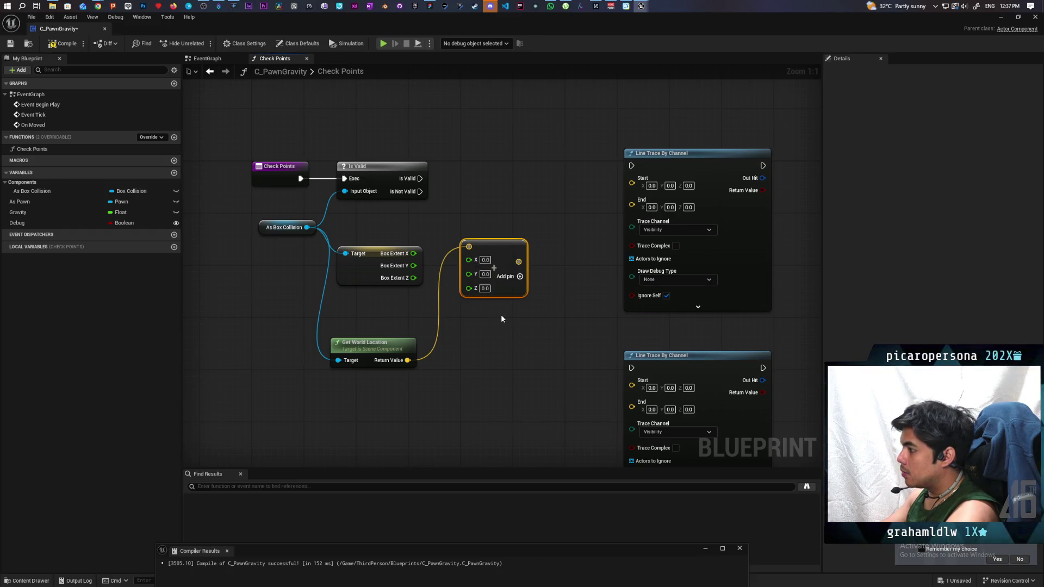
click(534, 386)
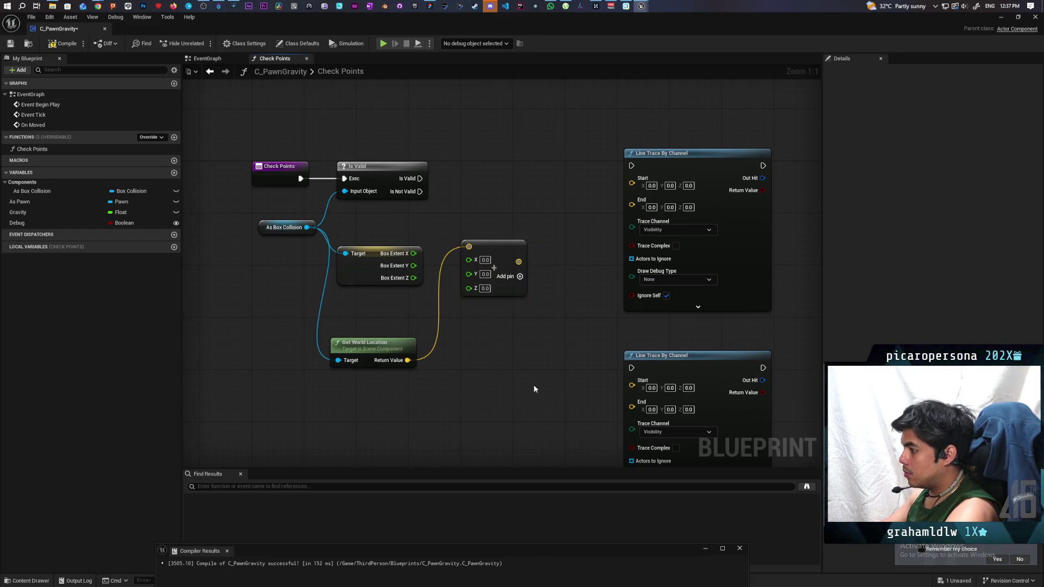
- Paste three more copies of the Add node down the graph
click(492, 291)
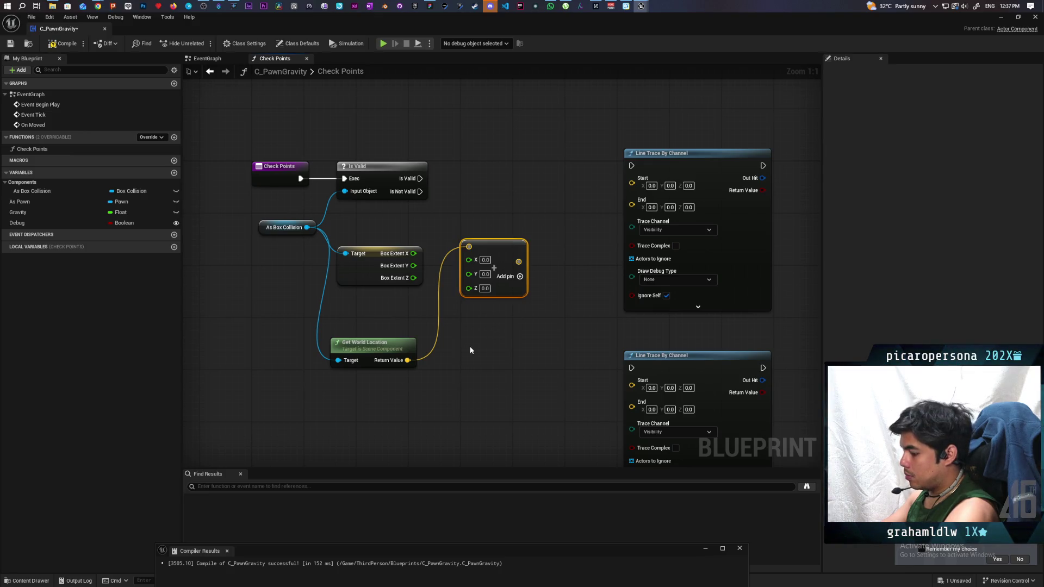
key(ctrl+c)
key(ctrl+v)
scroll(511, 218, down, 5)
key(ctrl+v)
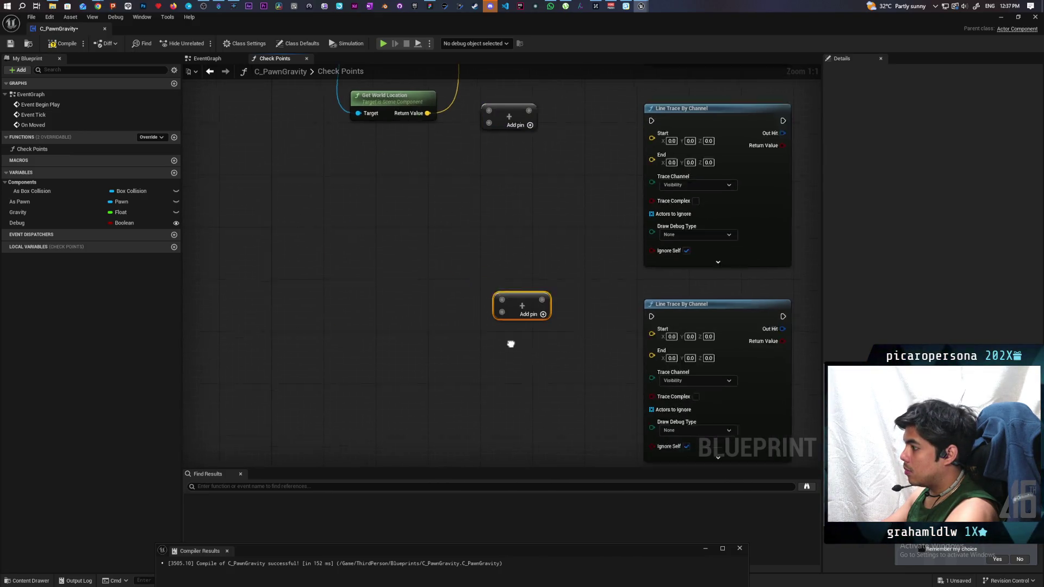
scroll(505, 321, down, 5)
key(ctrl+v)
scroll(524, 272, up, 9)
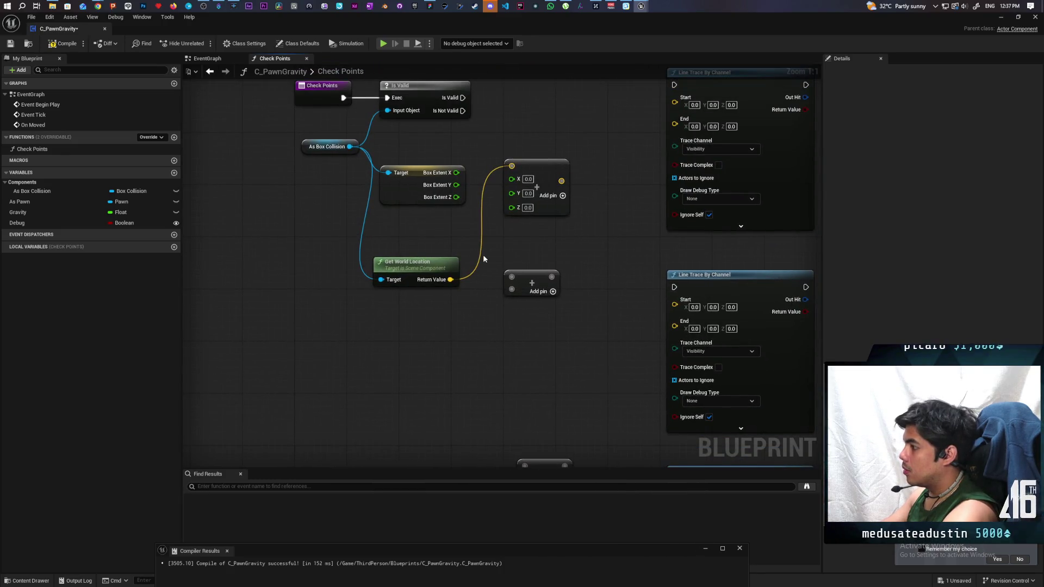
drag(481, 256, 455, 293)
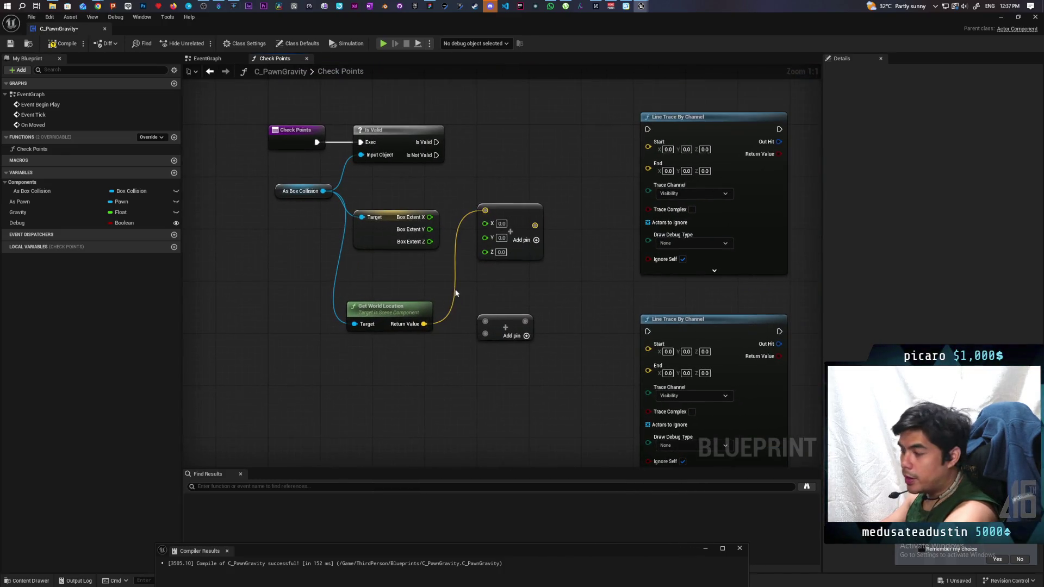
- Wire Box Extent X and Y into the first Add node's X and Y inputs
mouse_move(430, 217)
mouse_down()
mouse_move(514, 227)
mouse_move(491, 227)
mouse_up()
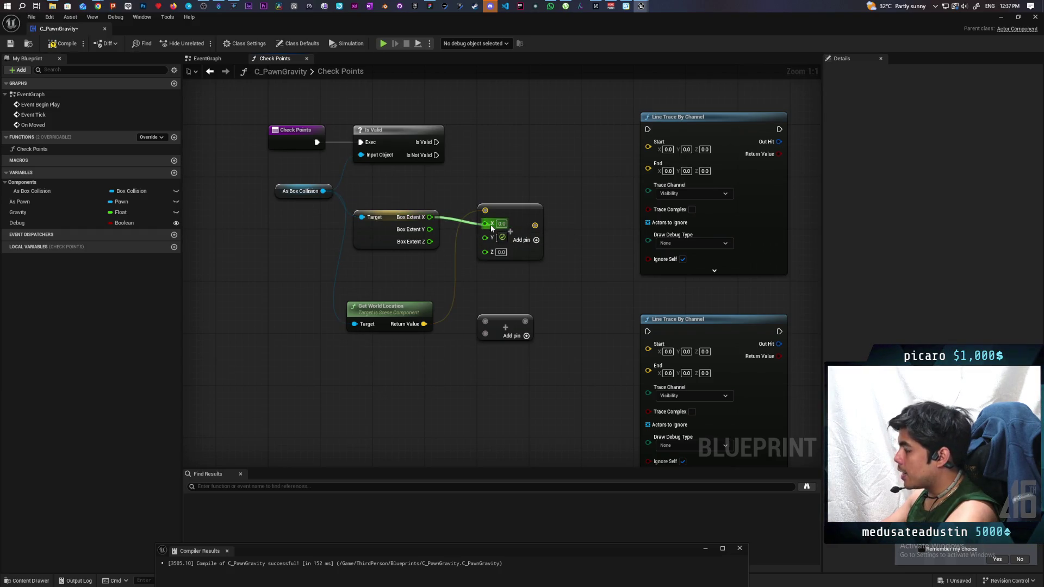
mouse_move(492, 228)
mouse_down()
mouse_move(500, 241)
mouse_move(615, 174)
mouse_move(647, 142)
mouse_up()
click(512, 207)
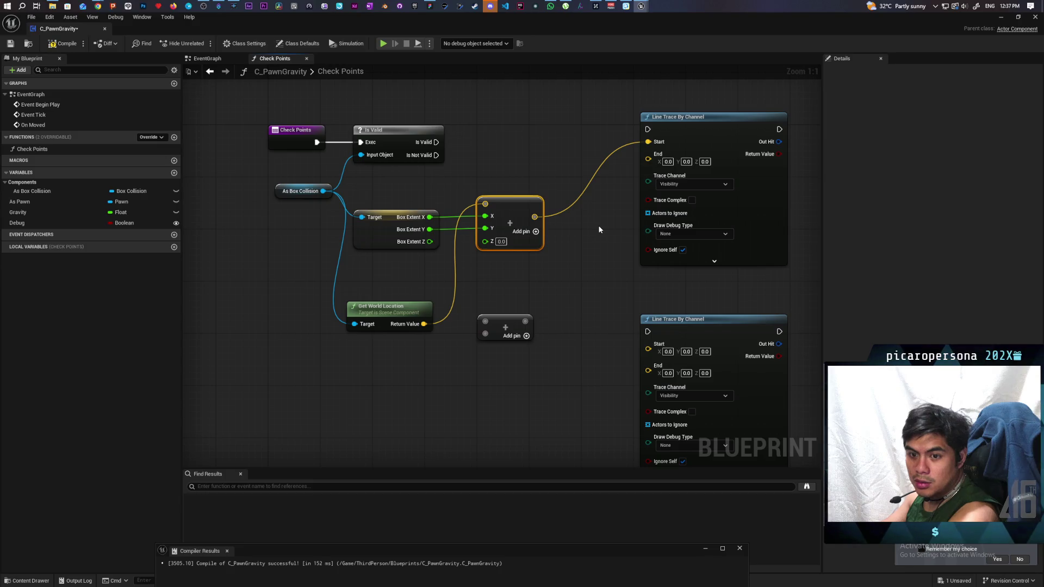
scroll(579, 281, down, 3)
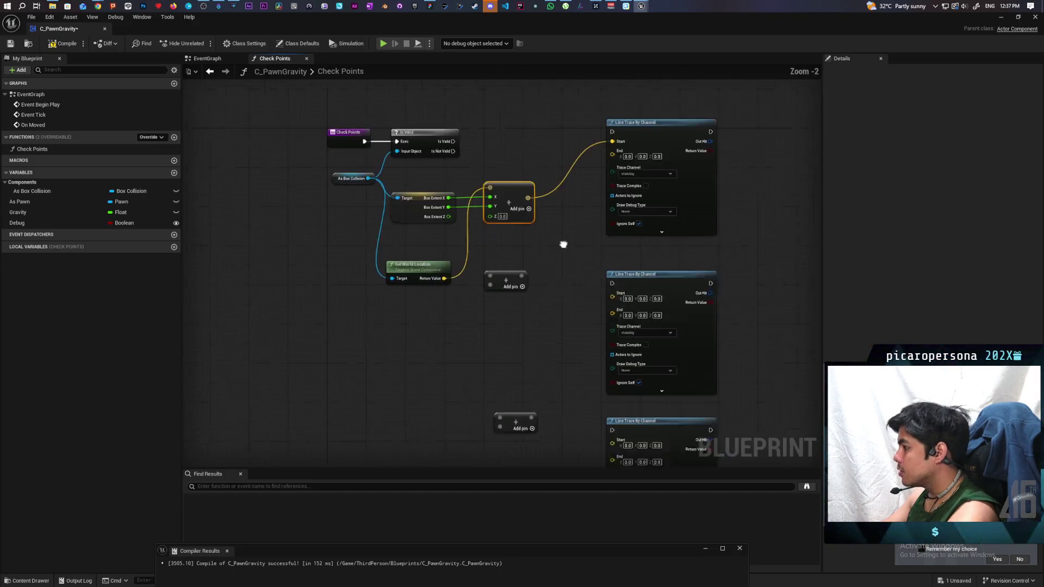
scroll(537, 205, up, 3)
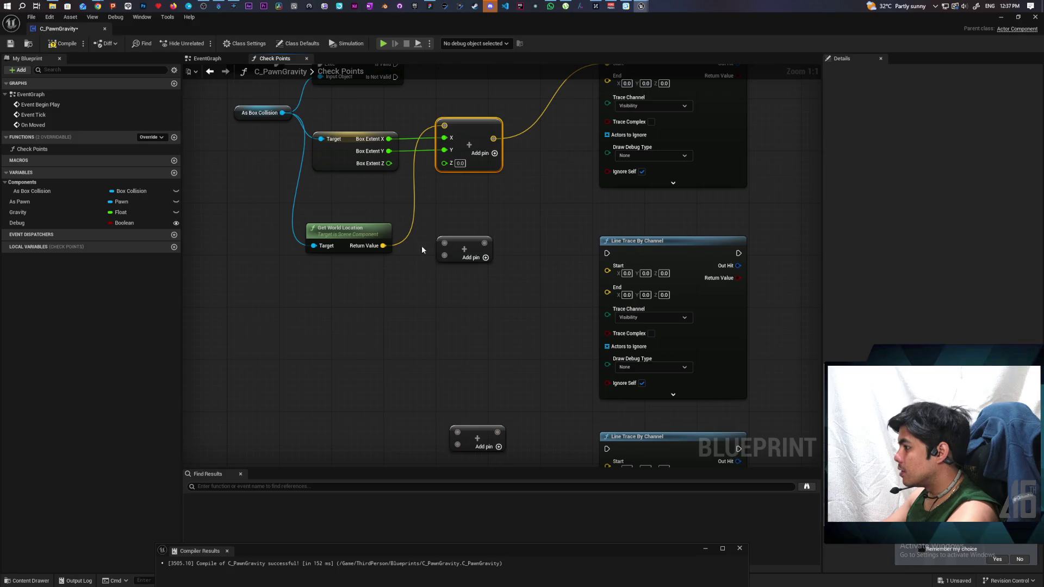
- Feed world location into the second Add node, split its input, and wire it to the second trace's Start
drag(387, 247, 444, 244)
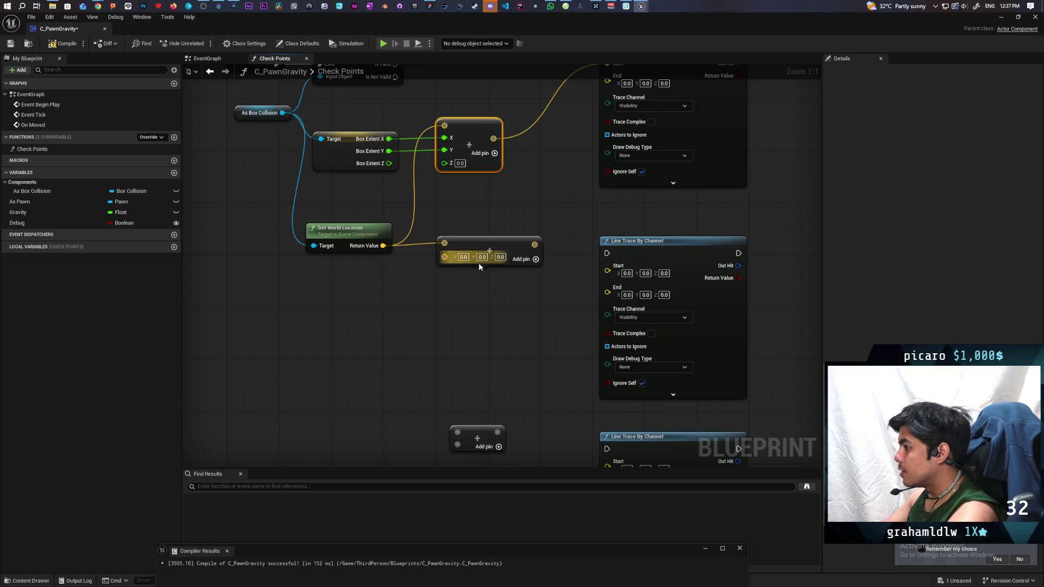
right_click(449, 263)
click(486, 304)
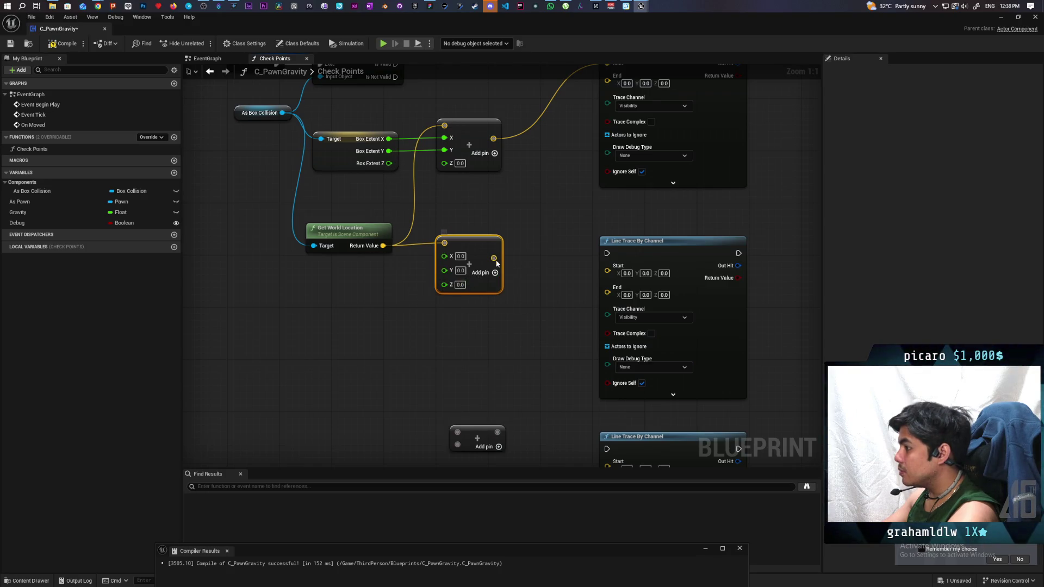
mouse_move(492, 257)
mouse_down()
mouse_move(610, 268)
mouse_move(488, 261)
mouse_up()
- Reconnect Box Extent Y to the first Add node's Y input
drag(468, 218, 508, 245)
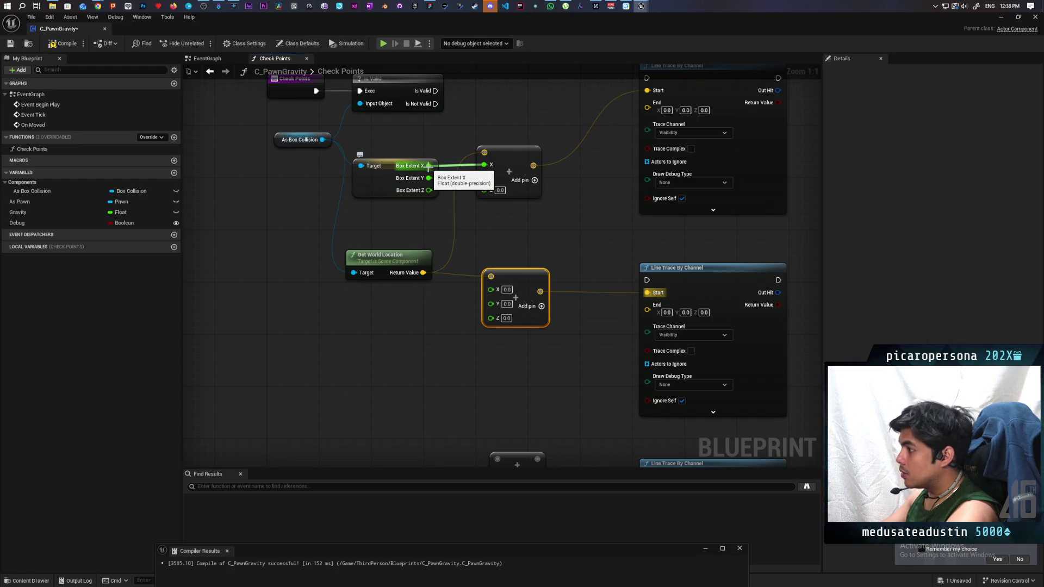
drag(429, 178, 484, 177)
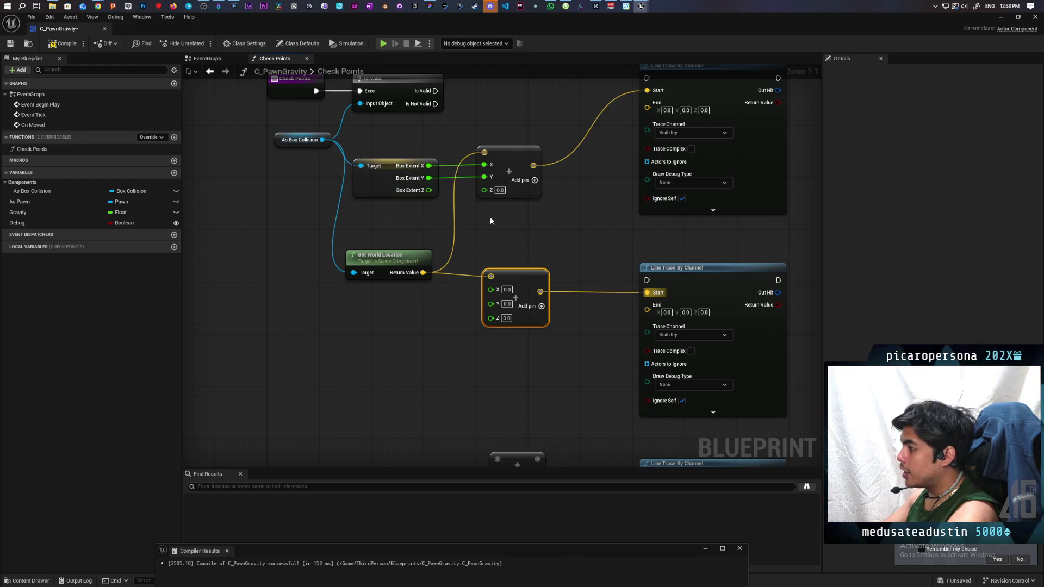
drag(440, 337, 410, 128)
scroll(410, 133, down, 3)
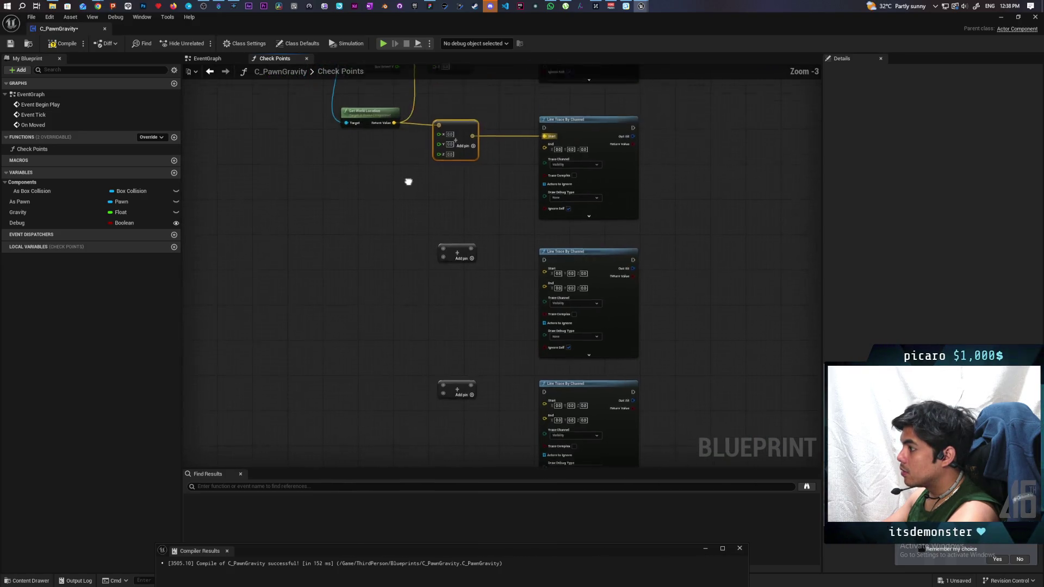
drag(428, 318, 429, 377)
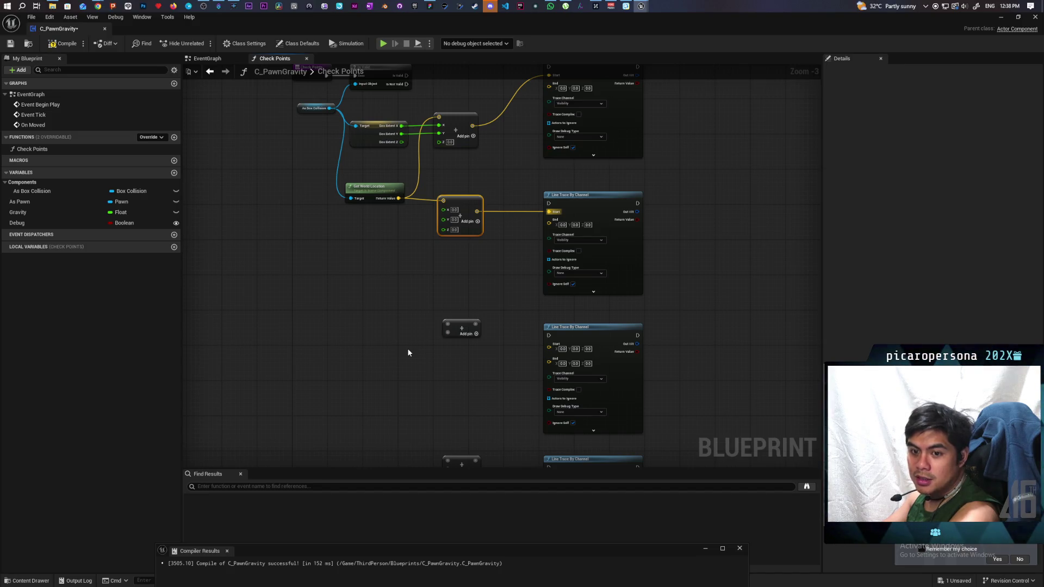
mouse_move(410, 353)
mouse_down()
mouse_move(386, 335)
mouse_move(383, 351)
mouse_up()
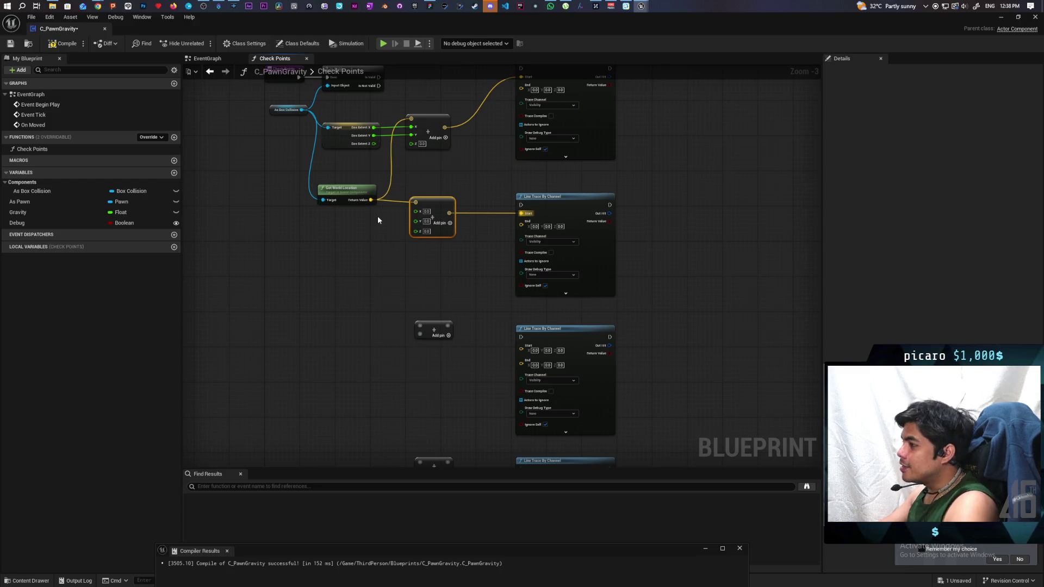
- Feed world location into the third and bottom Add nodes and split their inputs into X, Y, Z
mouse_move(372, 200)
mouse_down()
mouse_move(377, 298)
mouse_move(422, 325)
mouse_up()
scroll(363, 305, down, 5)
scroll(361, 292, up, 4)
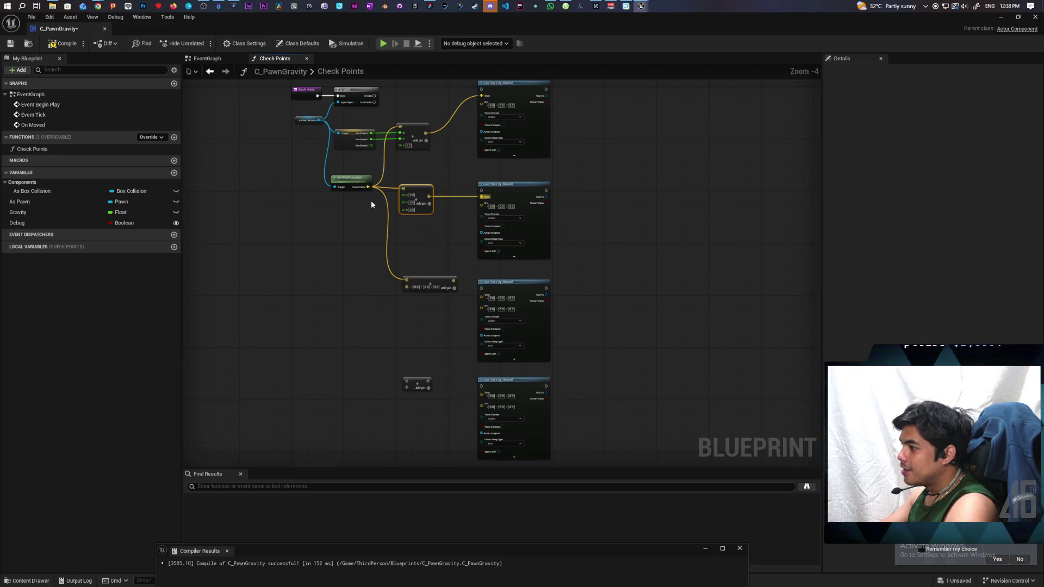
mouse_move(367, 187)
mouse_down()
mouse_move(376, 321)
mouse_move(413, 393)
mouse_move(408, 385)
mouse_up()
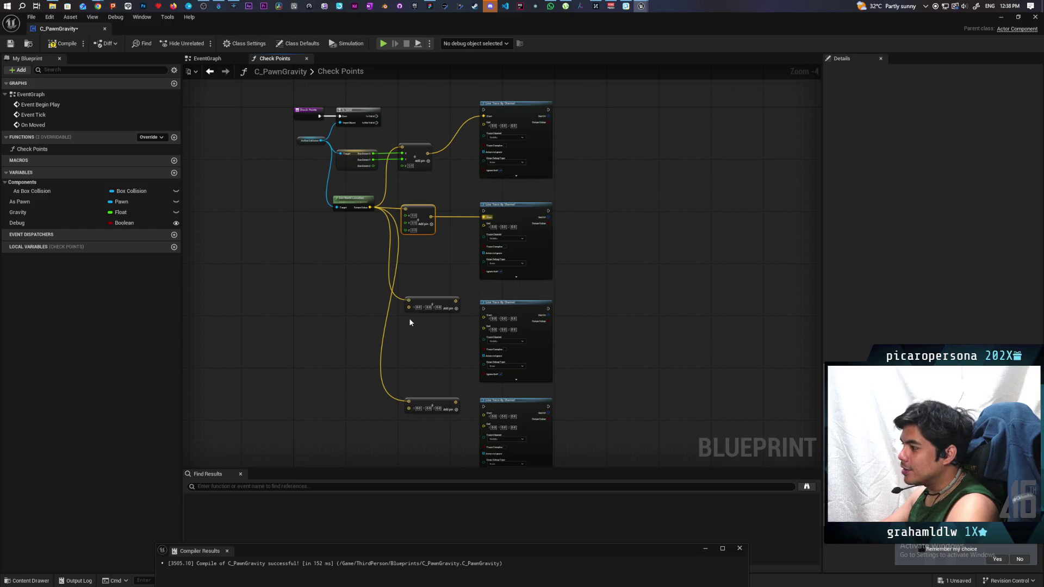
right_click(409, 309)
click(435, 335)
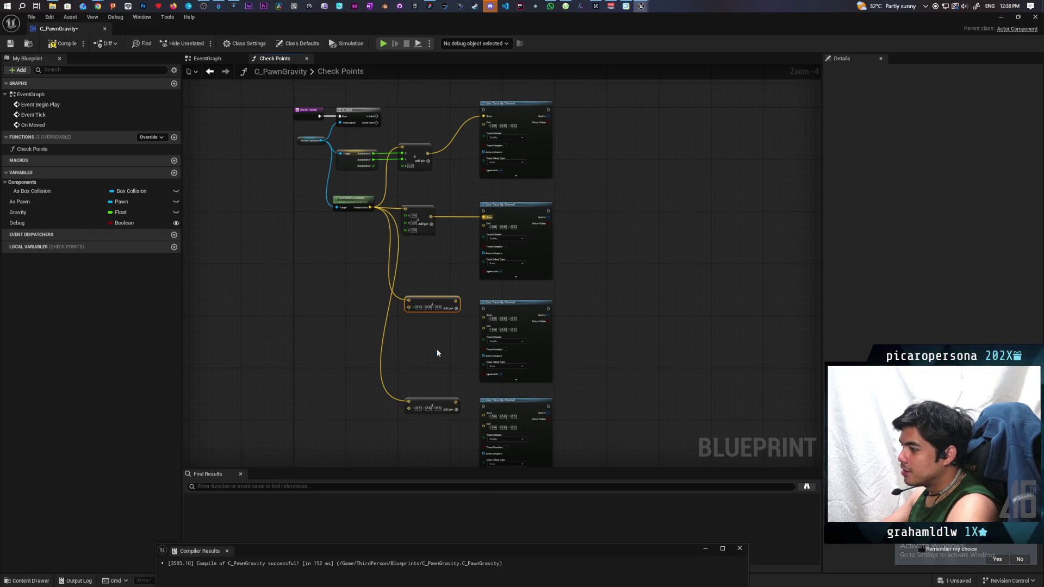
right_click(409, 409)
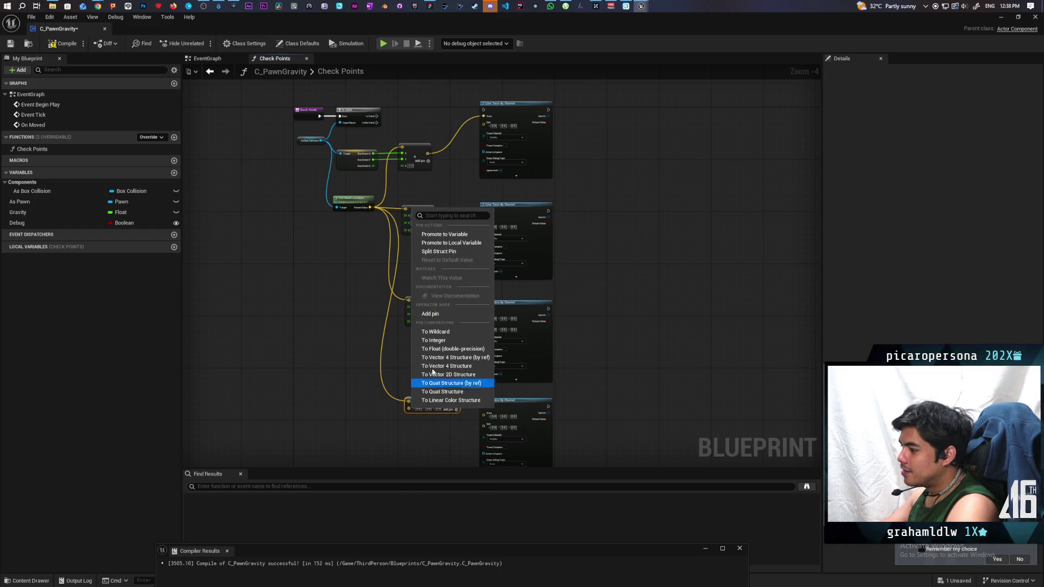
click(435, 250)
scroll(441, 347, up, 2)
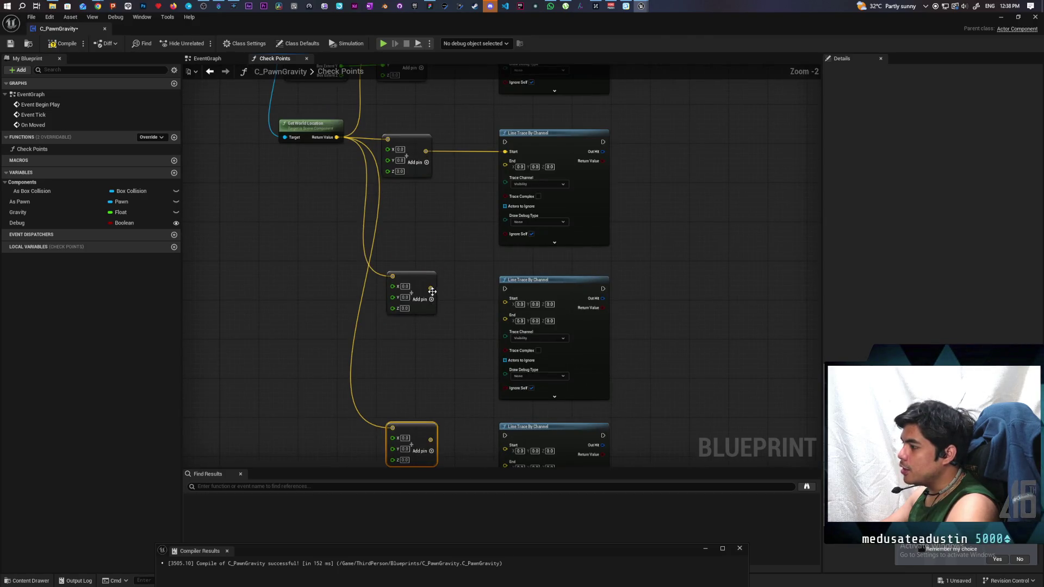
- Wire the third and bottom Add nodes into the third and last traces' Start pins
mouse_move(431, 288)
mouse_down()
mouse_move(527, 320)
mouse_move(506, 298)
mouse_up()
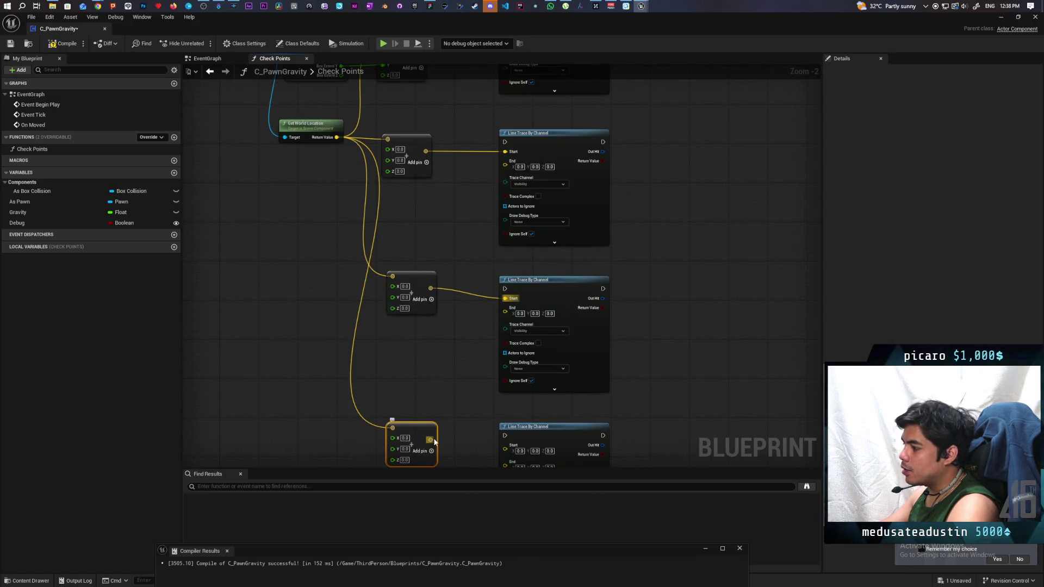
drag(435, 441, 505, 446)
scroll(456, 400, down, 4)
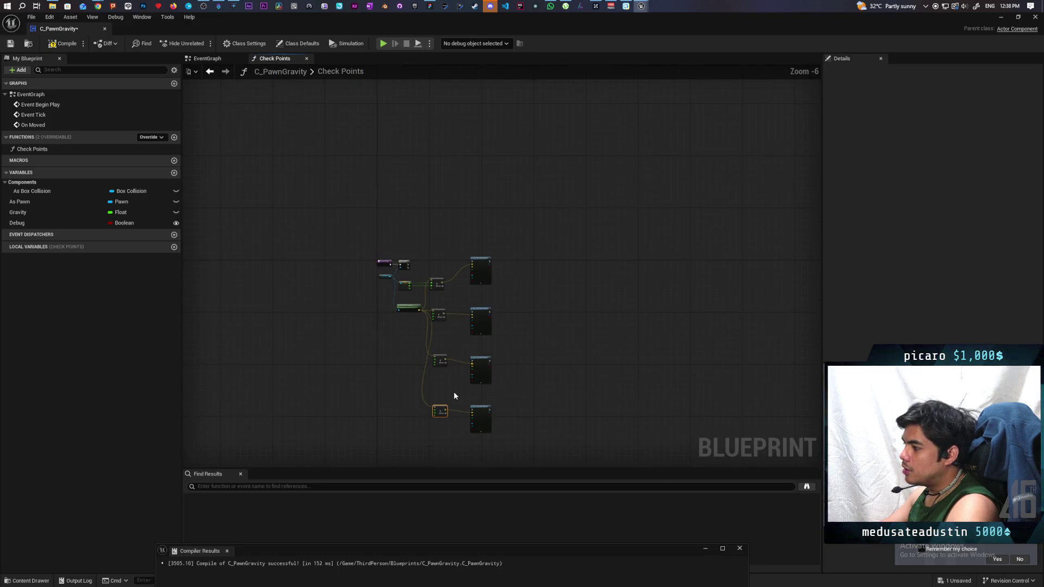
scroll(444, 383, up, 3)
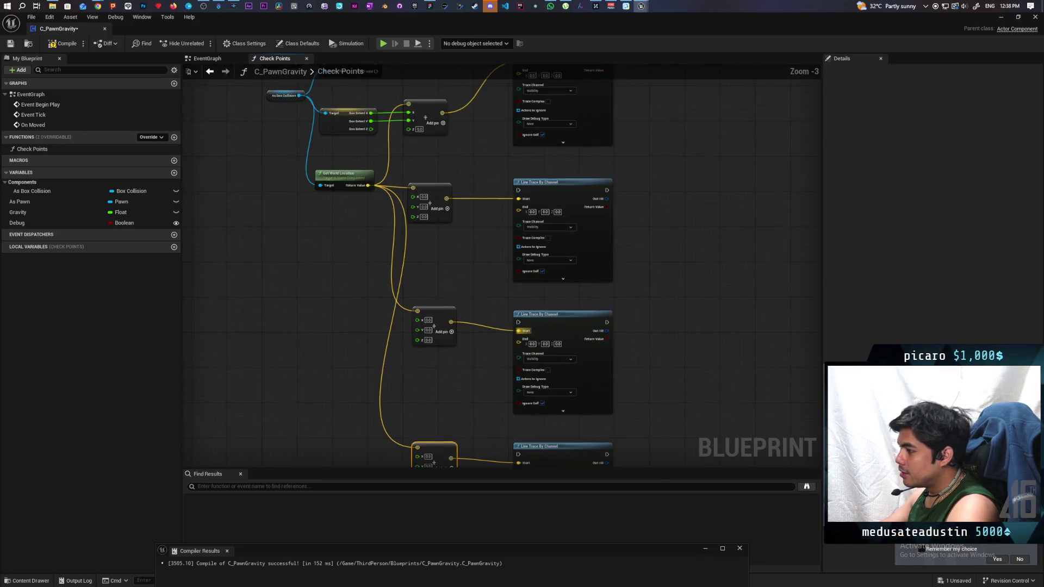
drag(453, 359, 455, 364)
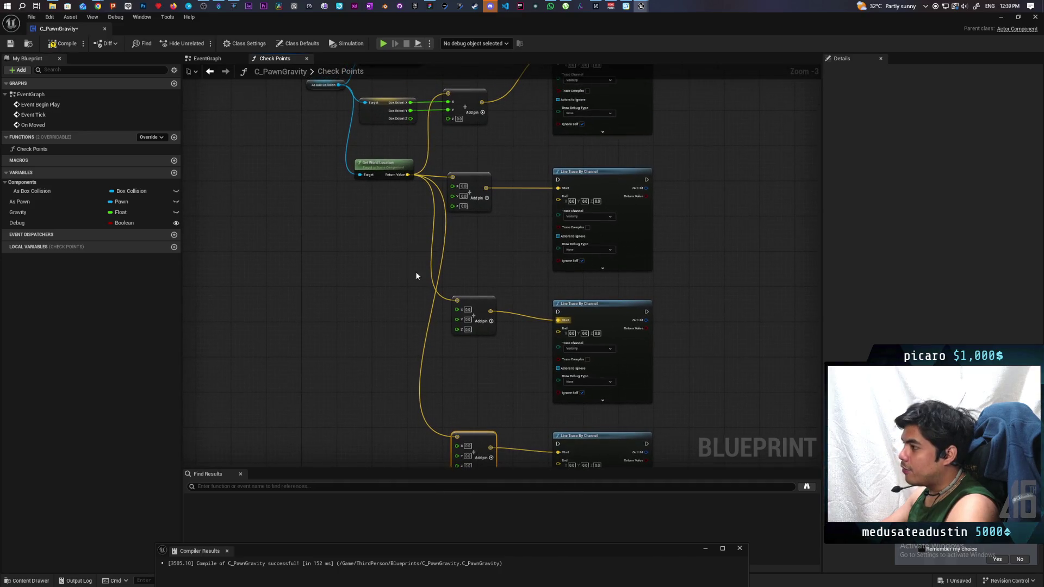
- Create a multiply-by-−1.0 node on Box Extent X and a copy fed by Box Extent Y
right_click(402, 204)
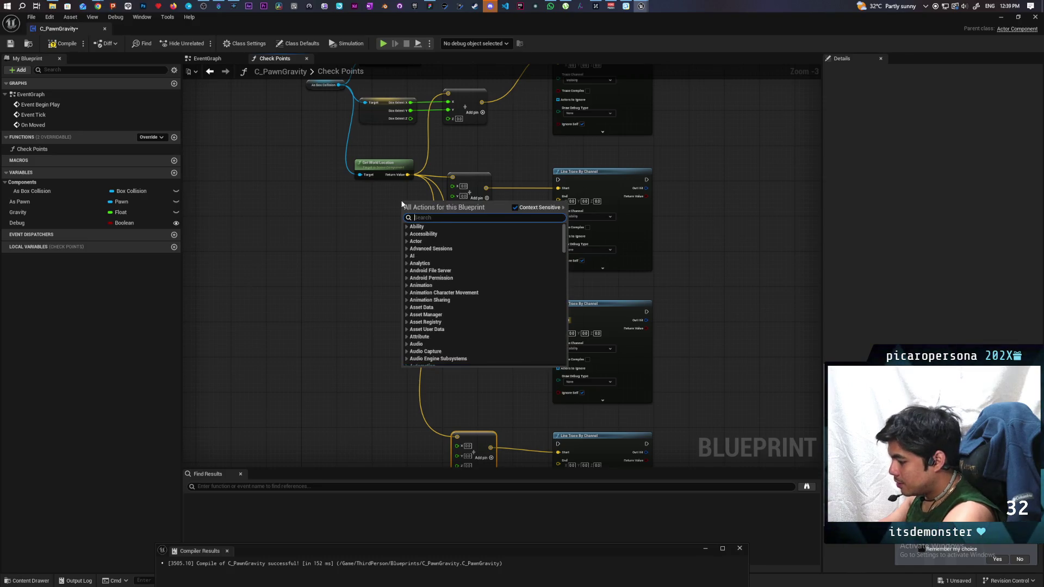
text(add)
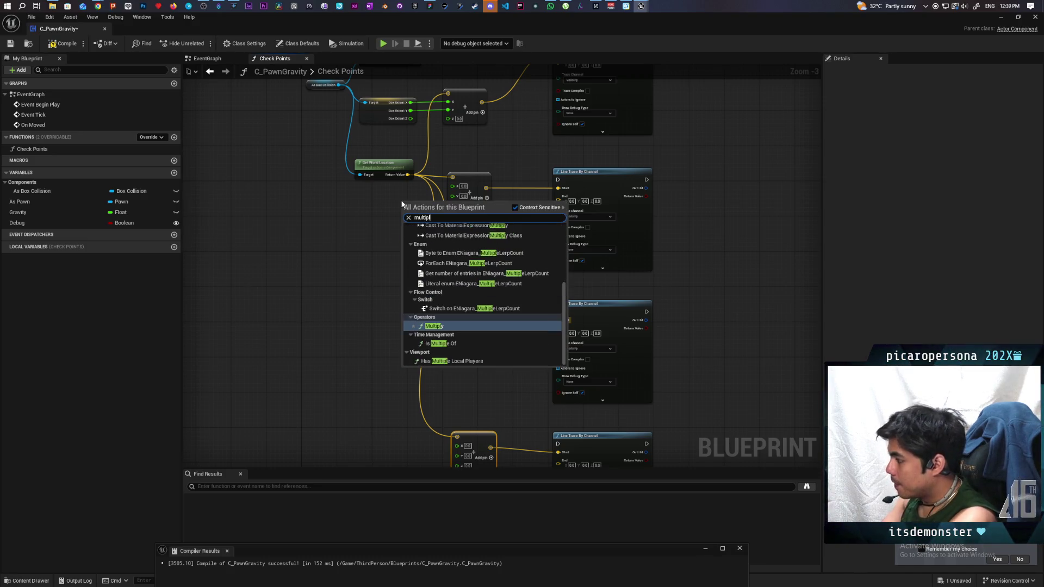
key(Return)
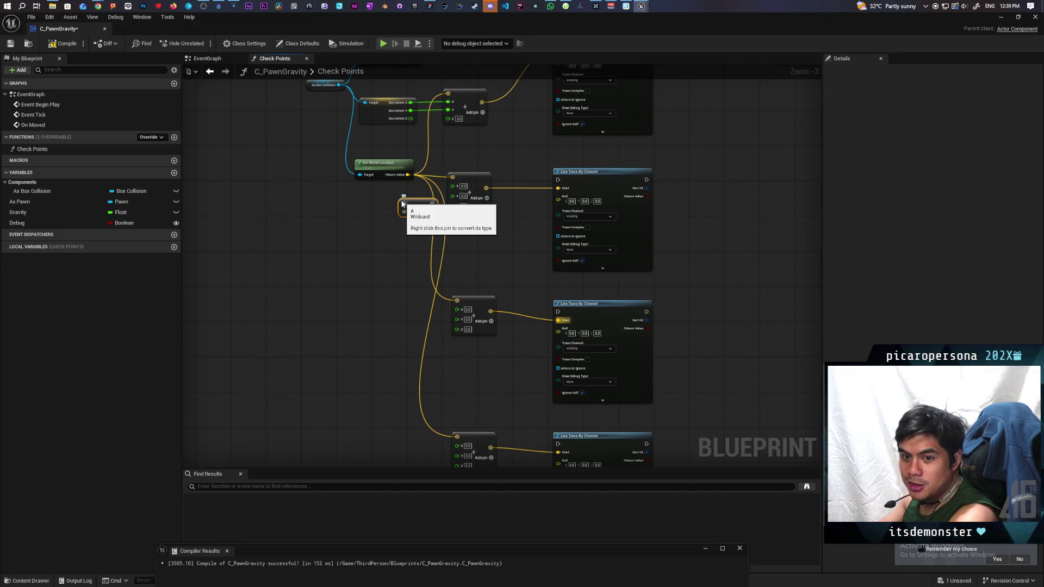
scroll(408, 234, up, 2)
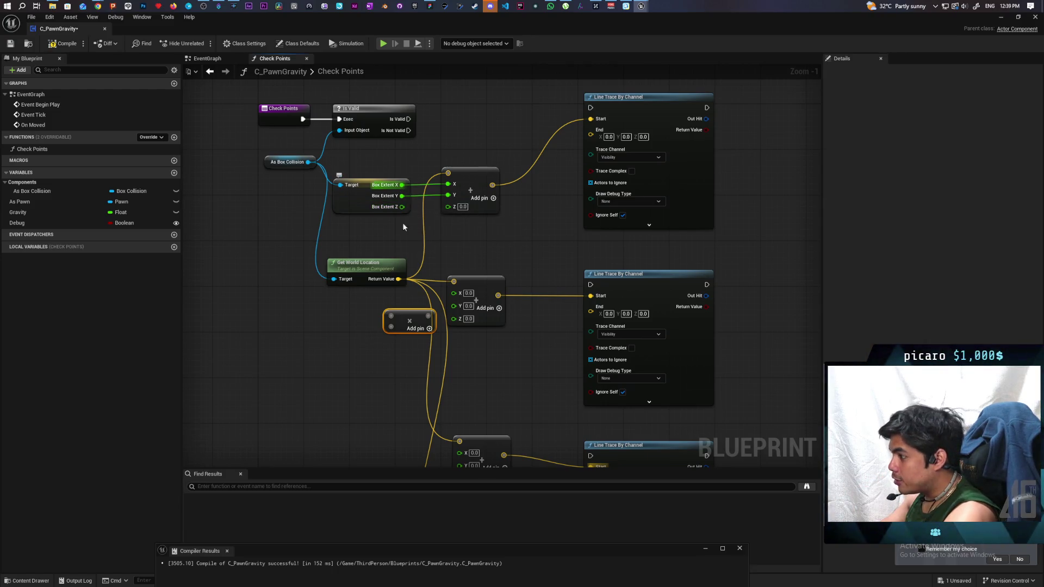
mouse_move(402, 188)
mouse_down()
mouse_move(408, 303)
mouse_move(384, 315)
mouse_move(391, 327)
mouse_up()
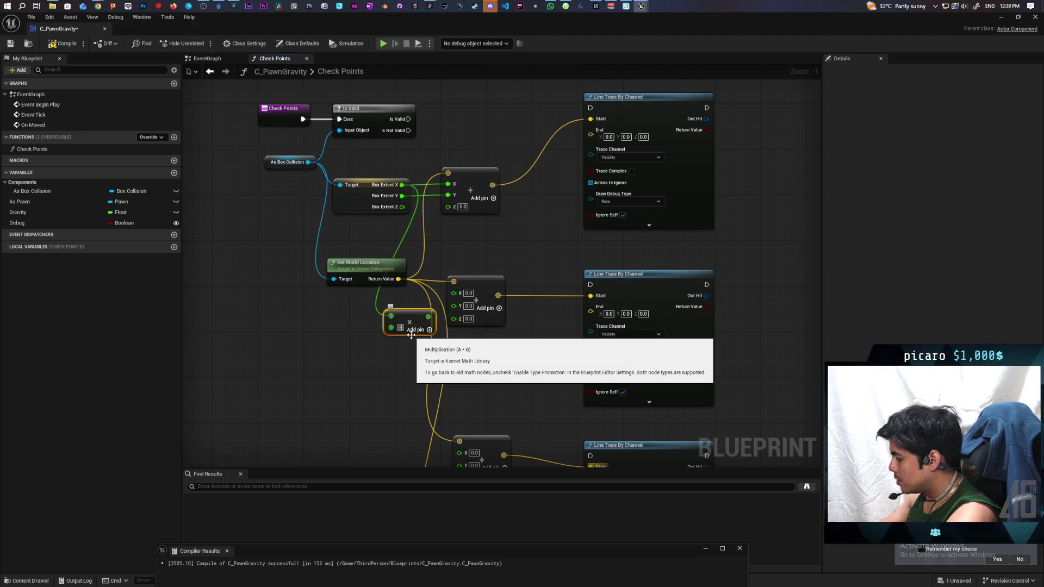
mouse_move(413, 320)
mouse_down()
mouse_move(403, 308)
mouse_move(454, 293)
mouse_move(411, 306)
mouse_up()
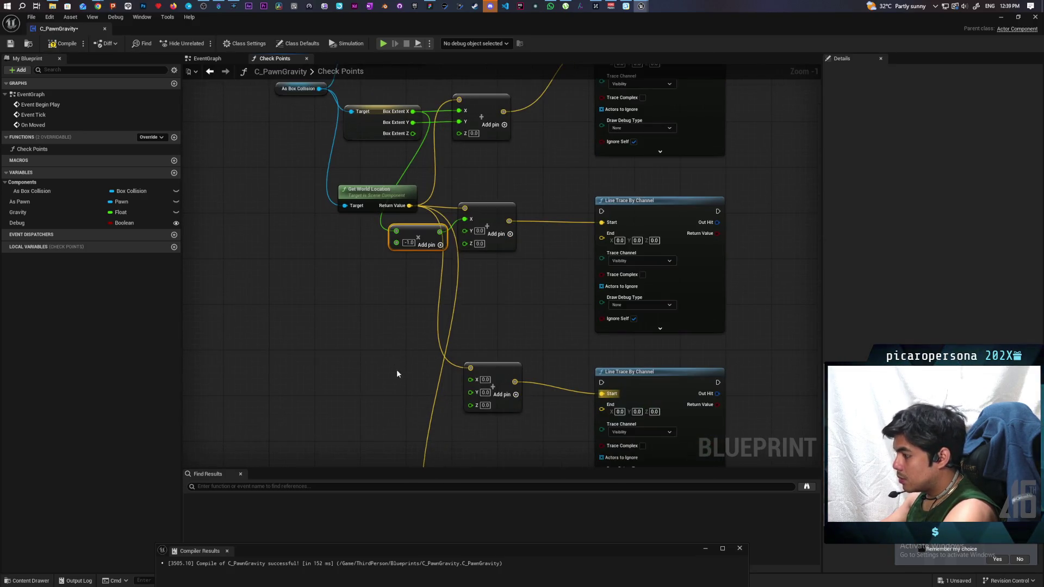
key(ctrl+v)
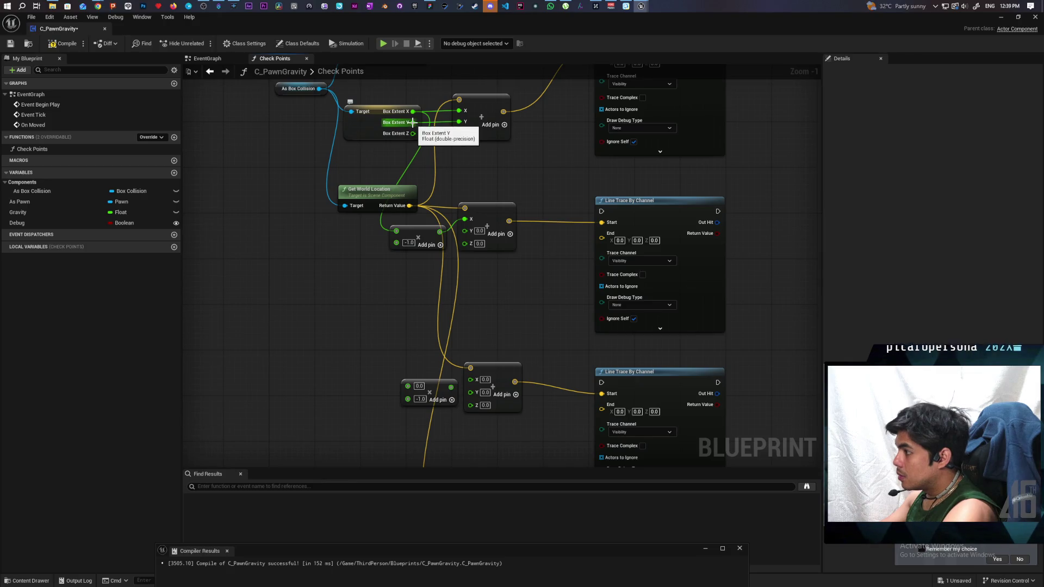
mouse_move(413, 128)
mouse_down()
mouse_move(392, 368)
mouse_move(407, 386)
mouse_move(470, 392)
mouse_move(429, 394)
mouse_up()
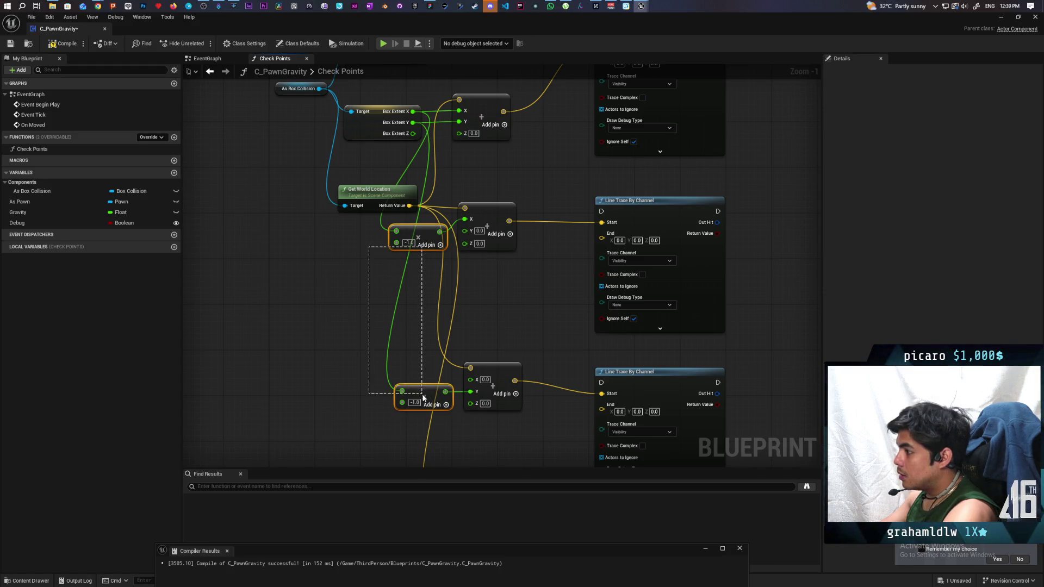
drag(370, 413, 402, 159)
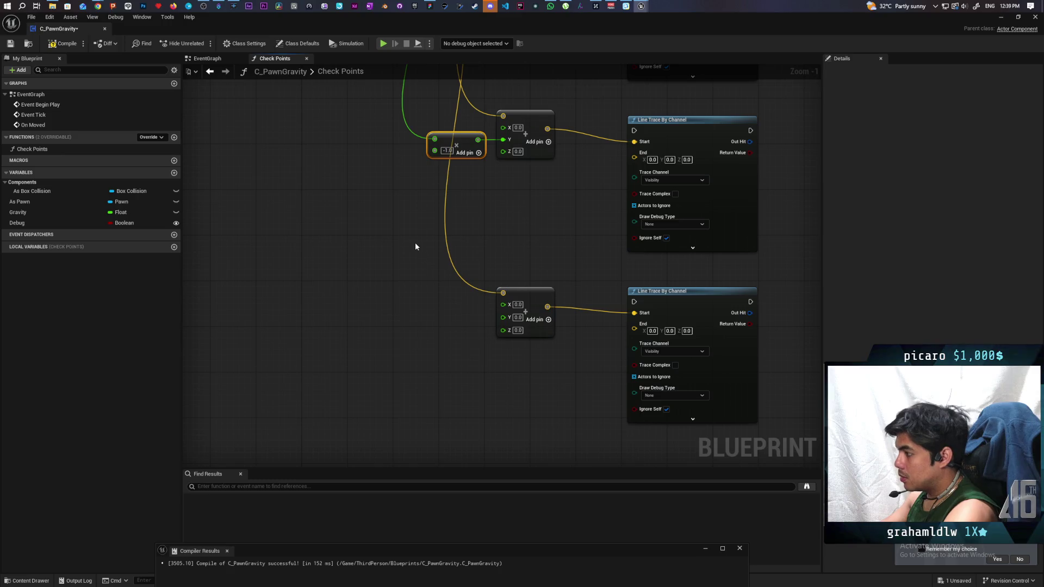
- Feed negated X into the third vector's X and negated Y into the bottom vector's Y
scroll(415, 246, down, 3)
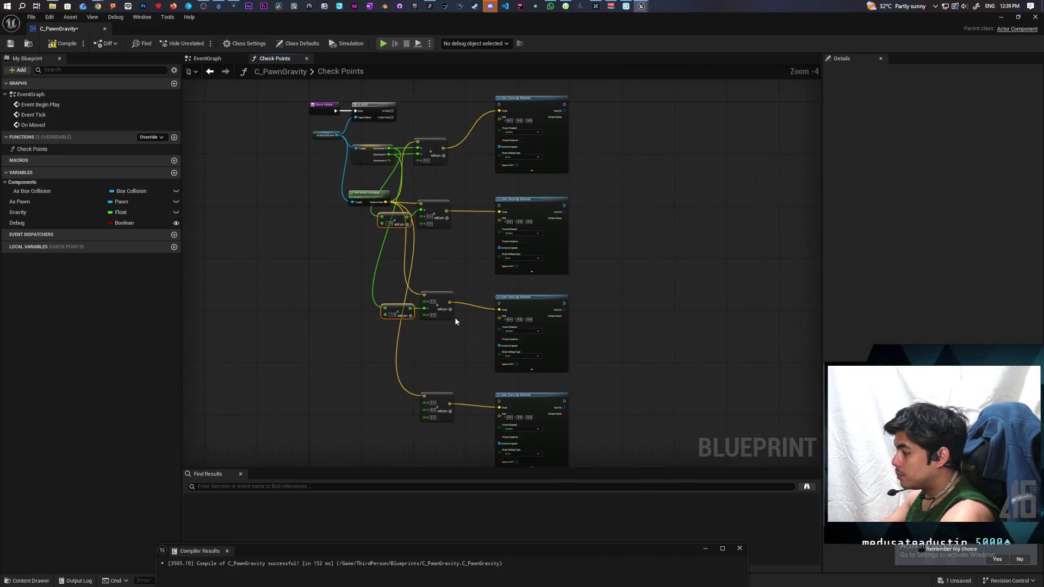
scroll(343, 265, down, 1)
scroll(342, 260, up, 3)
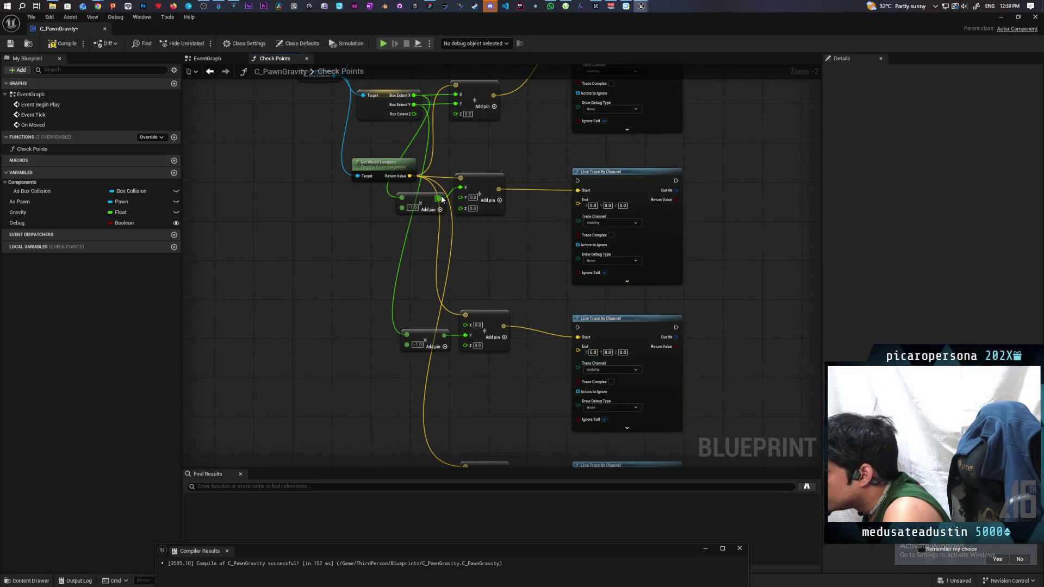
mouse_move(438, 199)
mouse_down()
mouse_move(472, 348)
mouse_move(473, 456)
mouse_move(465, 428)
mouse_up()
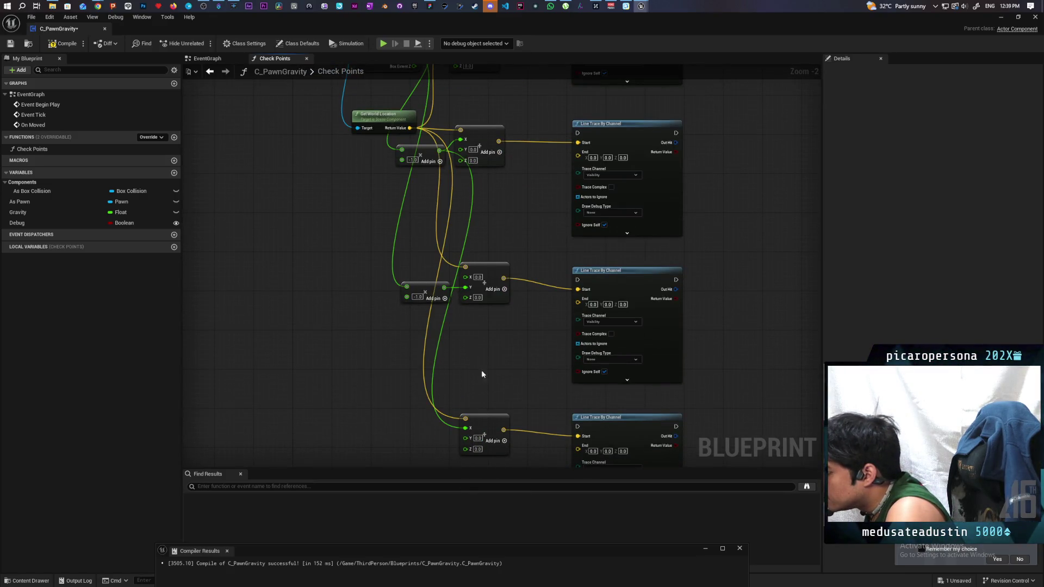
mouse_move(446, 291)
mouse_down()
mouse_move(452, 430)
mouse_move(466, 438)
mouse_up()
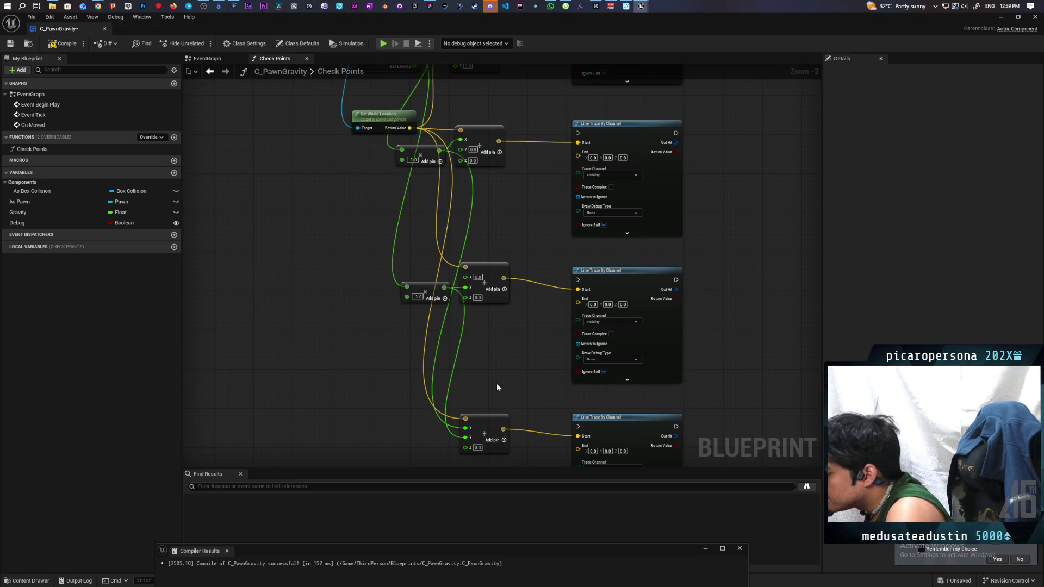
- Connect Box Extent Z and Y to the second vector's Z and Y inputs
mouse_move(494, 375)
mouse_down()
mouse_move(496, 386)
mouse_move(496, 320)
mouse_move(493, 342)
mouse_up()
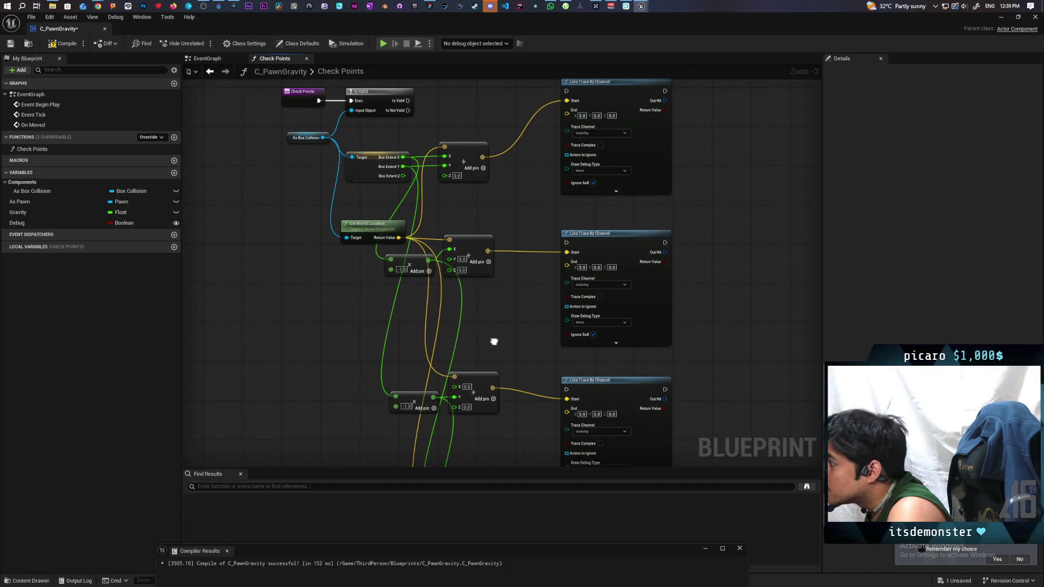
mouse_move(403, 176)
mouse_down()
mouse_move(445, 178)
mouse_move(451, 272)
mouse_up()
drag(403, 166, 449, 259)
scroll(491, 298, down, 2)
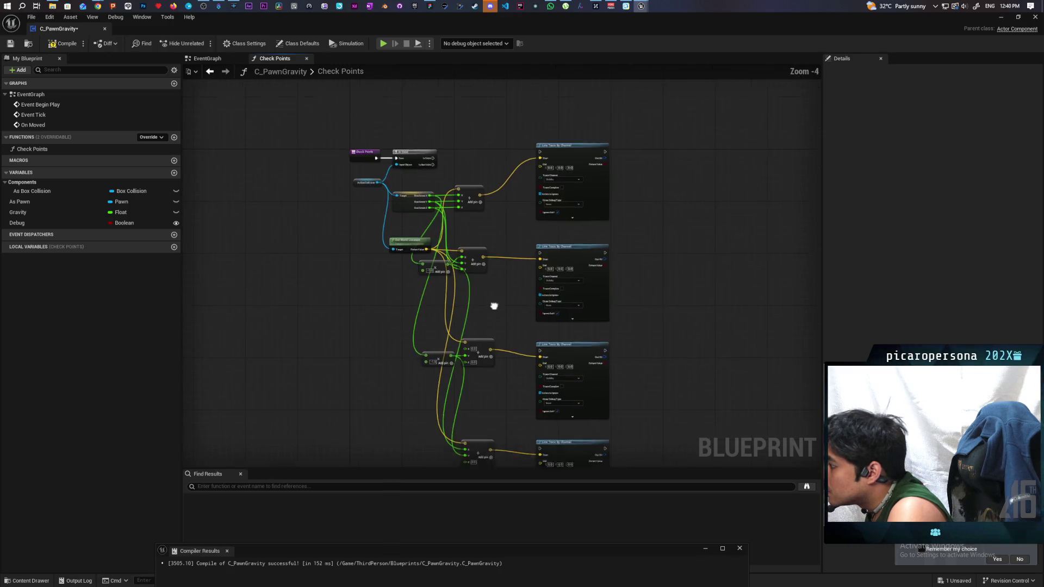
drag(472, 219, 462, 264)
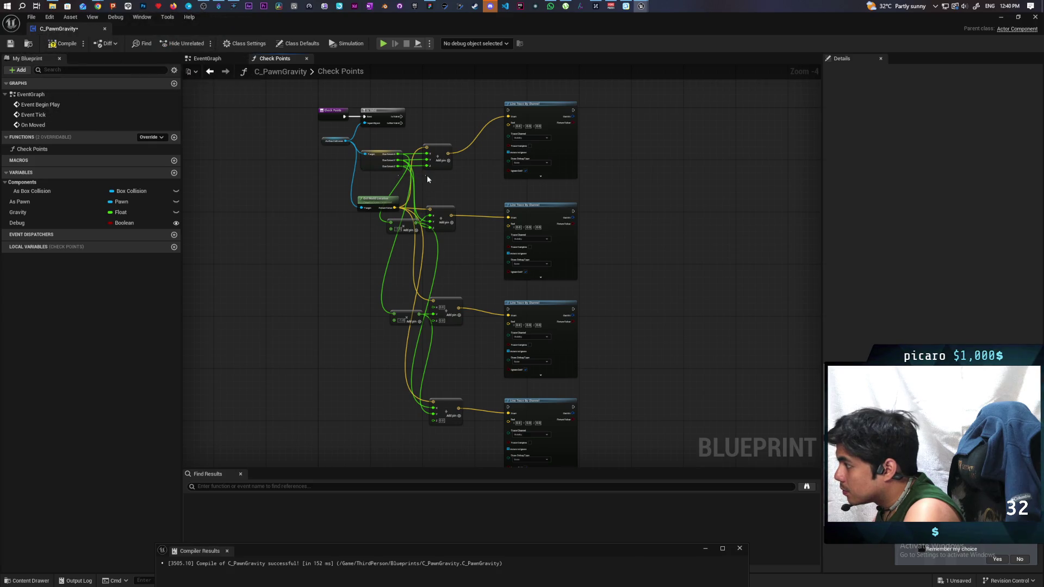
scroll(425, 180, up, 4)
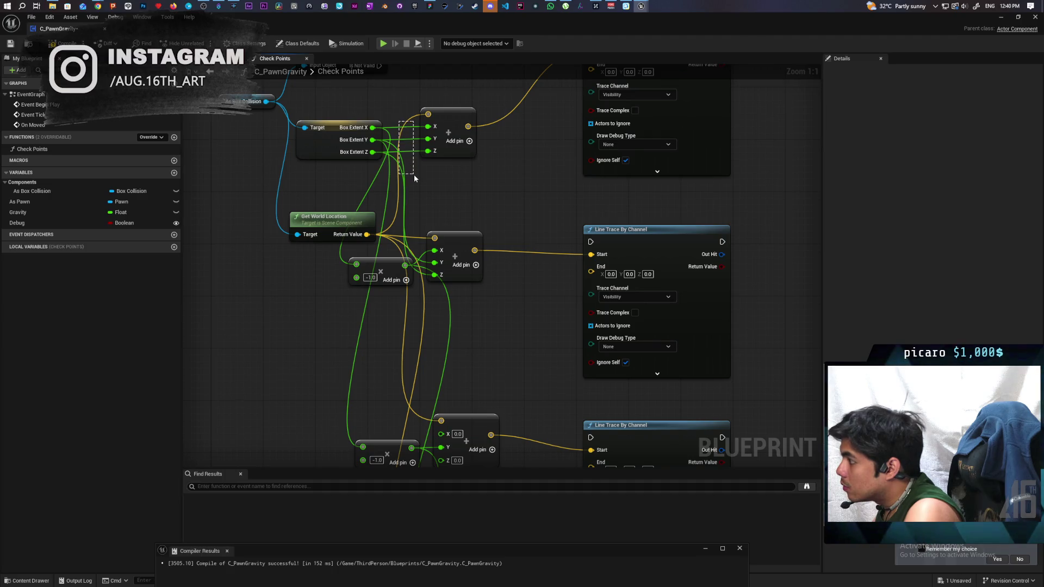
- Break the Box Extent and world location links to the corner-point vectors
alt+click(372, 127)
alt+click(373, 140)
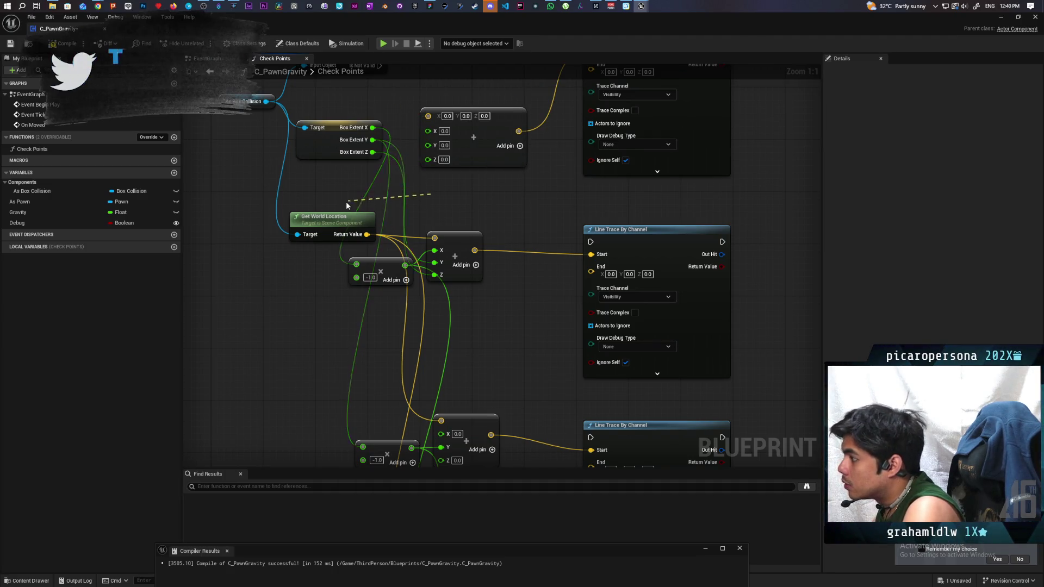
alt+click(372, 152)
alt+click(364, 172)
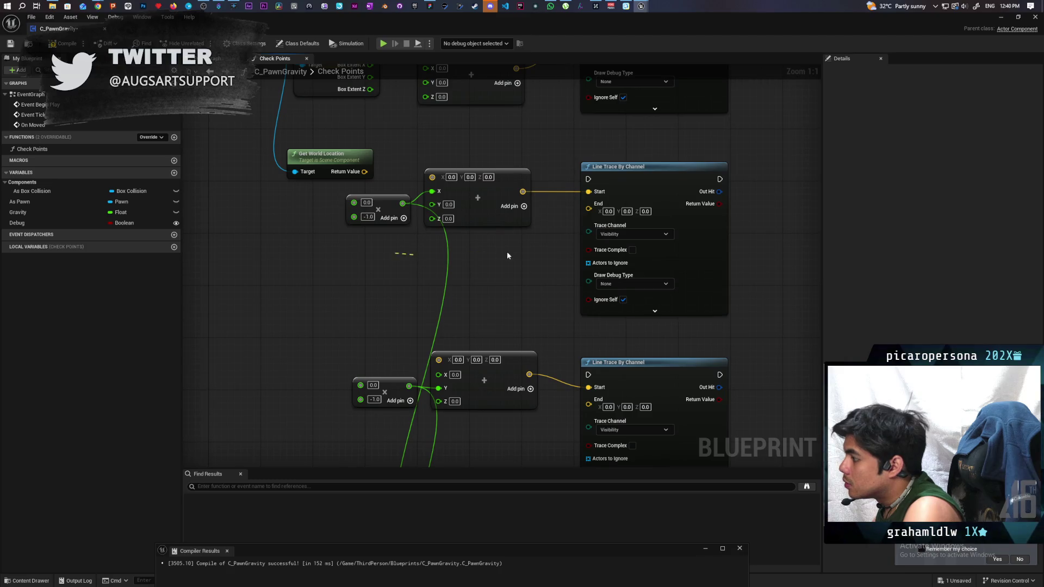
- Cut the remaining wire into the lower vector's Y input
drag(506, 256, 455, 195)
drag(437, 327, 438, 328)
drag(438, 359, 428, 226)
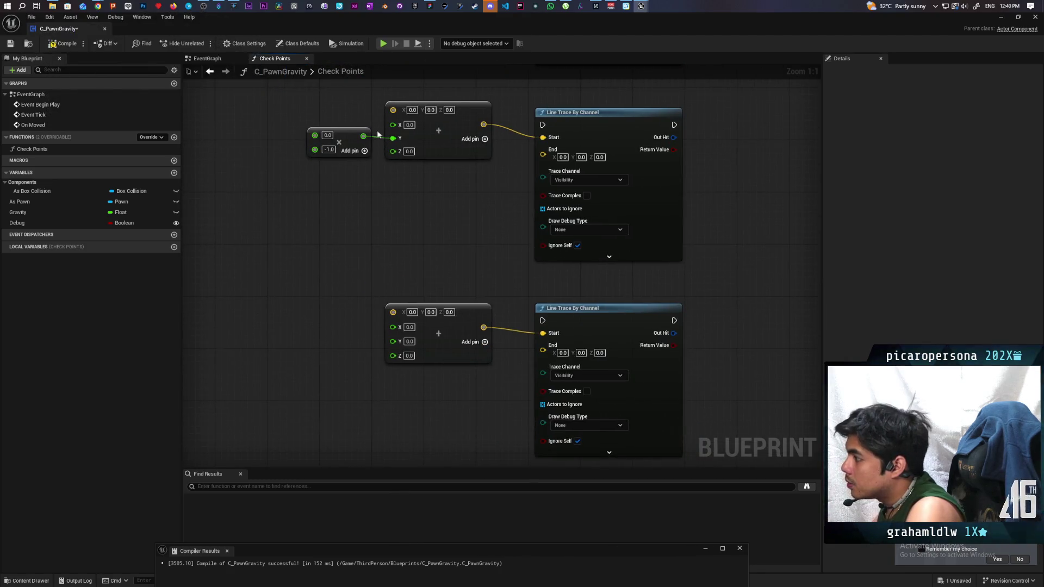
drag(407, 388, 393, 288)
scroll(384, 362, down, 5)
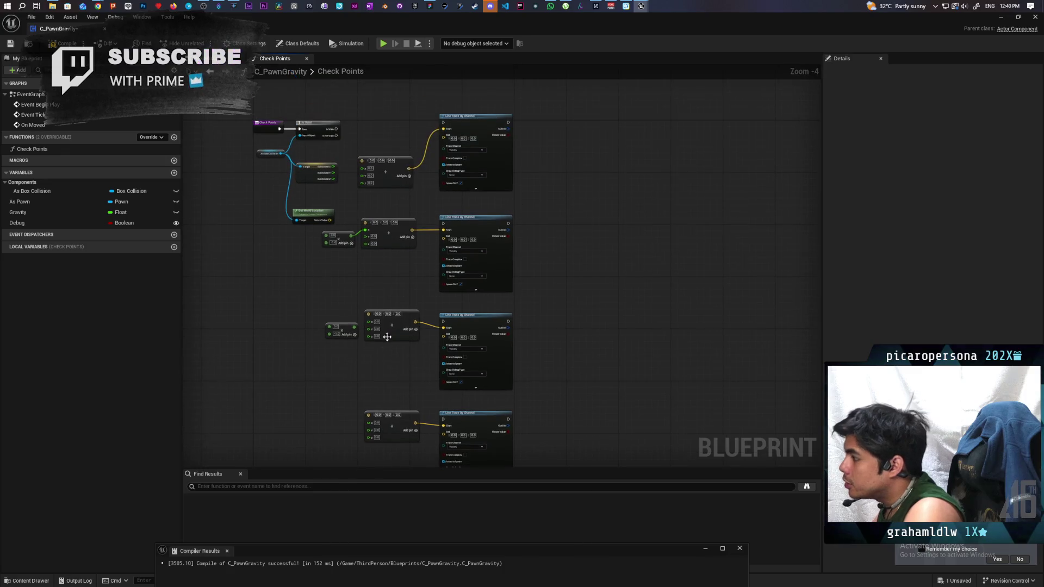
scroll(315, 220, up, 2)
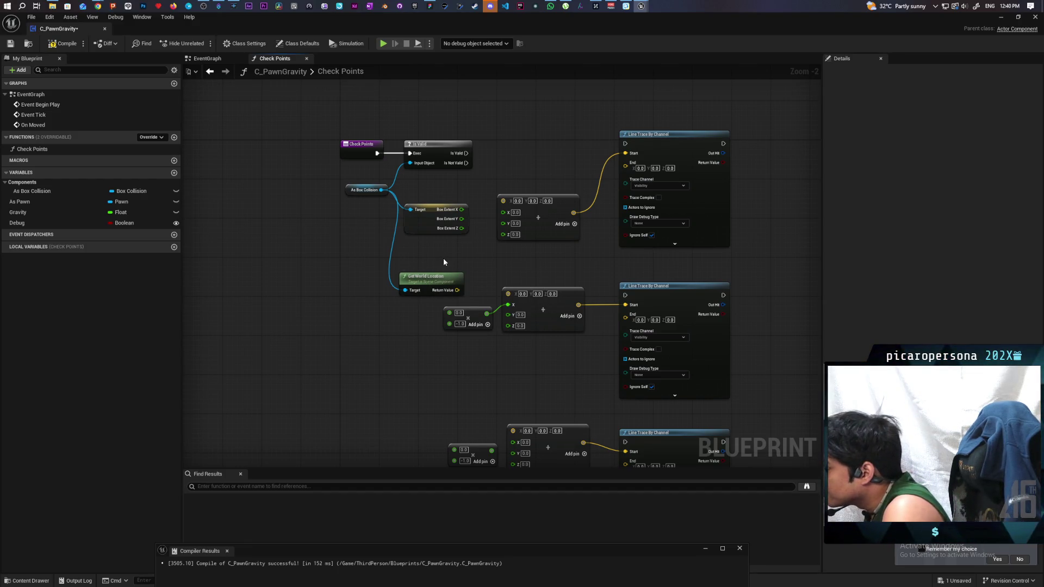
- Gather the entry, Get World Location, Box Extent and both multiply nodes into a compact group
drag(443, 258, 437, 223)
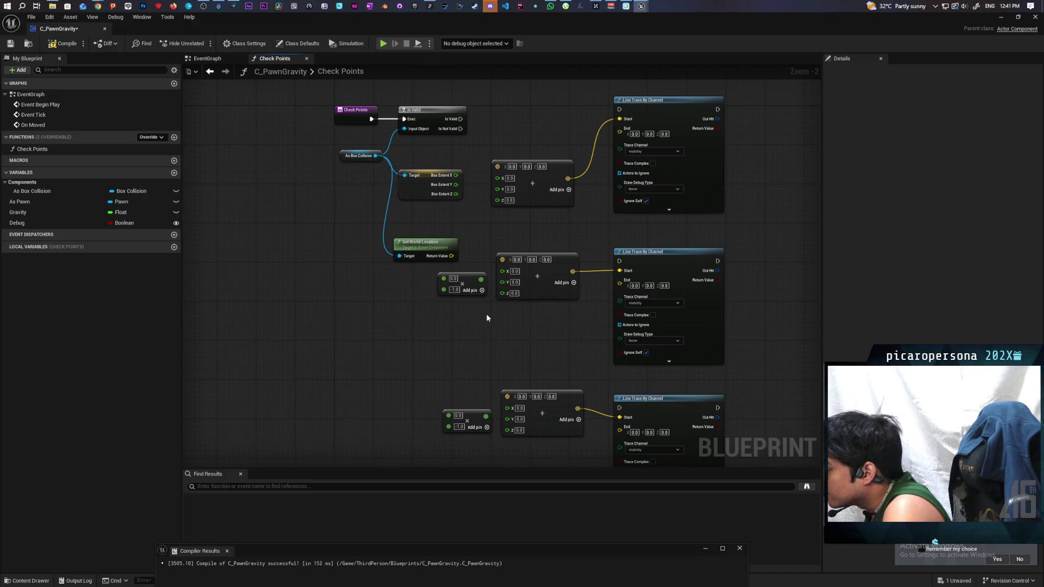
drag(486, 314, 478, 230)
mouse_move(474, 327)
mouse_down()
mouse_move(468, 305)
mouse_move(449, 311)
mouse_up()
drag(442, 234, 482, 316)
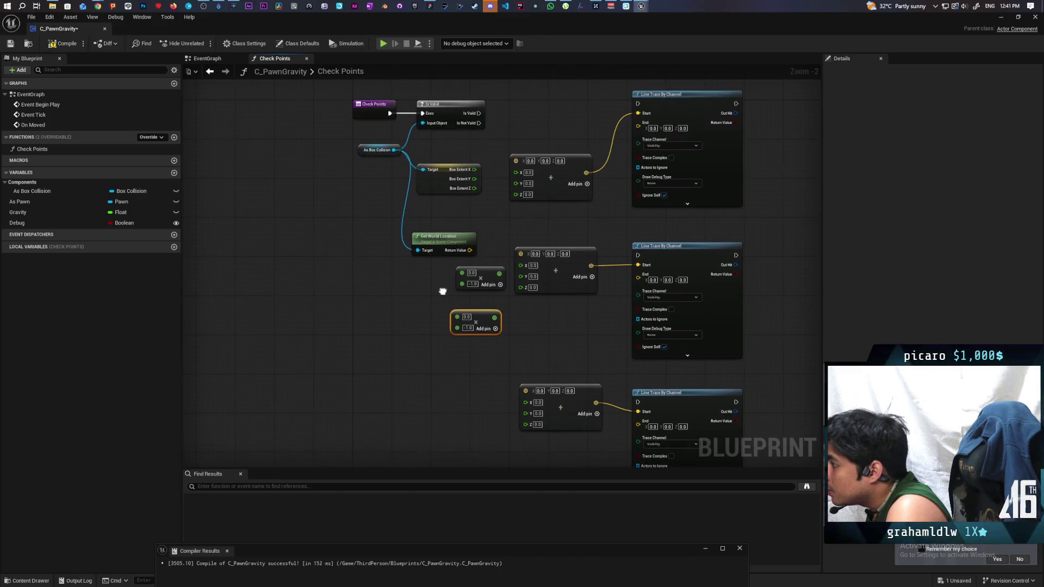
drag(465, 234, 367, 213)
drag(446, 182, 353, 192)
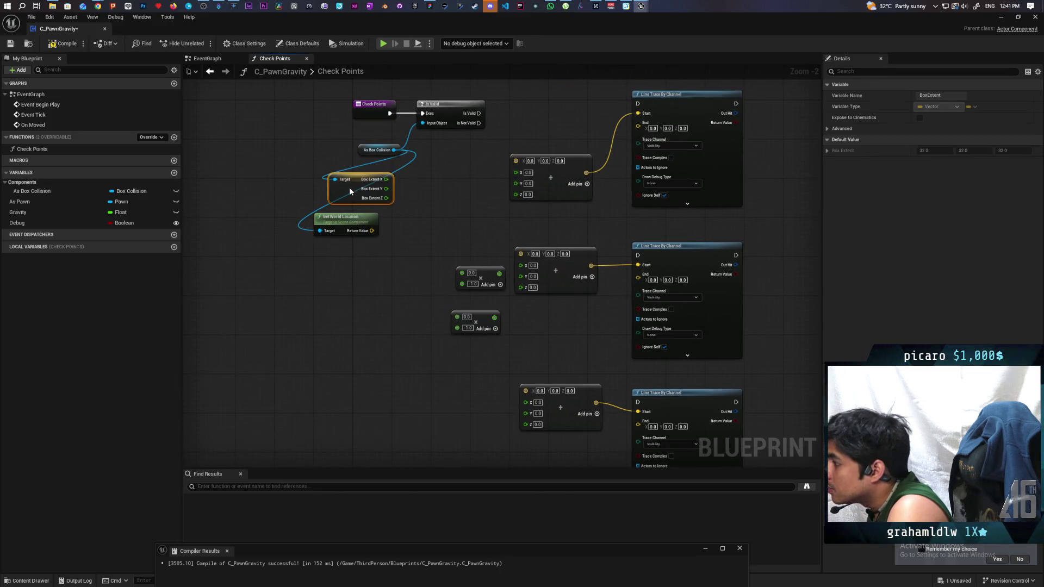
drag(375, 114, 307, 106)
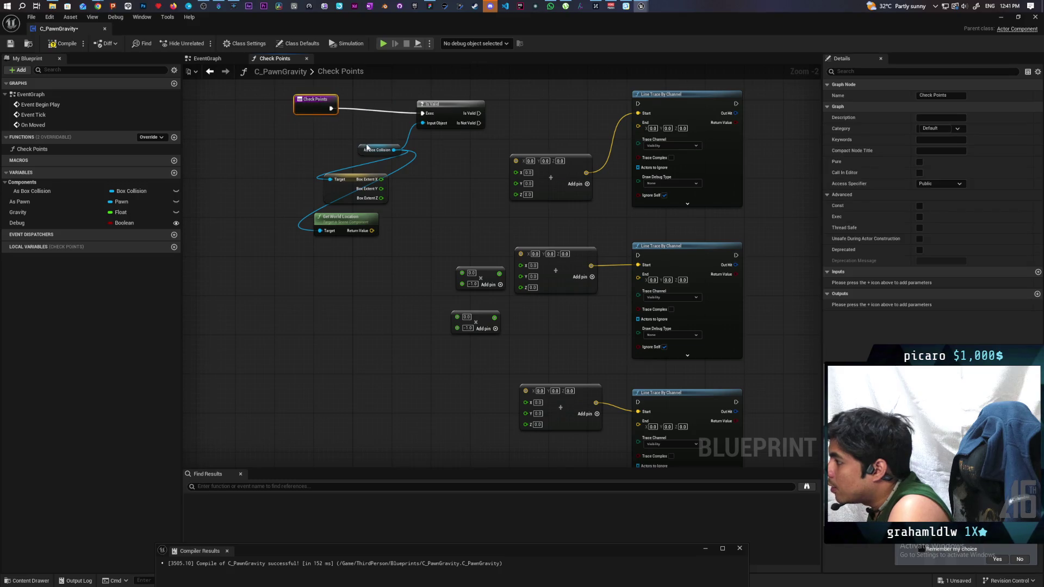
mouse_move(452, 274)
mouse_down()
mouse_move(503, 334)
mouse_move(433, 161)
mouse_move(425, 230)
mouse_up()
scroll(432, 149, up, 2)
- Wire Box Extent X into the top multiply node, lower Get World Location, and select the lower vectors
mouse_move(357, 269)
mouse_down()
mouse_move(451, 260)
mouse_move(433, 250)
mouse_move(426, 309)
mouse_up()
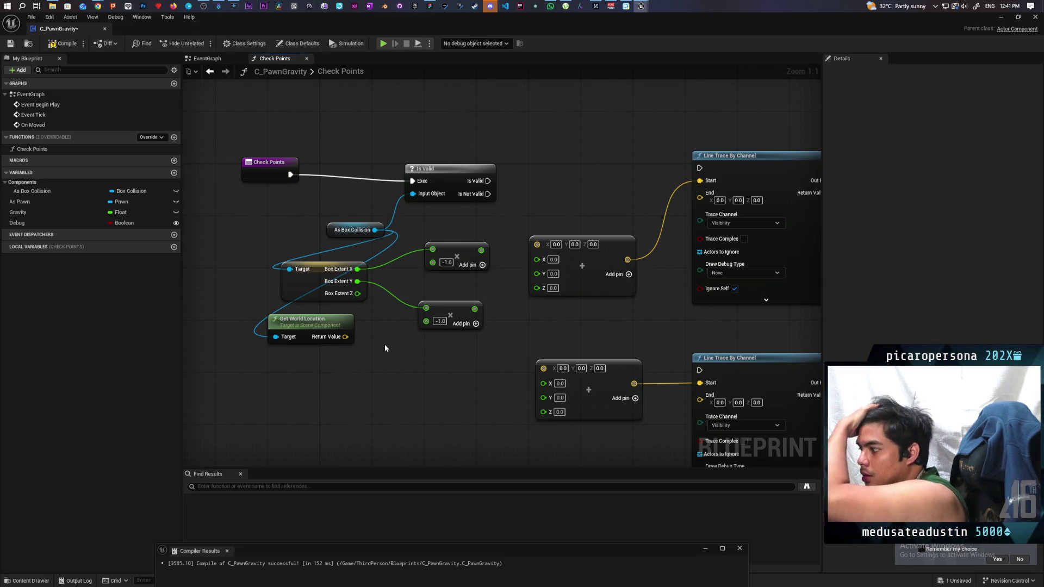
mouse_move(327, 328)
mouse_down()
mouse_move(325, 345)
mouse_move(333, 341)
mouse_up()
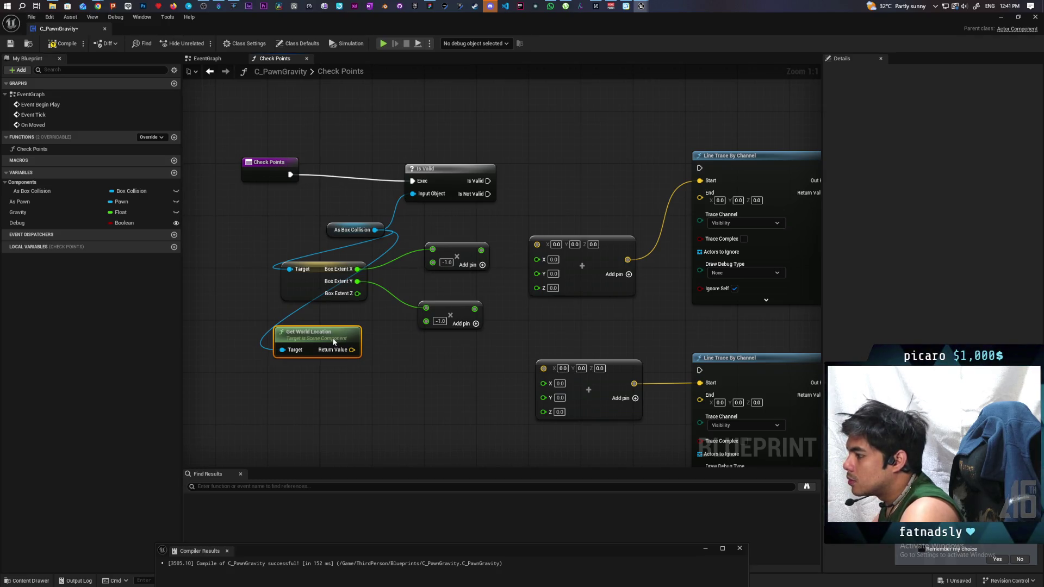
drag(333, 341, 325, 379)
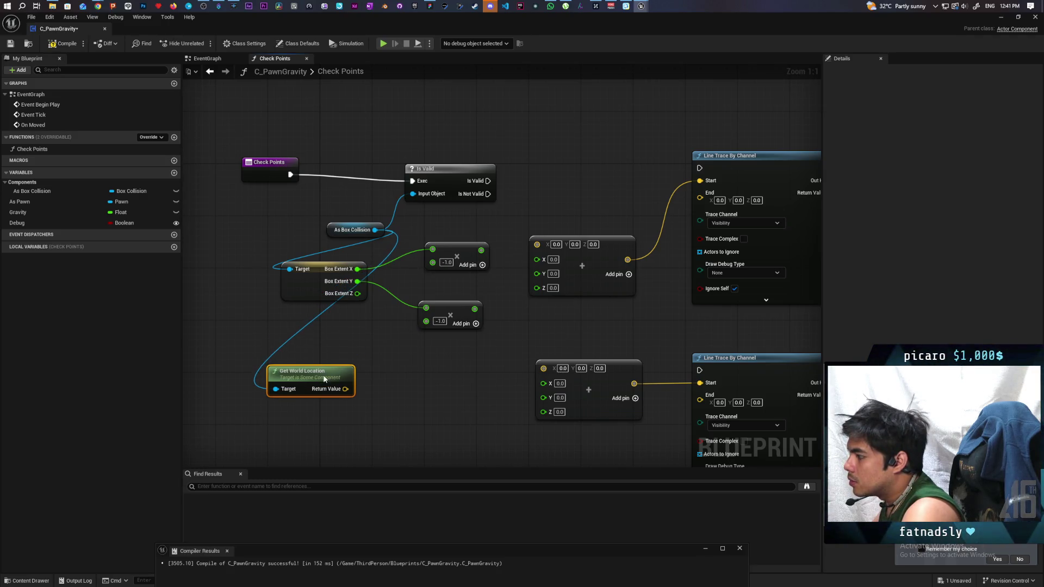
scroll(325, 374, down, 3)
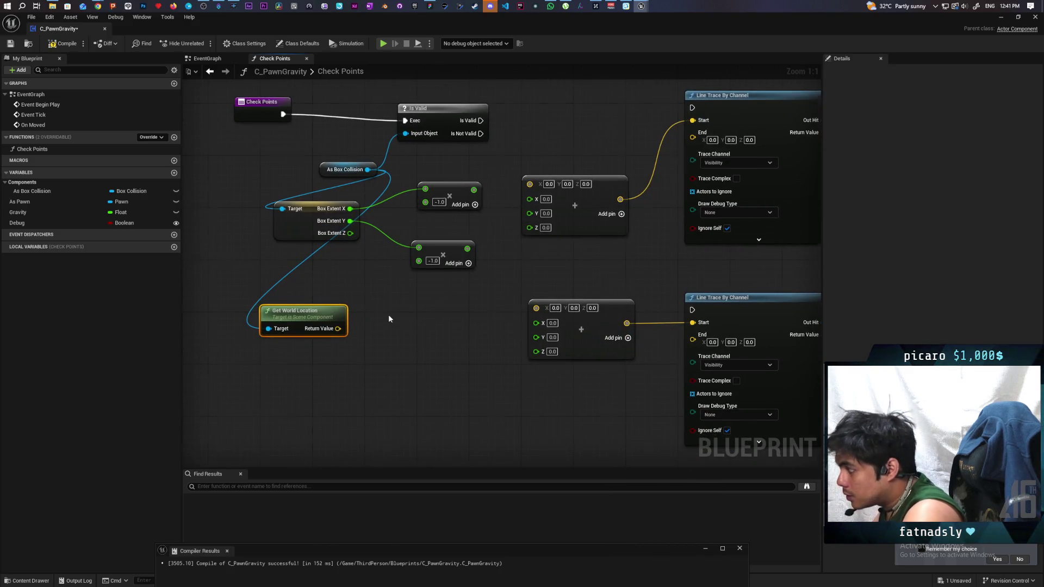
scroll(388, 314, down, 1)
scroll(399, 267, down, 1)
click(438, 224)
ctrl+click(439, 297)
- Delete the three lower vector nodes and move Get World Location up beside Is Valid
ctrl+click(439, 371)
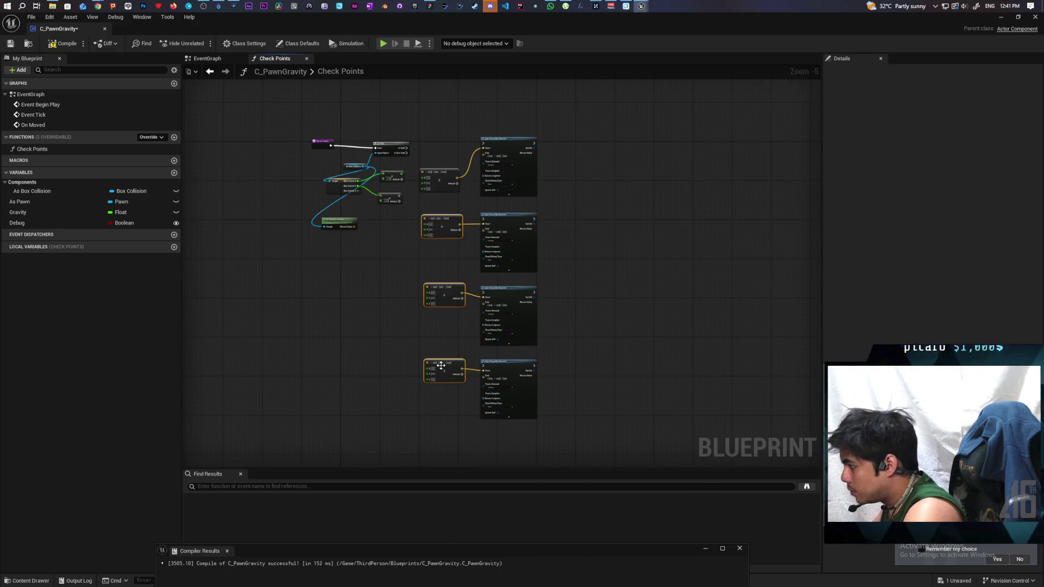
key(Delete)
scroll(435, 326, up, 5)
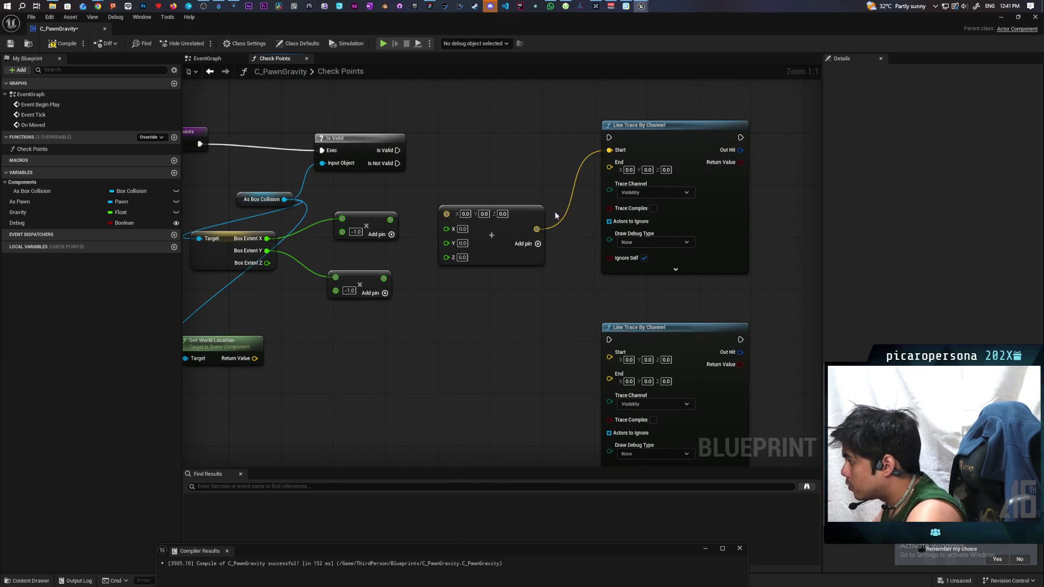
key(ctrl+z)
mouse_move(255, 336)
mouse_down()
mouse_move(412, 256)
mouse_move(394, 187)
mouse_up()
mouse_move(371, 220)
mouse_down()
mouse_move(371, 293)
mouse_move(371, 247)
mouse_up()
click(365, 285)
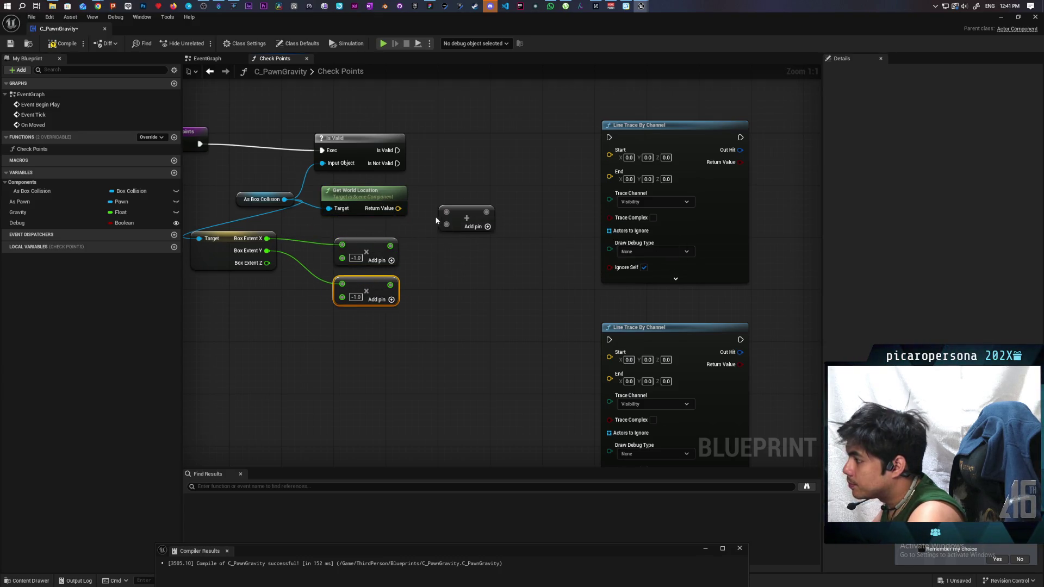
mouse_move(398, 208)
mouse_down()
mouse_move(419, 223)
mouse_move(455, 213)
mouse_move(537, 224)
mouse_up()
click(421, 243)
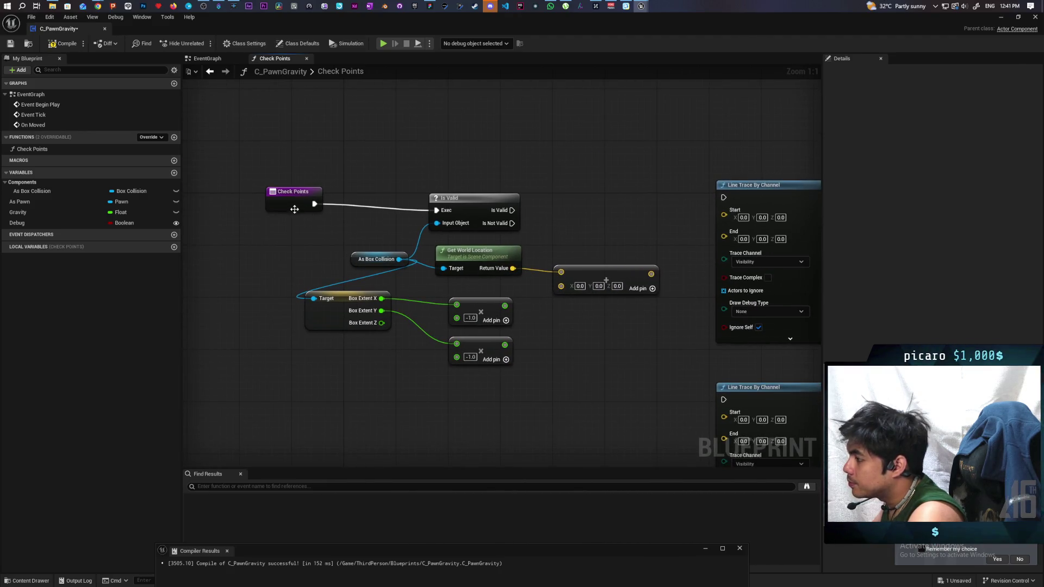
- Reposition the Check Points and Line Trace nodes, recompile, and pull a wire from the vector result
drag(295, 207, 331, 215)
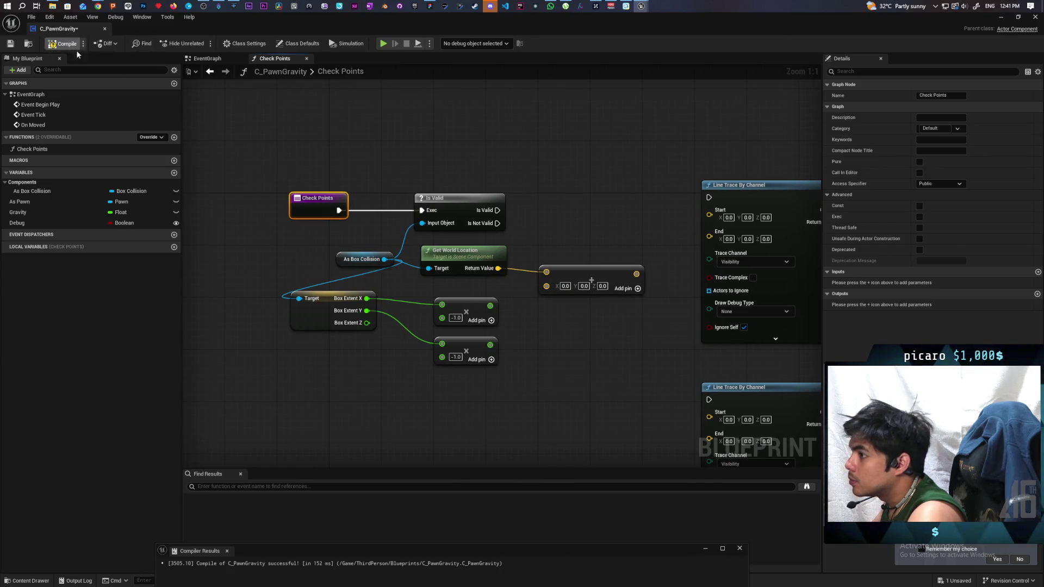
drag(490, 152, 447, 178)
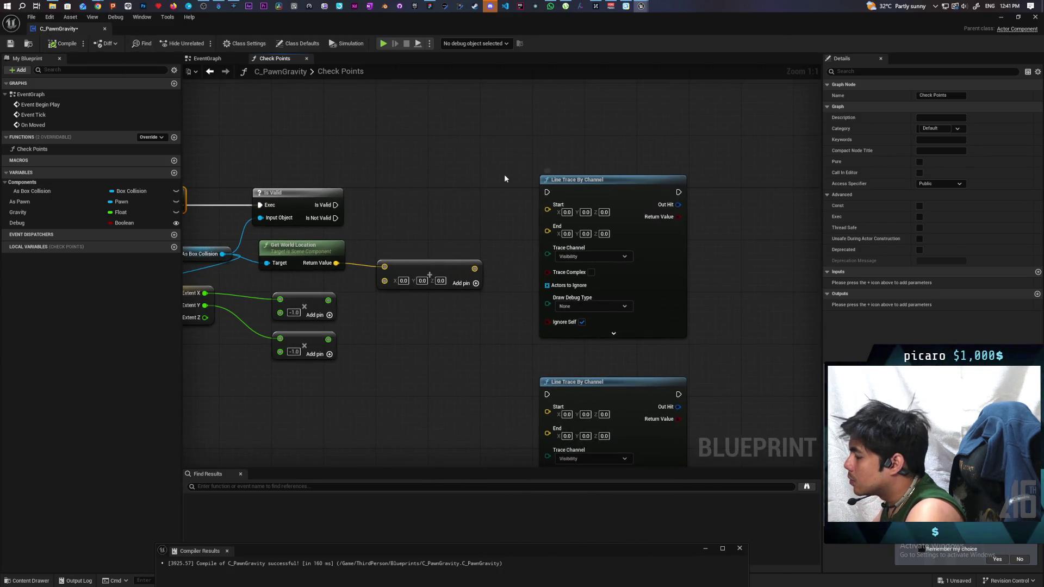
scroll(491, 120, down, 3)
scroll(490, 120, down, 4)
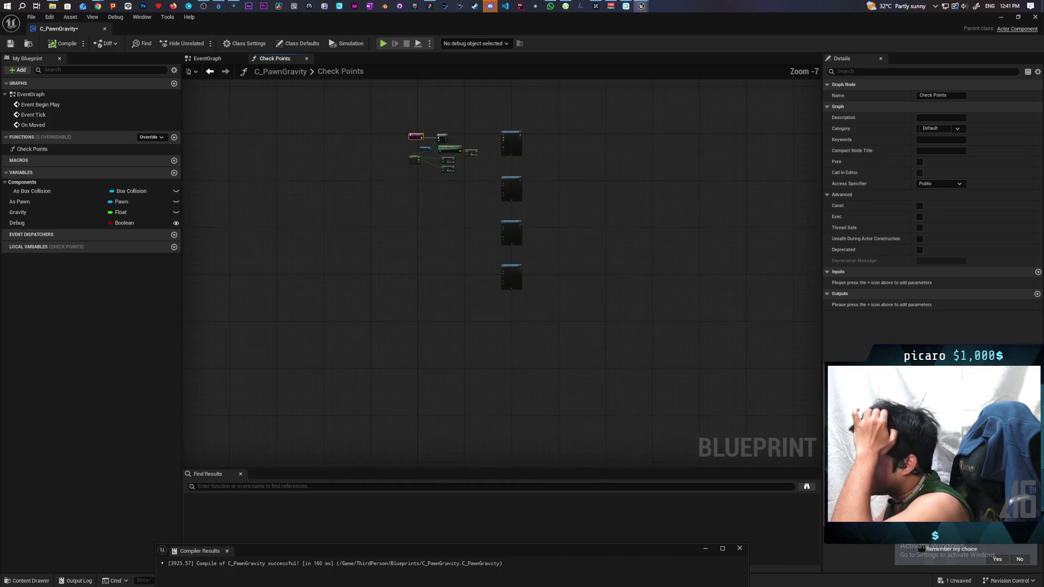
scroll(485, 194, up, 3)
drag(497, 158, 608, 335)
scroll(609, 335, up, 4)
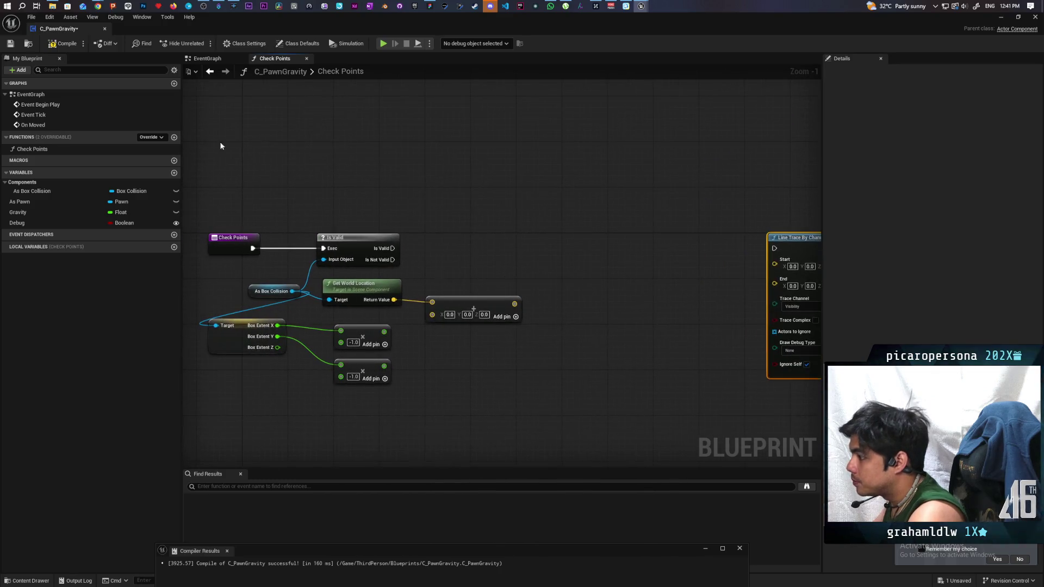
click(63, 44)
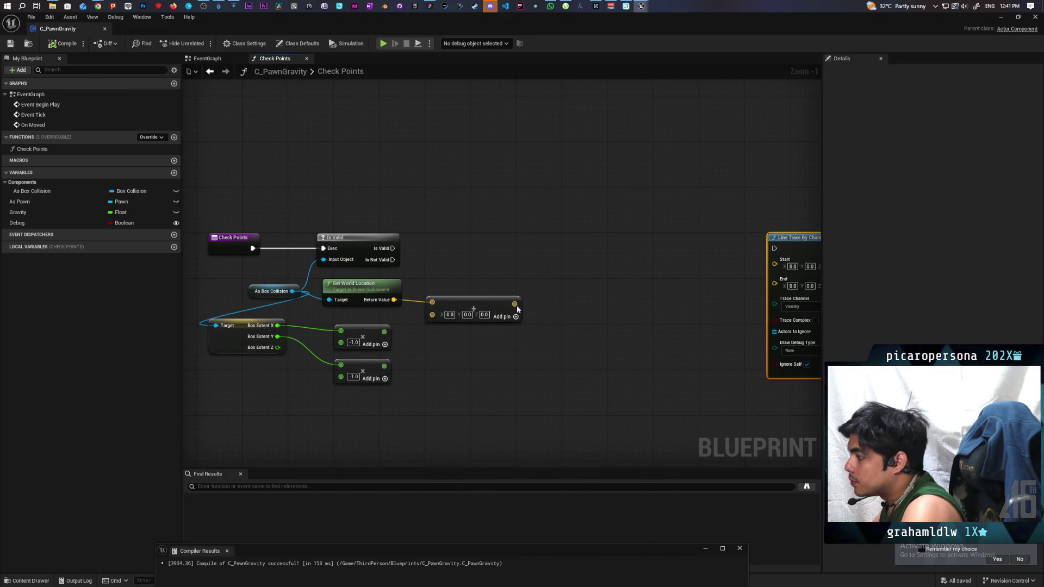
drag(514, 303, 561, 260)
- Promote the result to local variable NewLocalVar, then replace its SET node with a fresh setter
click(610, 277)
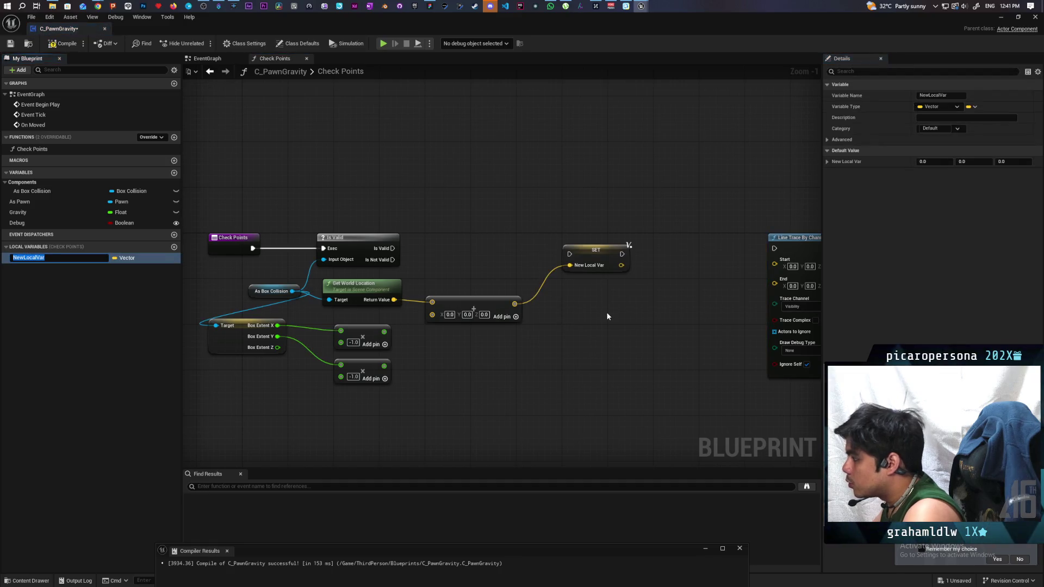
drag(605, 221, 655, 270)
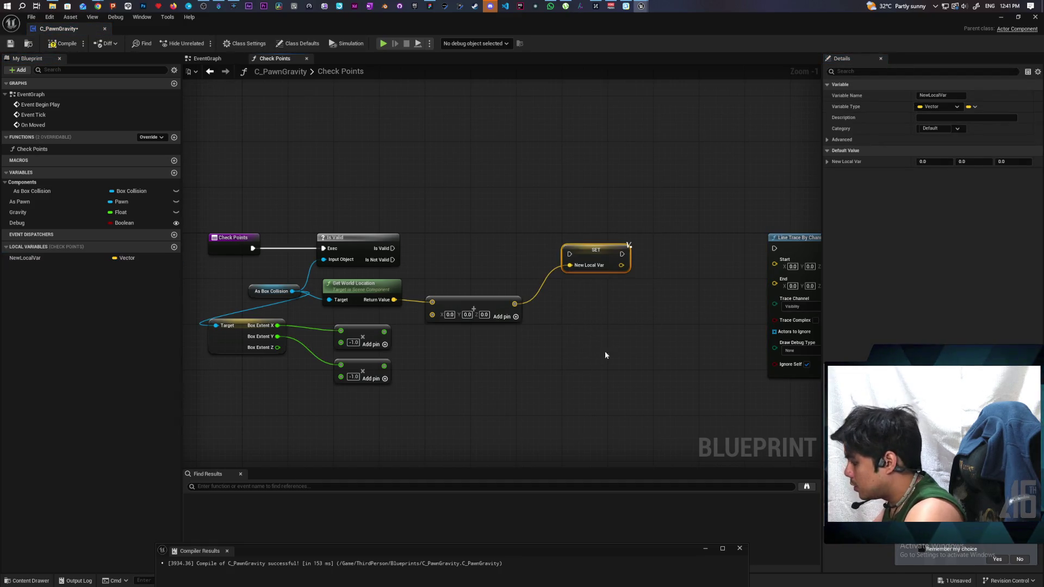
key(Delete)
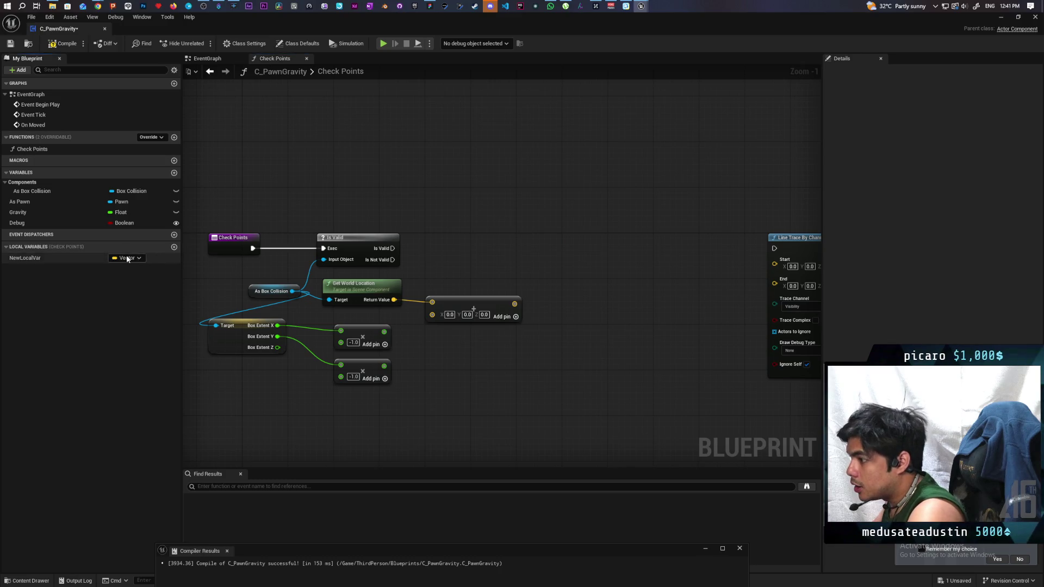
mouse_move(60, 257)
mouse_down()
mouse_move(305, 262)
mouse_move(487, 167)
mouse_move(610, 194)
mouse_move(605, 231)
mouse_move(617, 229)
mouse_up()
click(516, 192)
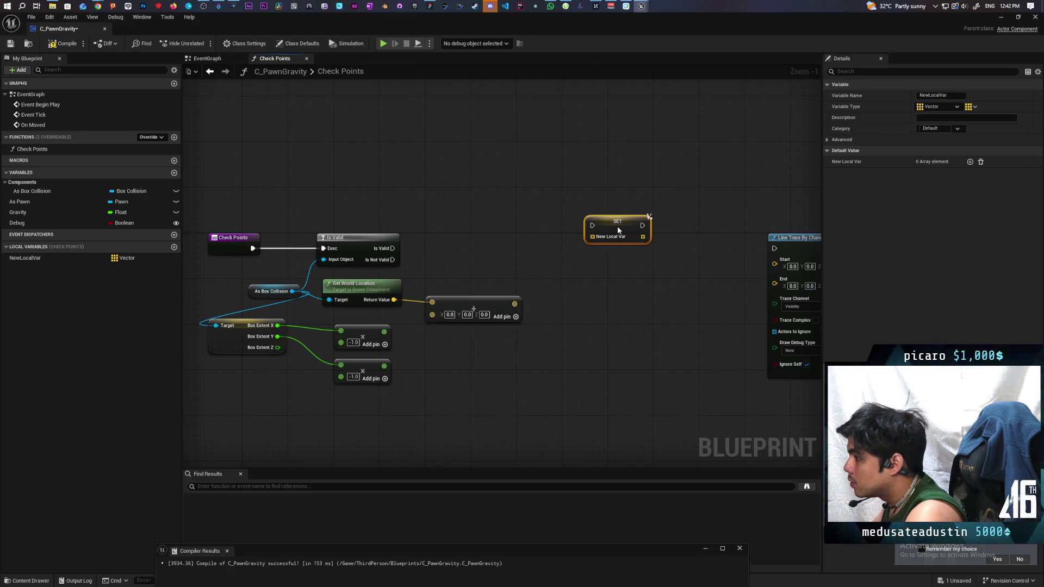
- Add a Make Array node with four vector inputs above the SET node
drag(592, 236, 537, 207)
text(make array)
key(Return)
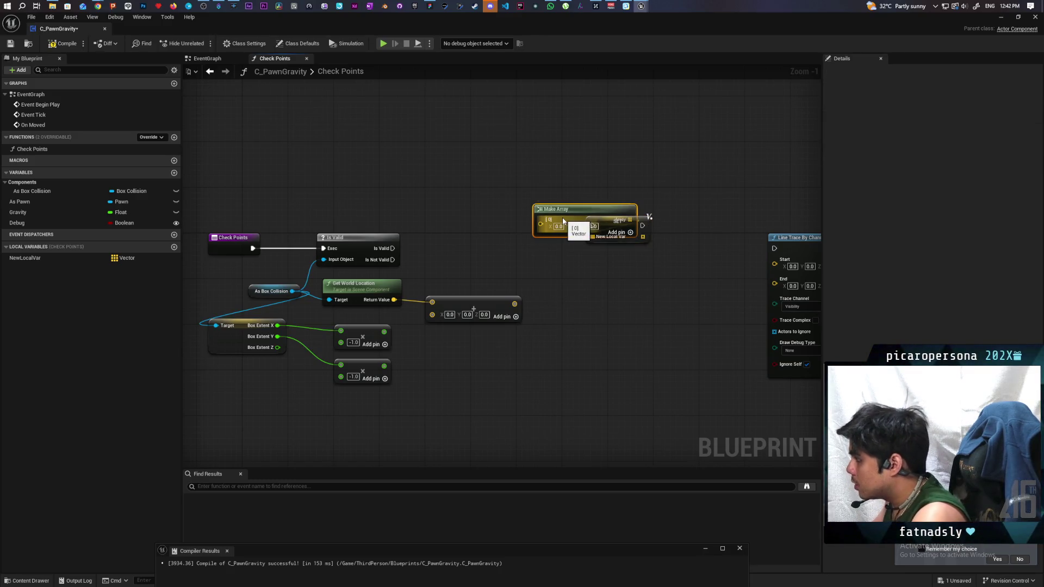
mouse_move(606, 208)
mouse_down()
mouse_move(557, 166)
mouse_move(525, 157)
mouse_up()
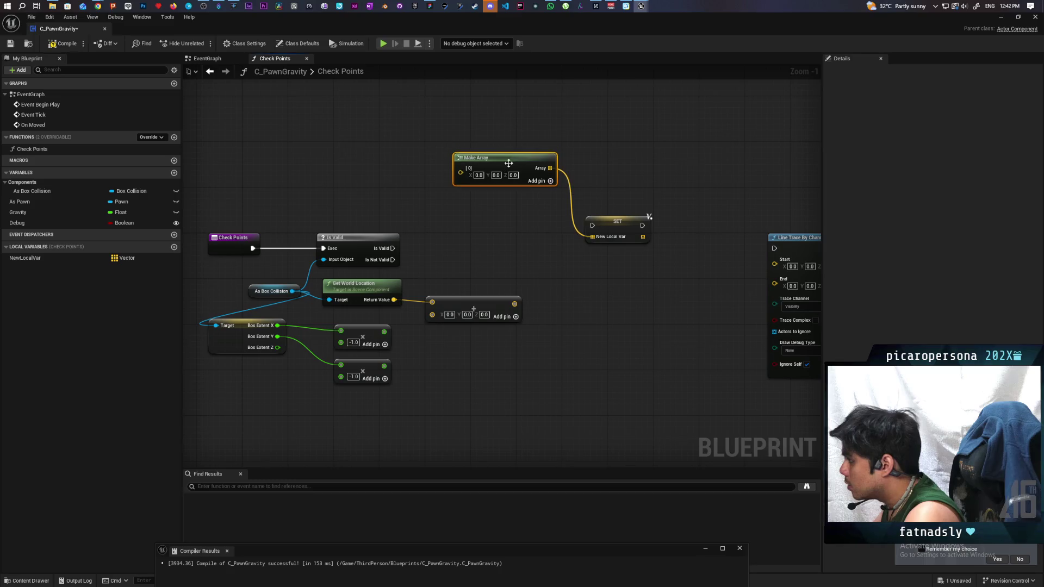
click(550, 182)
click(550, 182)
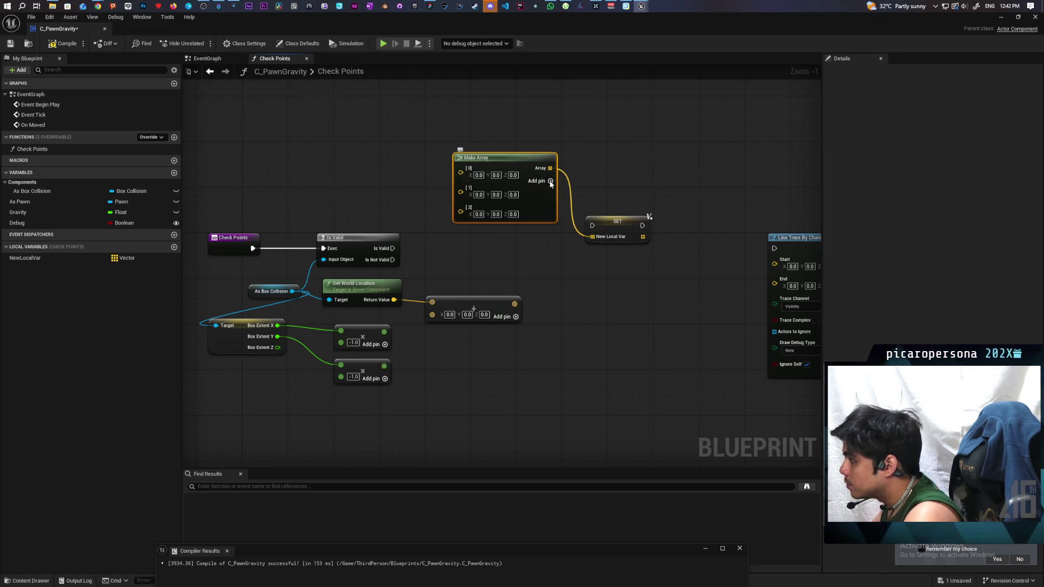
click(550, 182)
- Paste a For Each Loop fed by the array, and delete the SET node and NewLocalVar
key(ctrl+v)
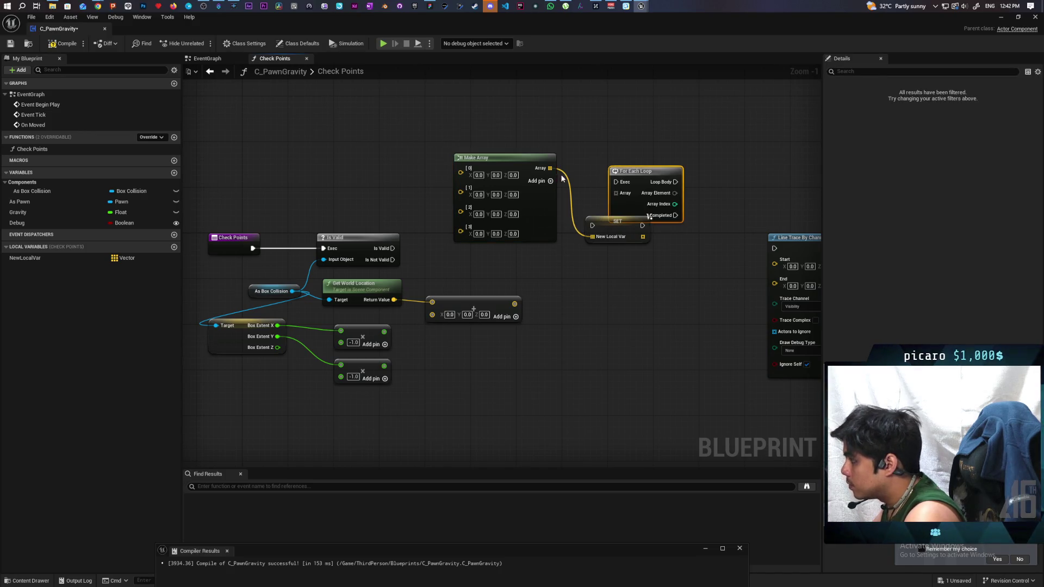
drag(550, 168, 616, 193)
click(617, 231)
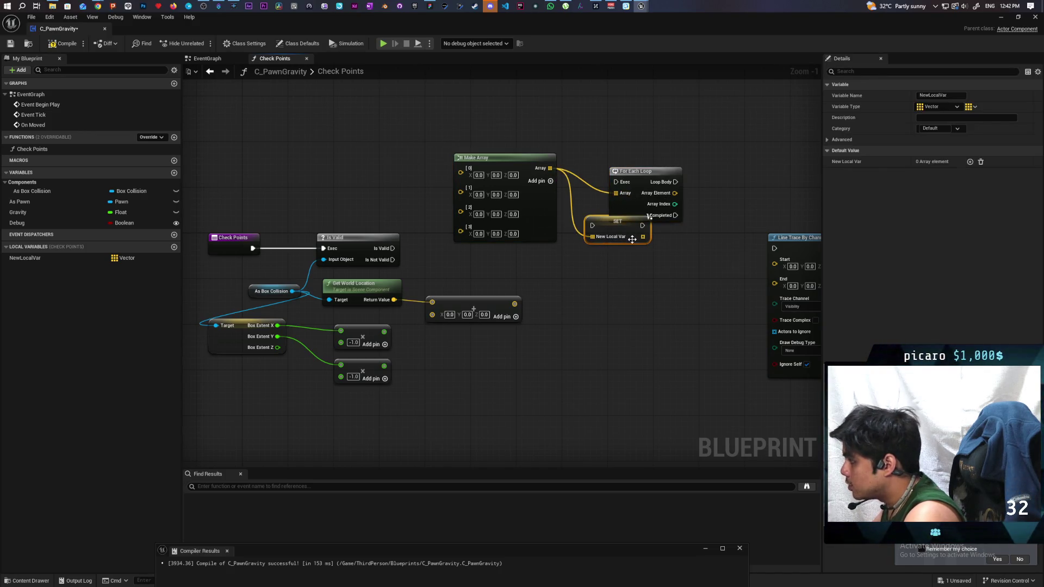
key(Delete)
click(54, 259)
key(Delete)
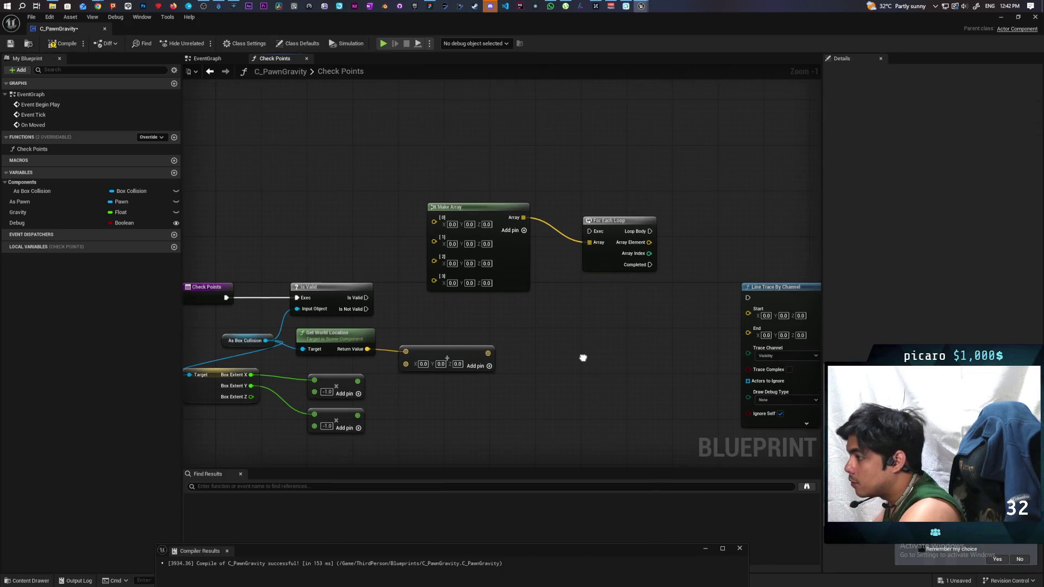
- Move Make Array lower, run For Each Loop from Is Valid and Line Trace from Loop Body
click(548, 285)
mouse_move(547, 286)
mouse_down()
mouse_move(595, 351)
mouse_move(579, 435)
mouse_move(610, 439)
mouse_up()
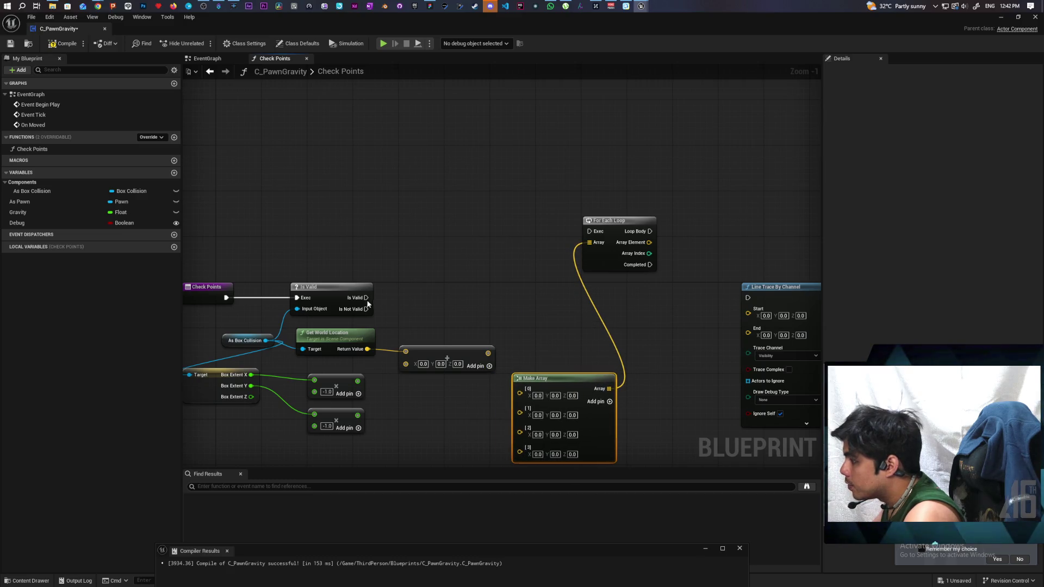
mouse_move(366, 297)
mouse_down()
mouse_move(597, 232)
mouse_move(635, 309)
mouse_up()
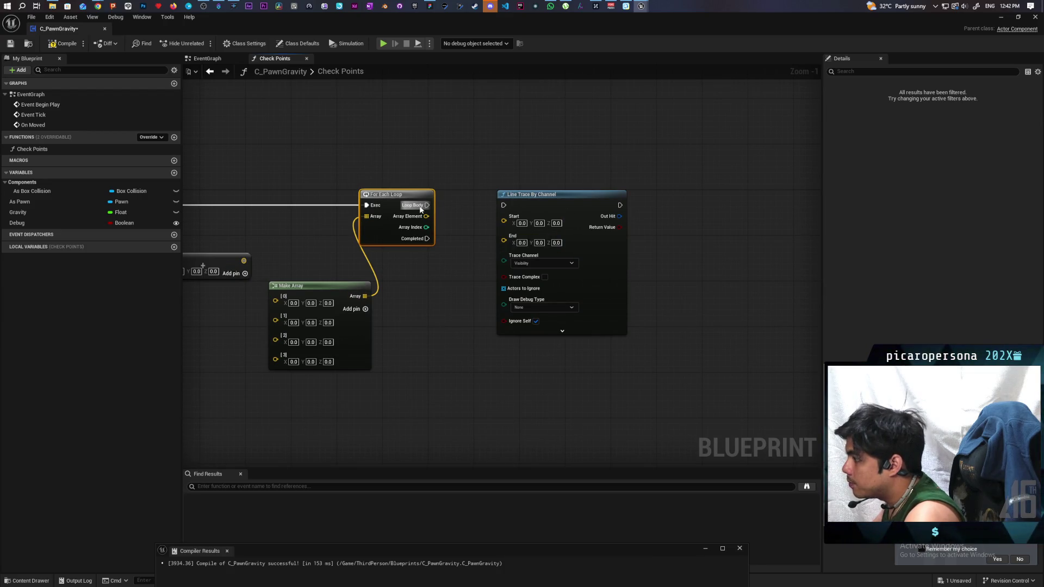
mouse_move(420, 208)
mouse_down()
mouse_move(621, 202)
mouse_move(457, 228)
mouse_up()
- Add a vector Add node, split its second input, and connect Box Extent Z to Z
text(make array)
key(Return)
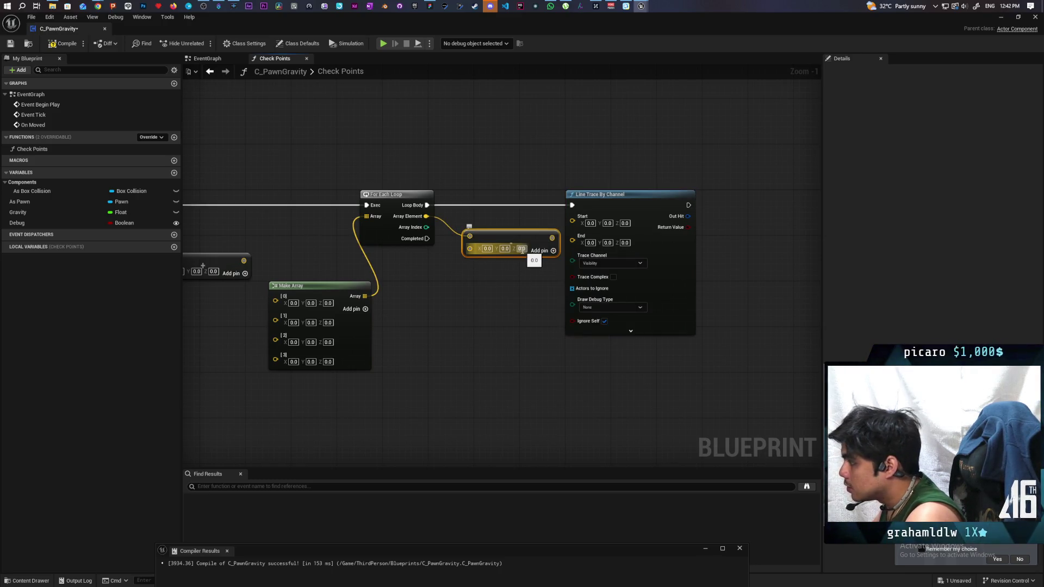
scroll(461, 305, down, 2)
drag(501, 347, 624, 330)
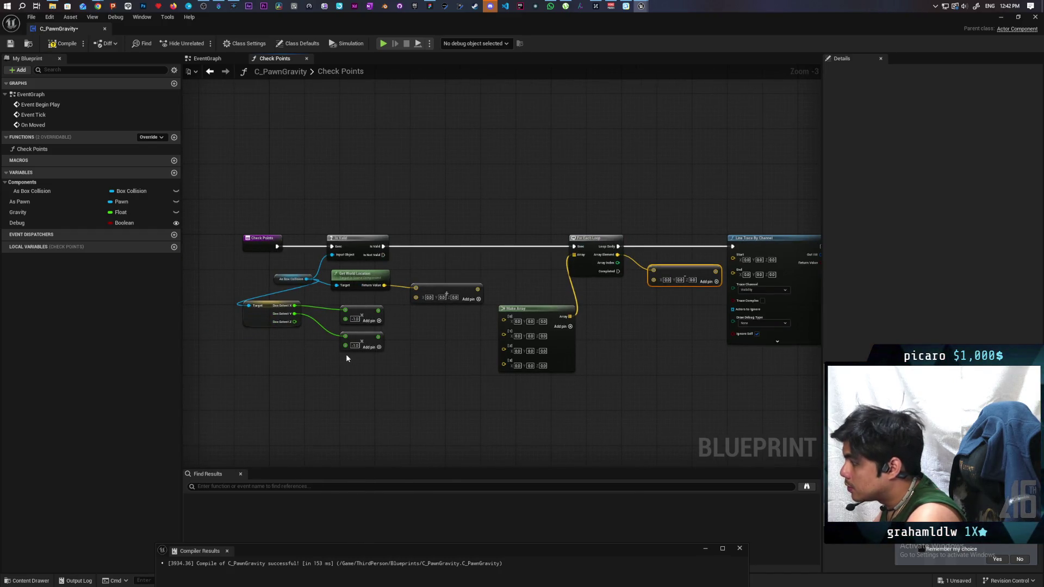
right_click(654, 280)
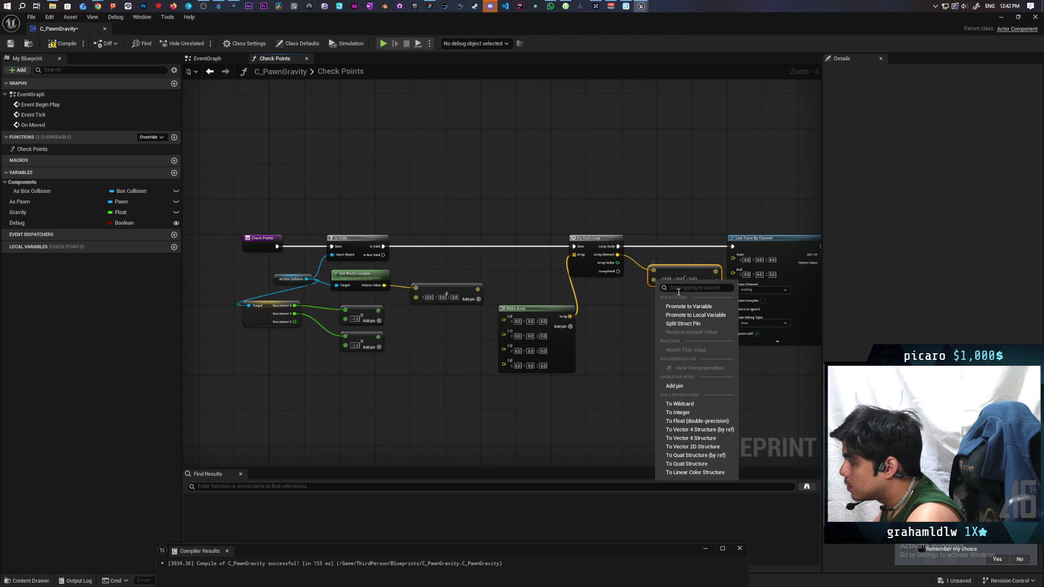
click(674, 327)
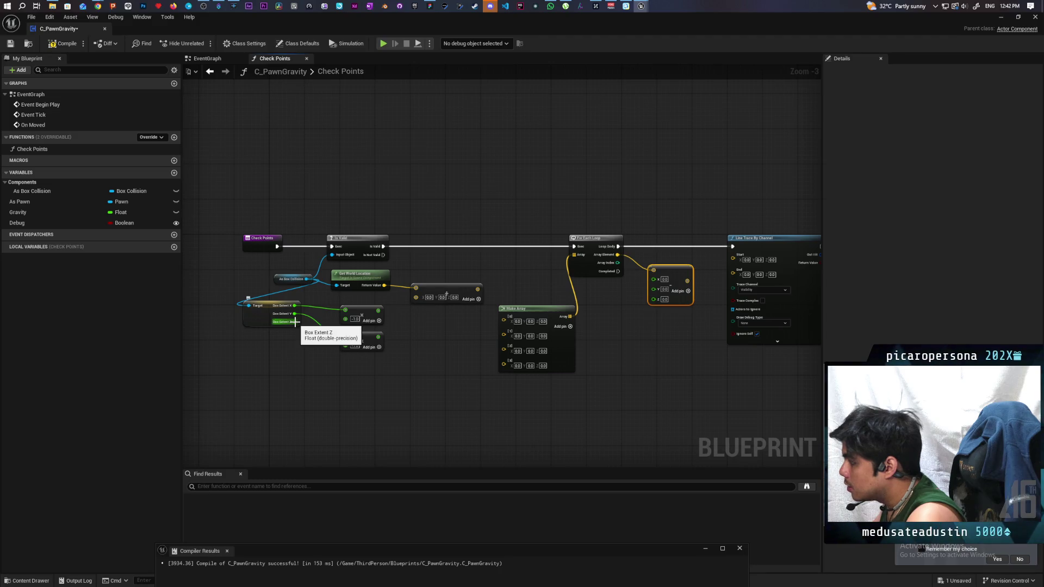
mouse_move(294, 322)
mouse_down()
mouse_move(652, 329)
mouse_move(661, 302)
mouse_up()
- Add a third input with Z set to 1.0 and compile the blueprint
scroll(690, 324, up, 3)
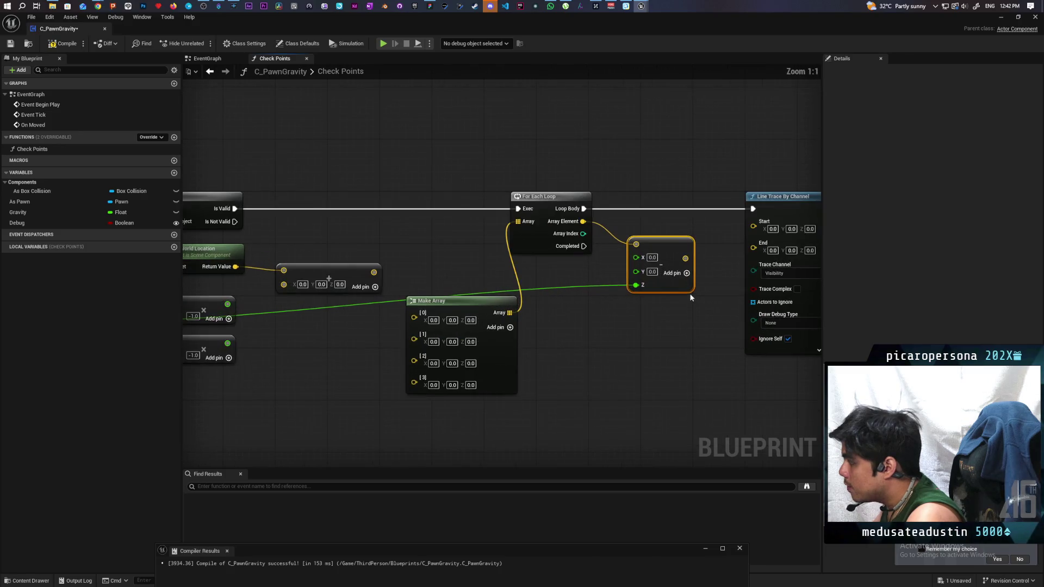
click(687, 273)
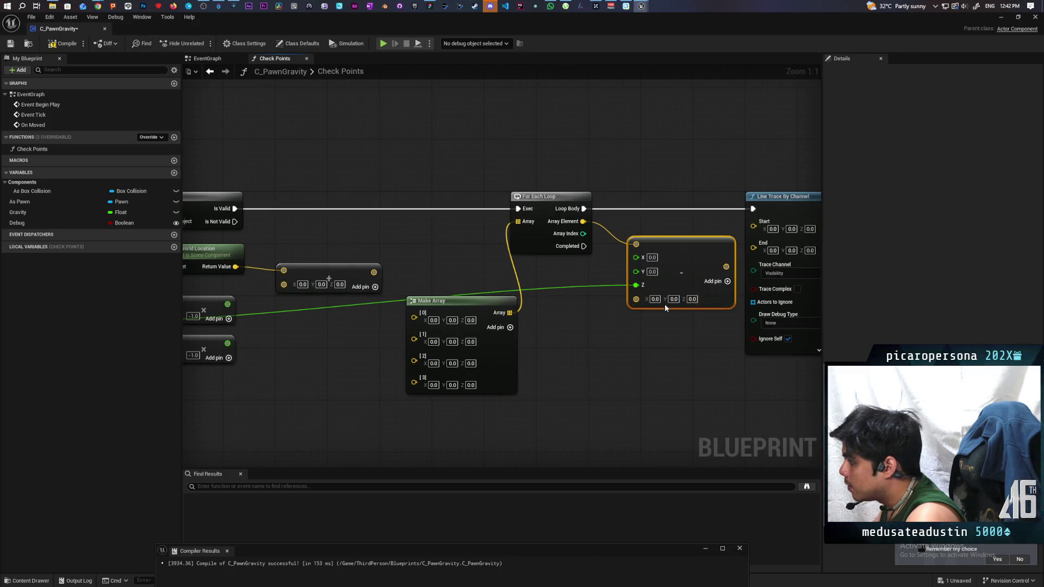
click(690, 300)
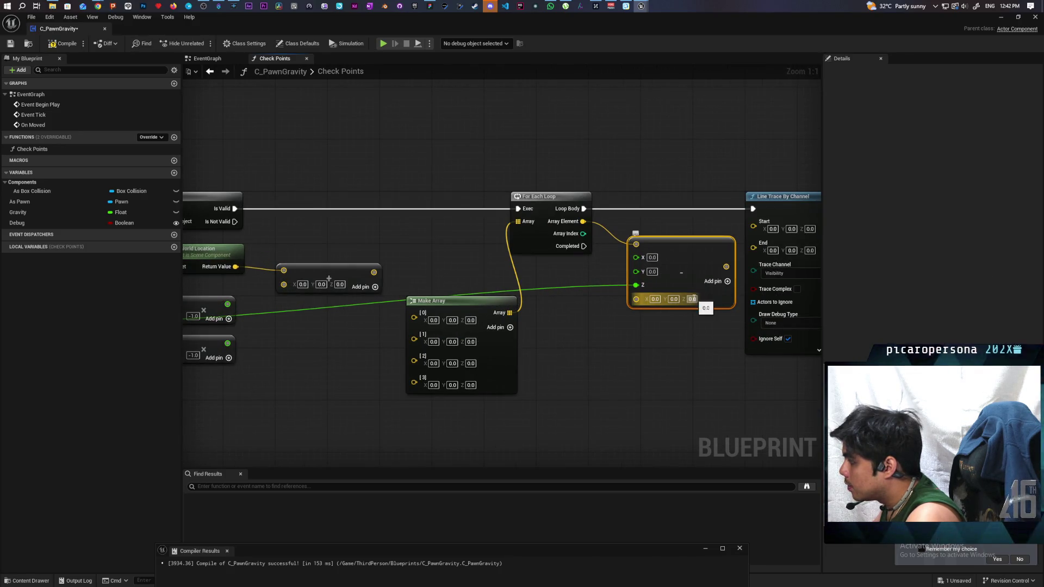
text(1)
click(702, 363)
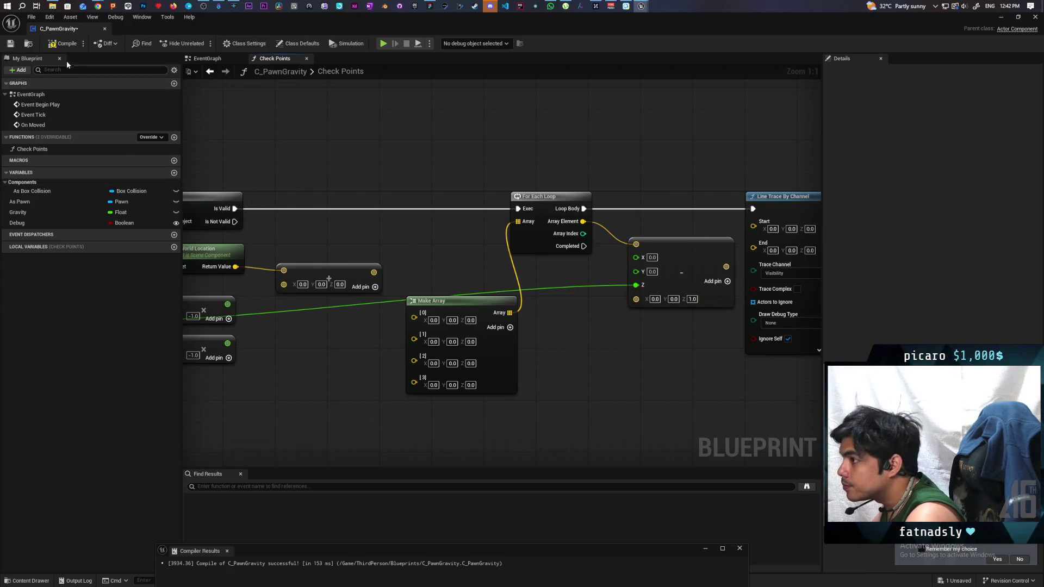
click(63, 43)
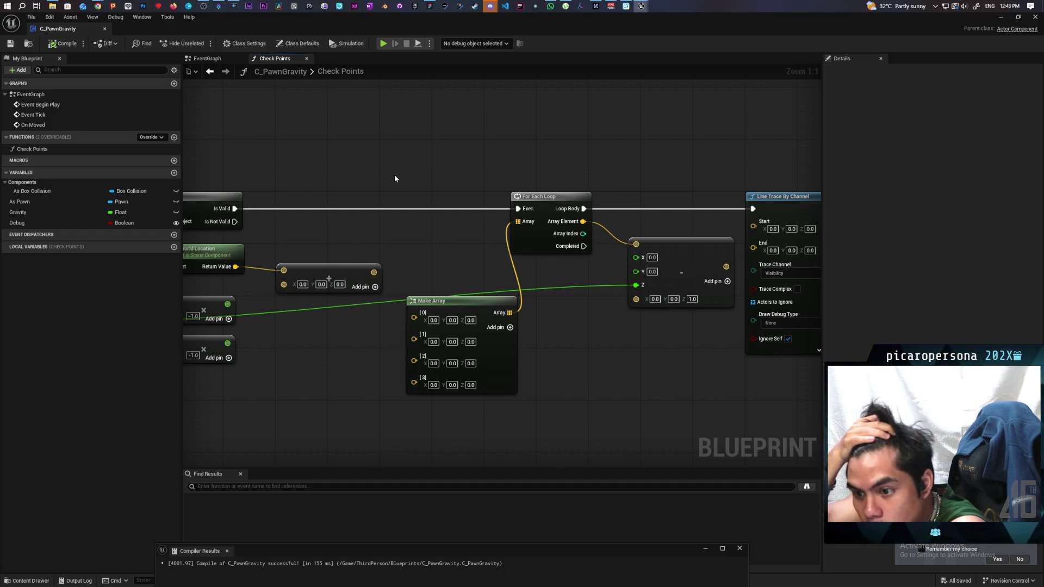
- Wire Array Element into the Line Trace Start and the Make Vector result into End
mouse_move(394, 178)
mouse_down()
mouse_move(422, 181)
mouse_move(466, 323)
mouse_move(420, 296)
mouse_up()
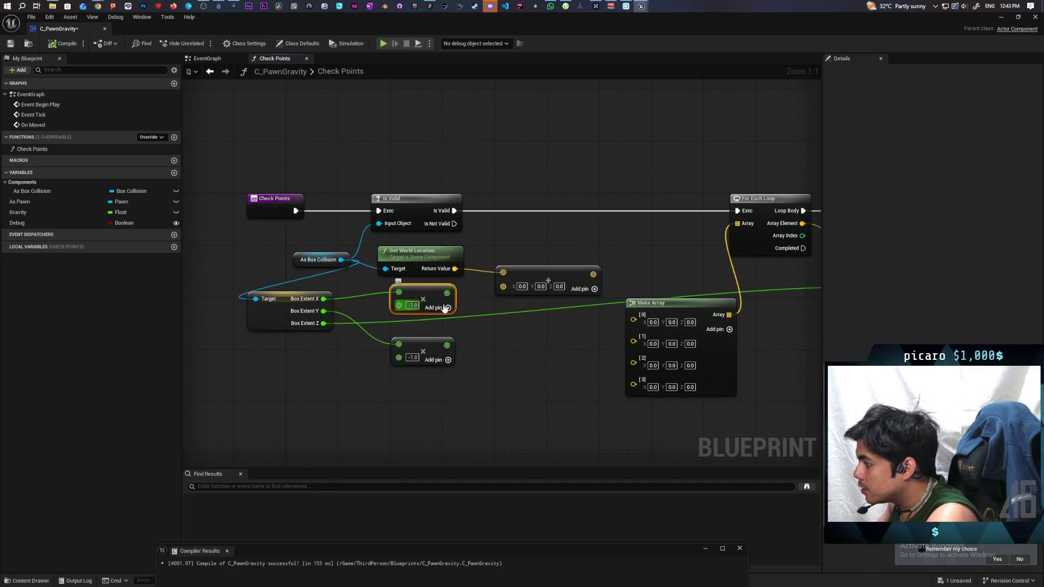
click(432, 351)
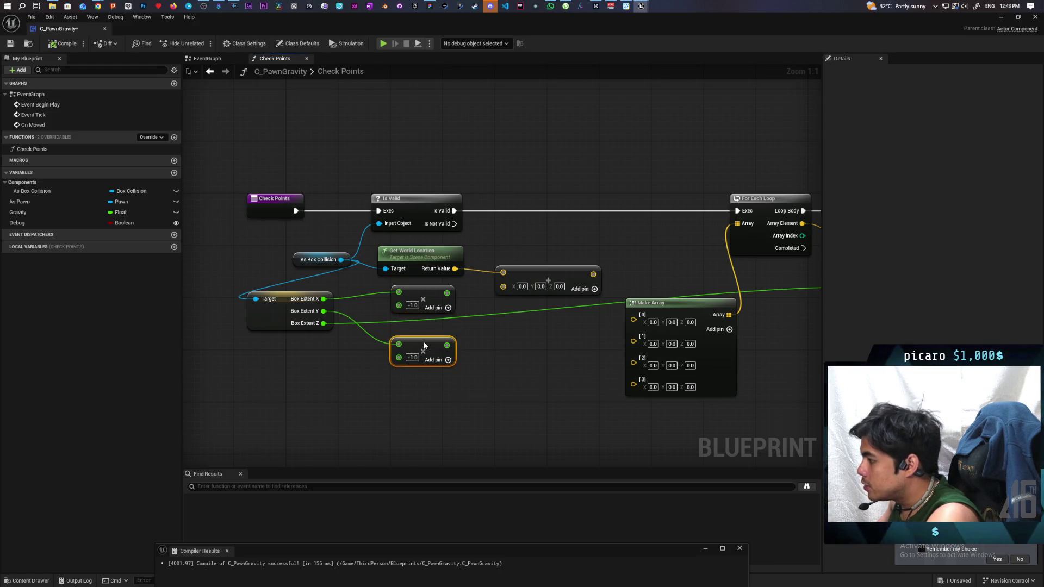
mouse_move(559, 367)
mouse_down()
mouse_move(497, 373)
mouse_move(505, 315)
mouse_up()
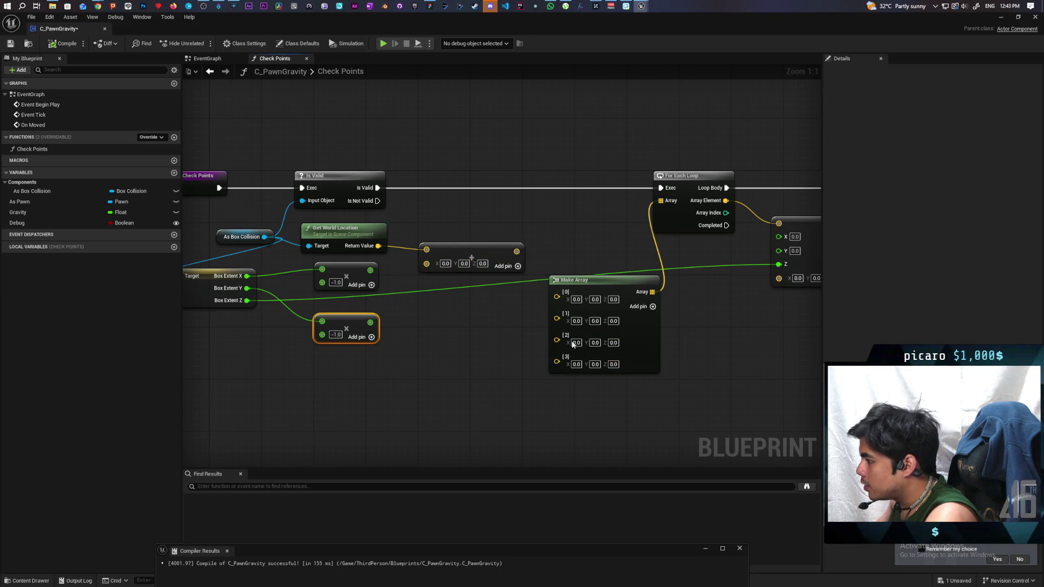
mouse_move(543, 401)
mouse_down()
mouse_move(397, 316)
mouse_move(412, 377)
mouse_move(477, 373)
mouse_up()
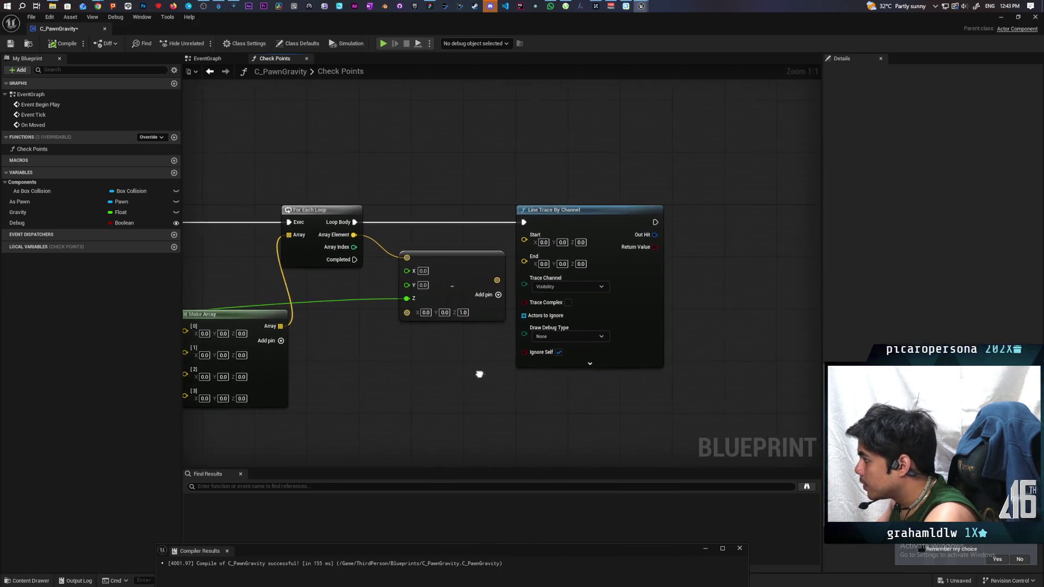
mouse_move(469, 260)
mouse_down()
mouse_move(462, 280)
mouse_move(463, 267)
mouse_up()
mouse_move(351, 234)
mouse_down()
mouse_move(507, 243)
mouse_move(522, 234)
mouse_up()
drag(487, 287, 523, 246)
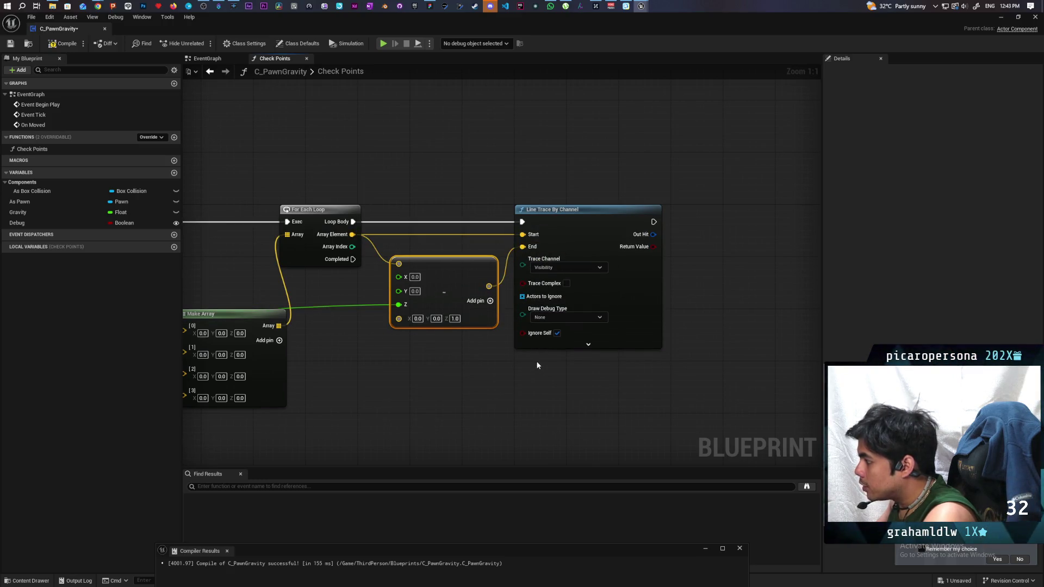
- Set the trace's Draw Debug Type to For Duration, then compile and save
click(568, 317)
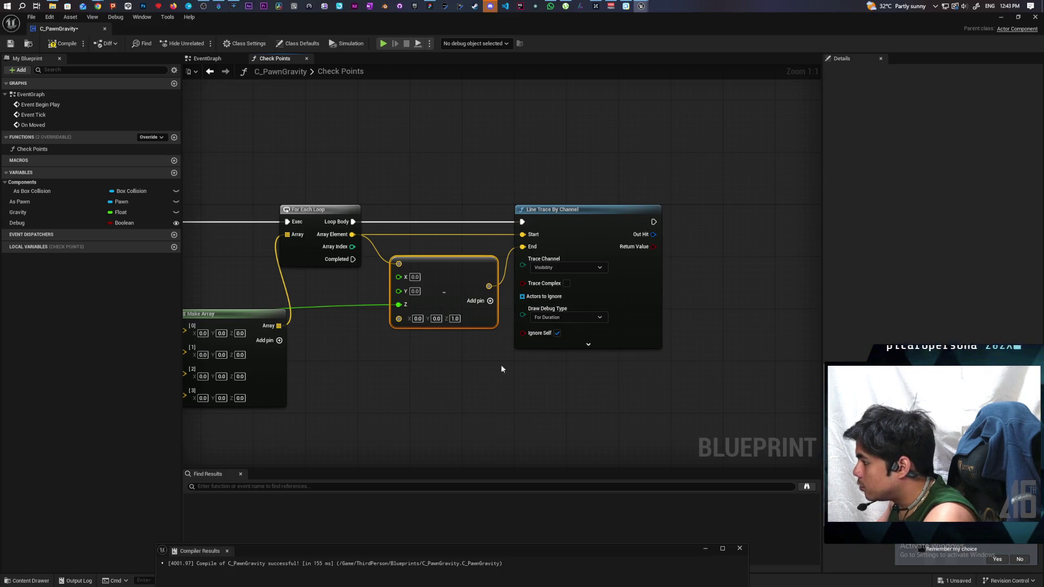
click(63, 44)
click(12, 47)
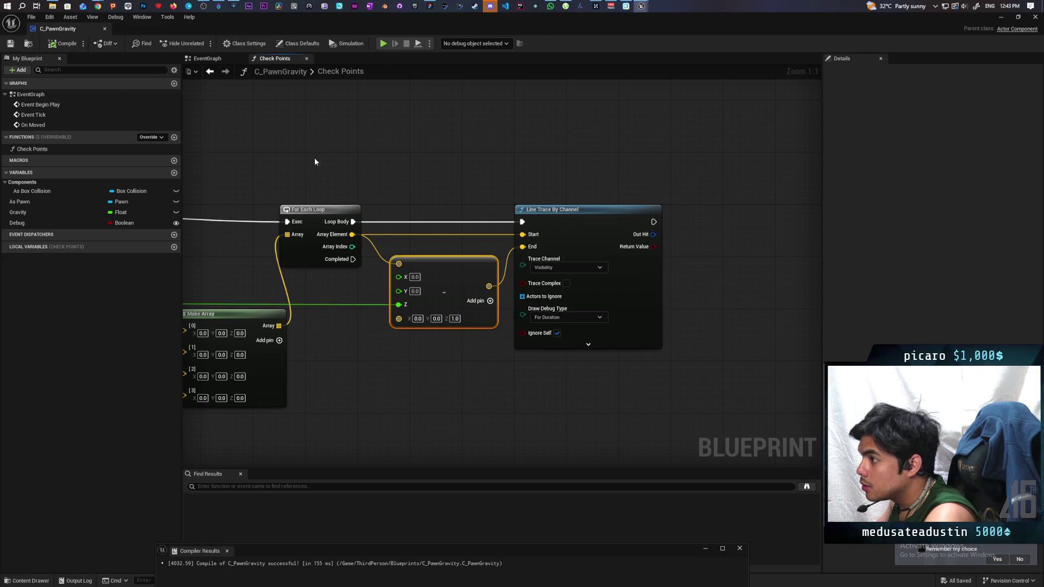
drag(415, 190, 440, 181)
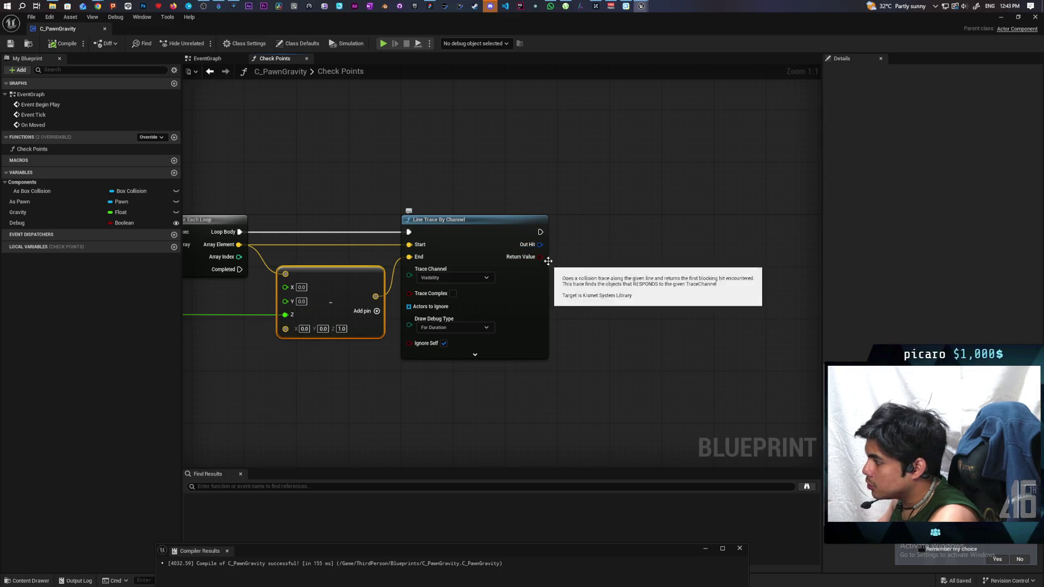
- Store the trace result in a new boolean local variable defaulting to true, then compile and save
drag(541, 257, 599, 239)
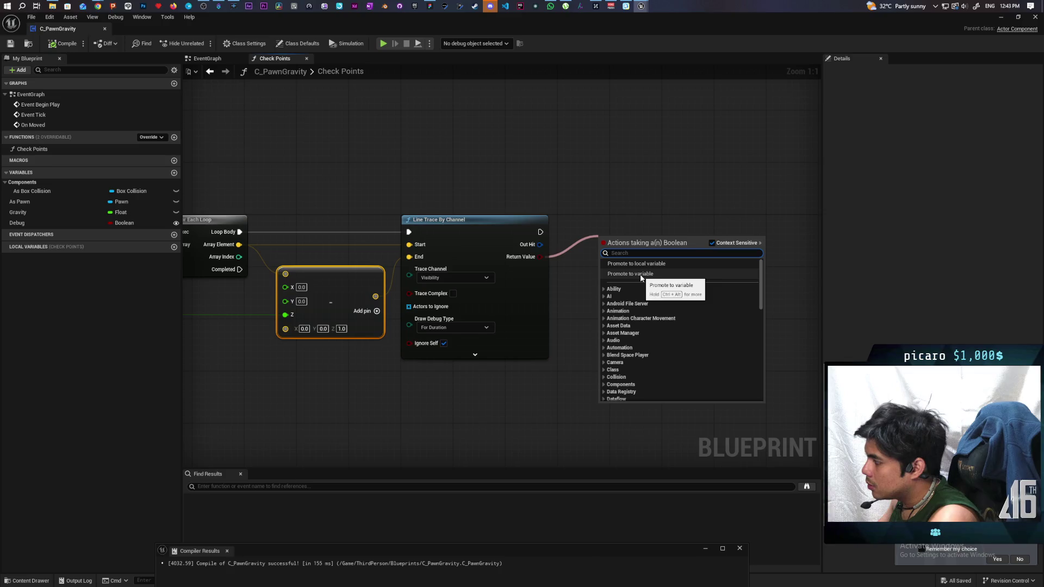
click(640, 264)
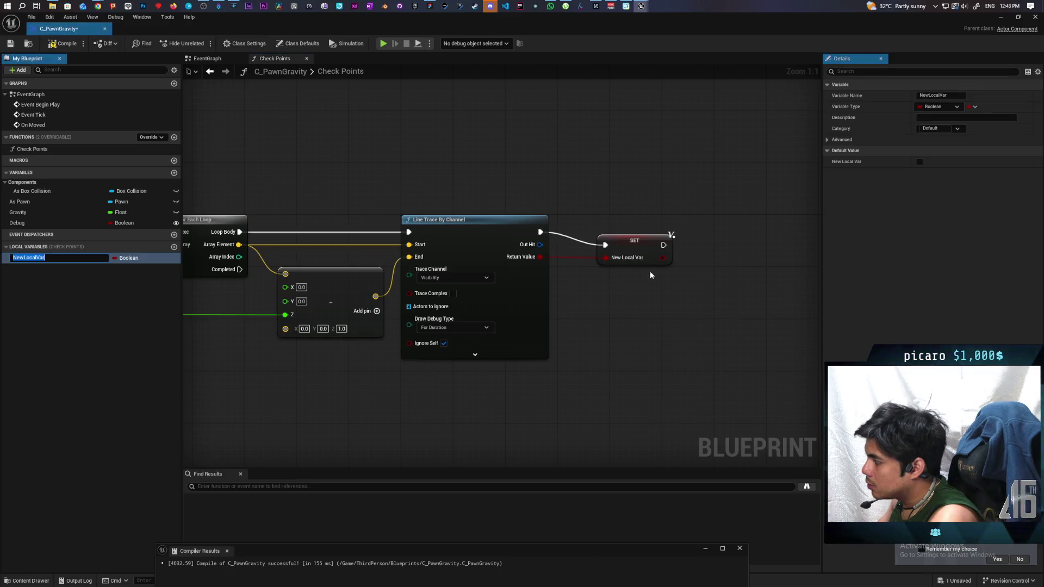
click(595, 193)
click(63, 43)
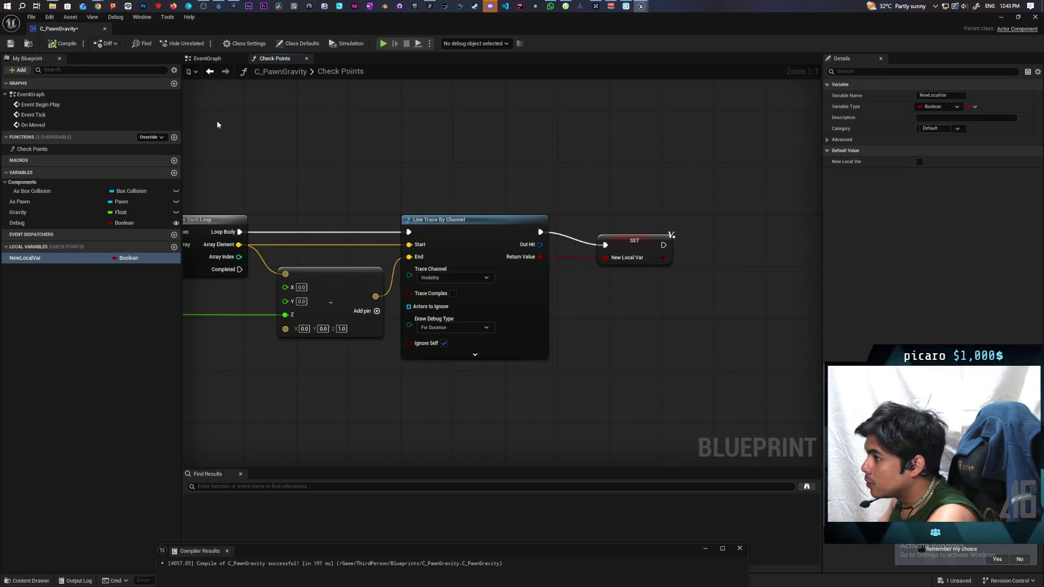
click(919, 162)
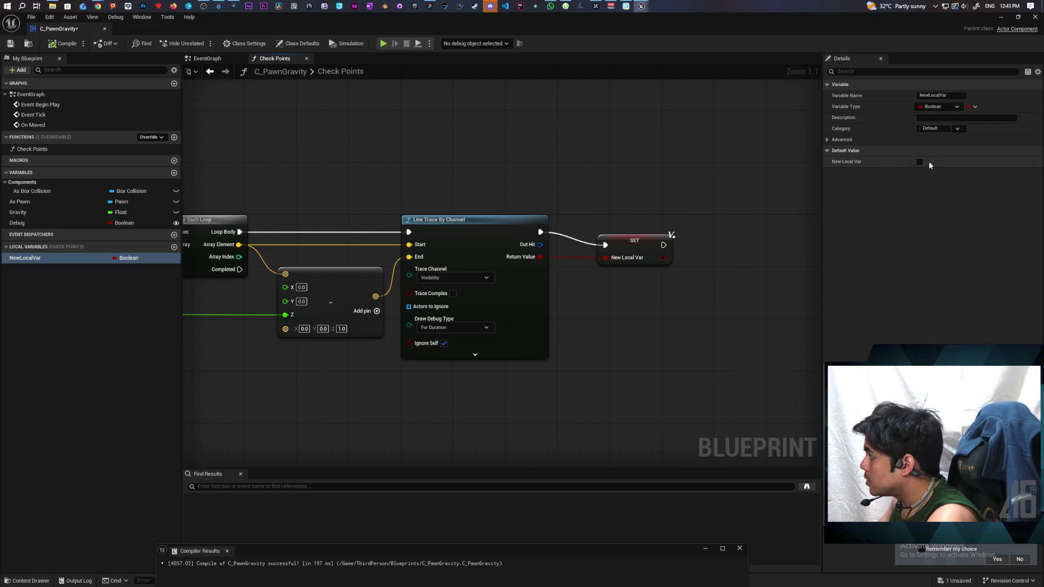
click(62, 43)
click(10, 43)
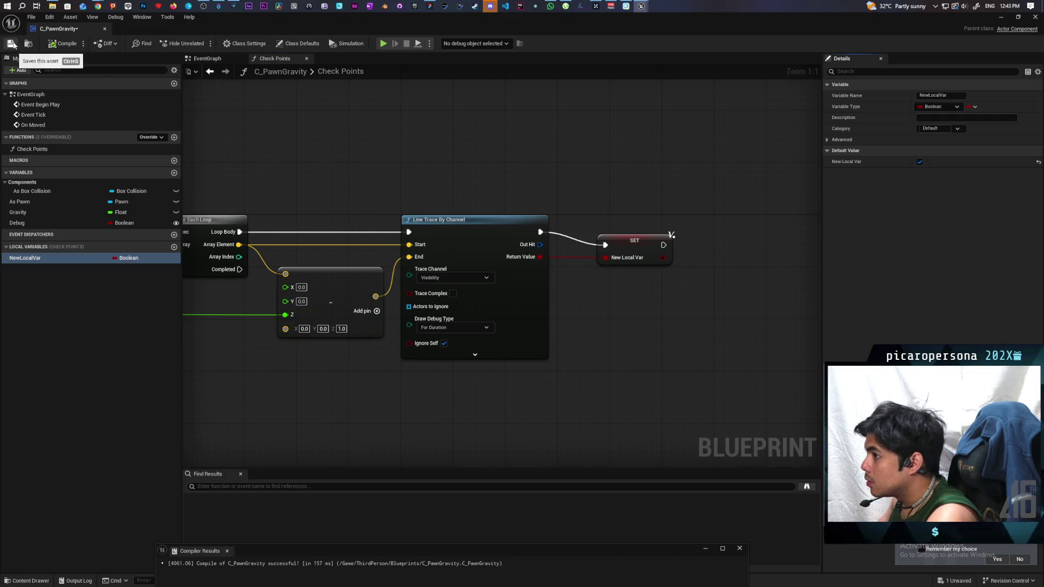
- Insert a Branch after the trace whose False path runs the SET node, then compile
mouse_move(603, 238)
mouse_down()
mouse_move(486, 210)
mouse_move(522, 222)
mouse_move(591, 203)
mouse_up()
click(492, 243)
mouse_move(492, 244)
mouse_down()
mouse_move(463, 205)
mouse_move(456, 224)
mouse_move(477, 196)
mouse_up()
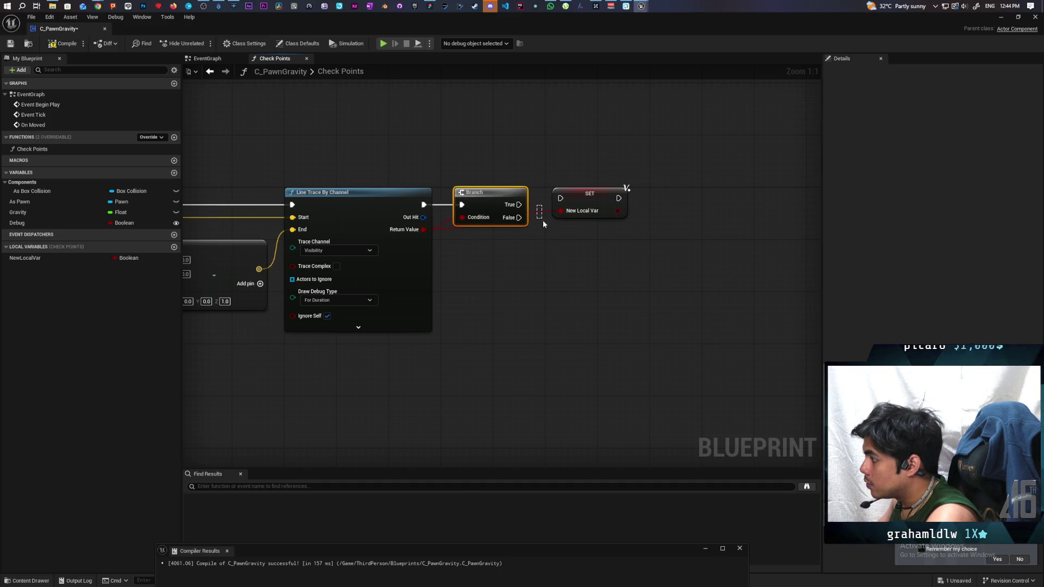
alt+click(560, 211)
mouse_move(581, 202)
mouse_down()
mouse_move(579, 221)
mouse_move(561, 217)
mouse_up()
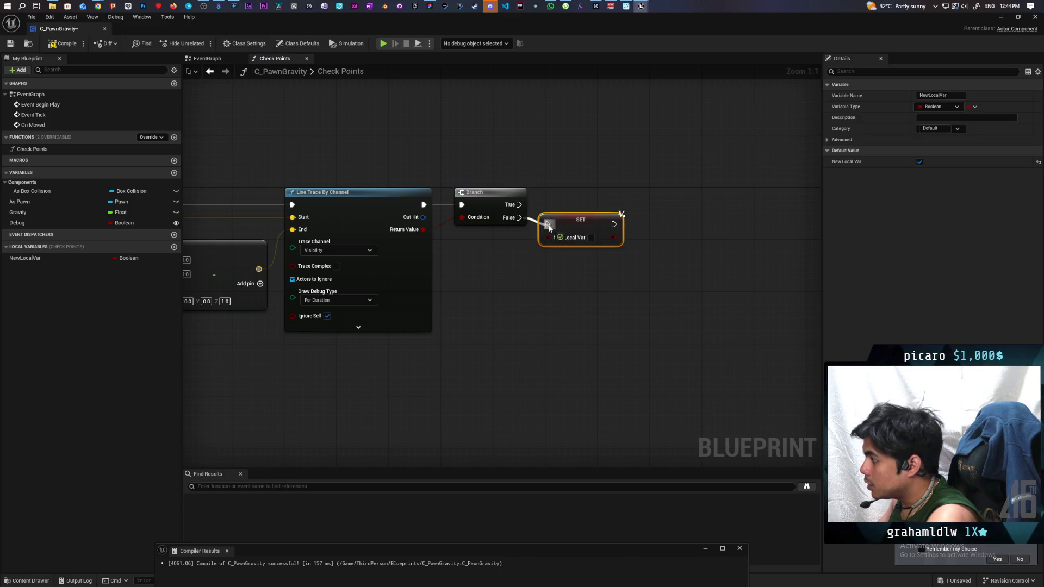
click(63, 43)
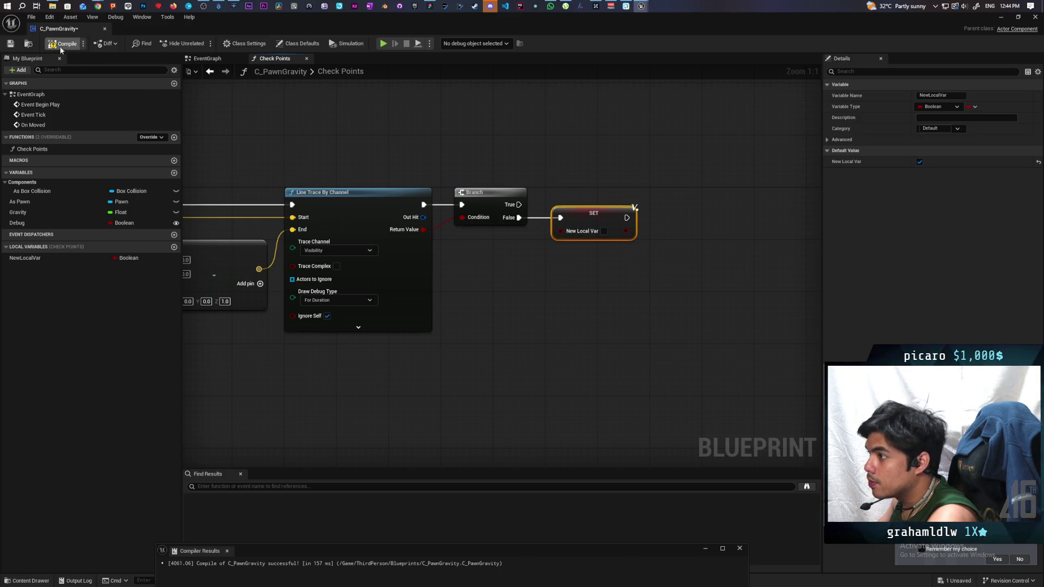
- Add a Return Node from the loop's Completed output and bring NewLocalVar into the graph
drag(239, 369, 524, 345)
drag(409, 218, 449, 342)
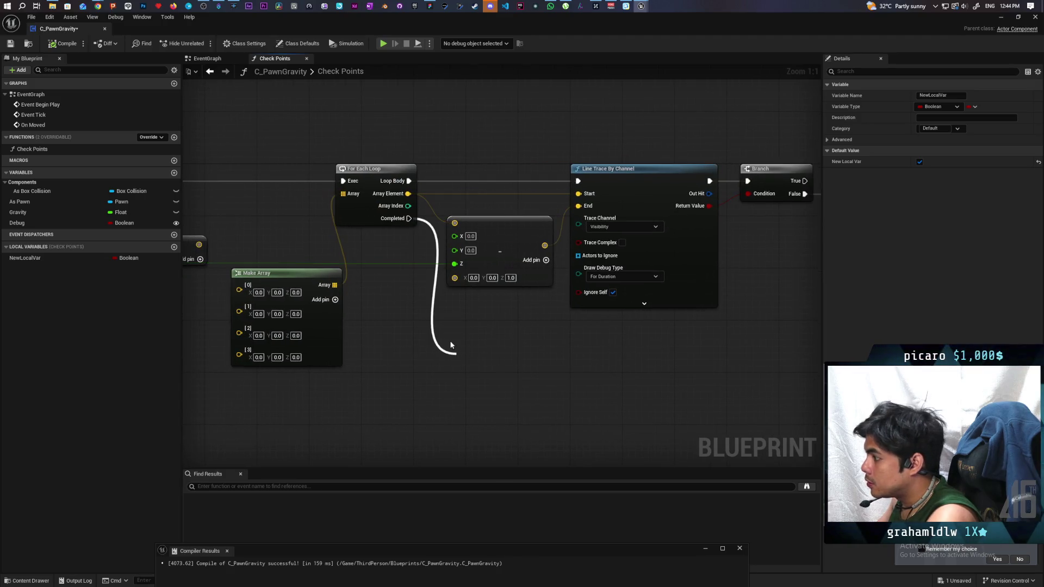
text(return)
key(Return)
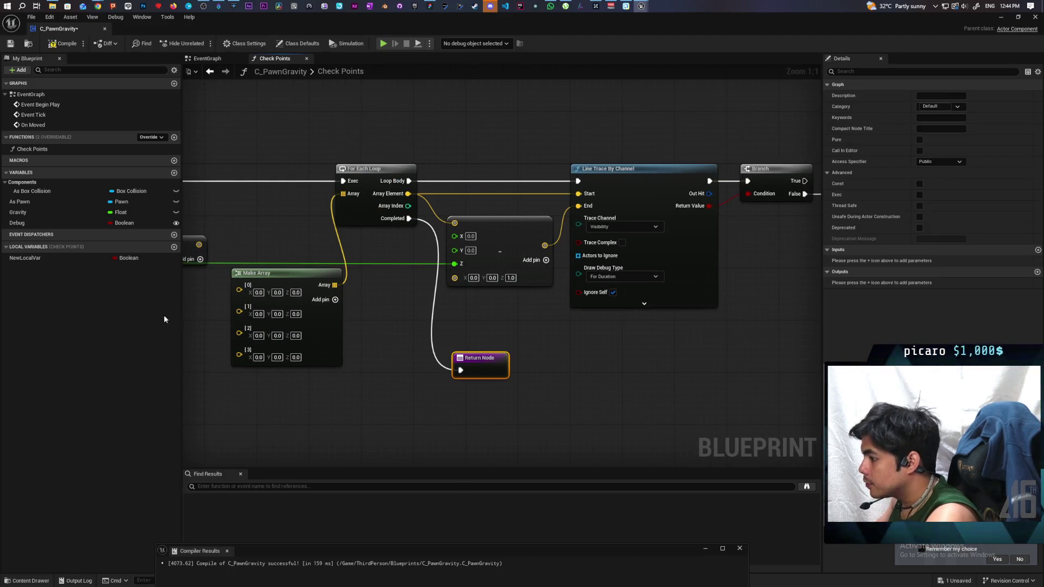
mouse_move(24, 257)
mouse_down()
mouse_move(409, 404)
mouse_move(479, 377)
mouse_up()
- Add a Get NewLocalVar node as the Return Node's boolean output
click(420, 413)
scroll(537, 417, down, 3)
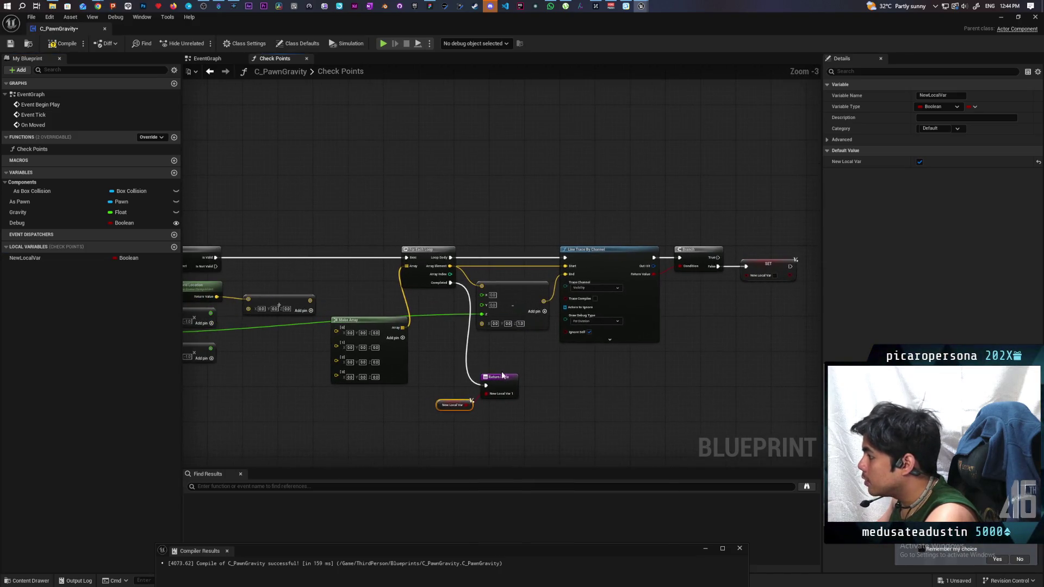
scroll(237, 170, up, 3)
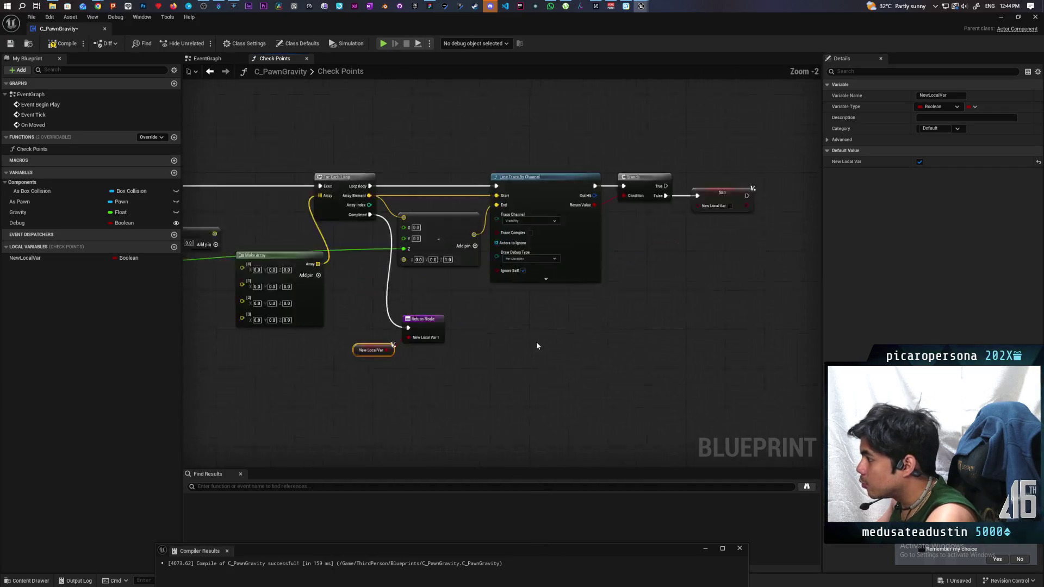
mouse_move(591, 348)
mouse_down()
mouse_move(624, 326)
mouse_move(707, 311)
mouse_up()
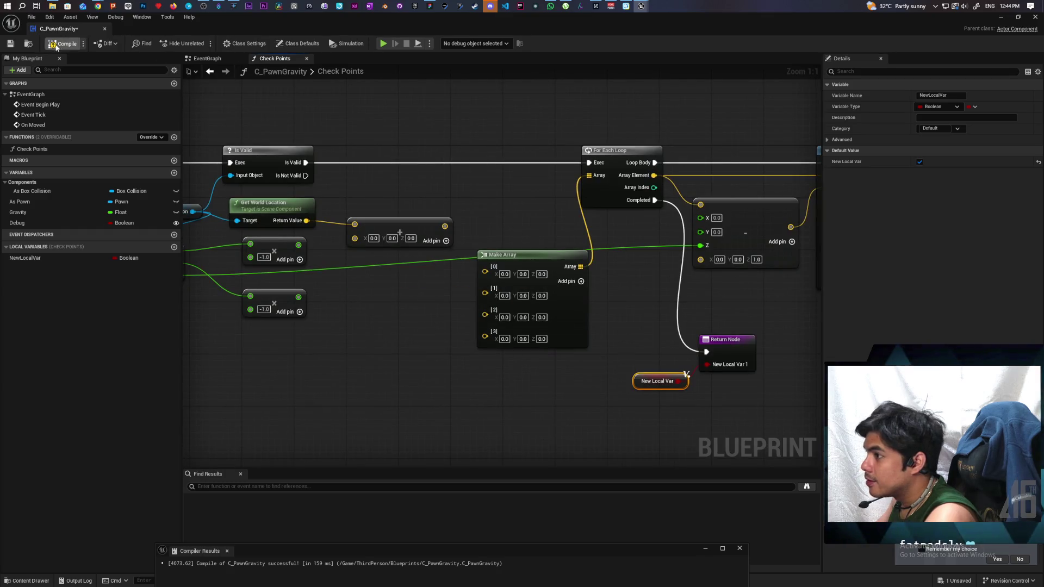
mouse_move(423, 159)
mouse_down()
mouse_move(512, 162)
mouse_move(582, 221)
mouse_move(510, 228)
mouse_up()
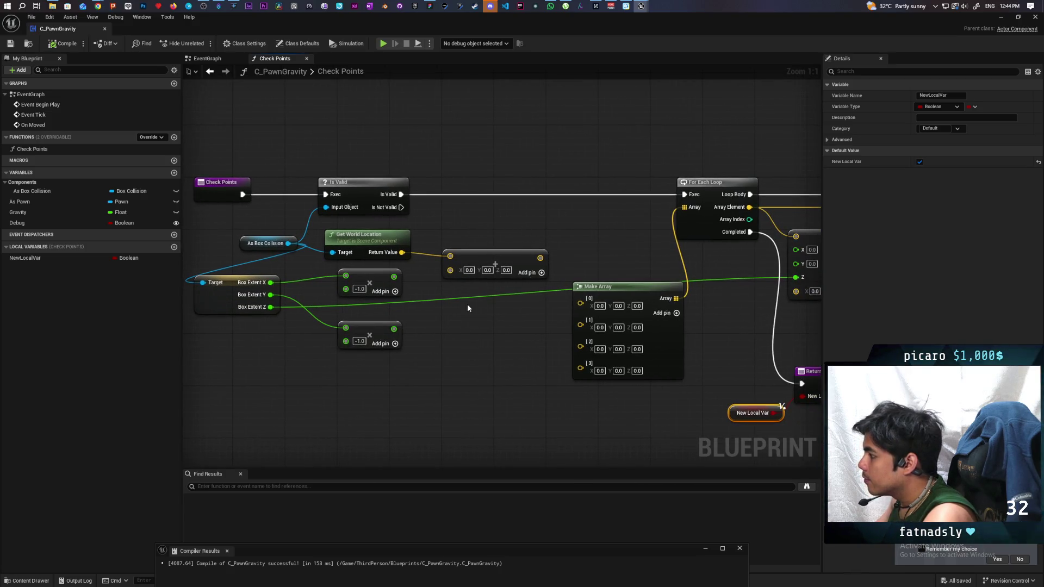
- Unlink the add node from world location, move it above For Each Loop with Get World Location beside it
mouse_move(498, 261)
mouse_down()
mouse_move(491, 247)
mouse_move(490, 263)
mouse_up()
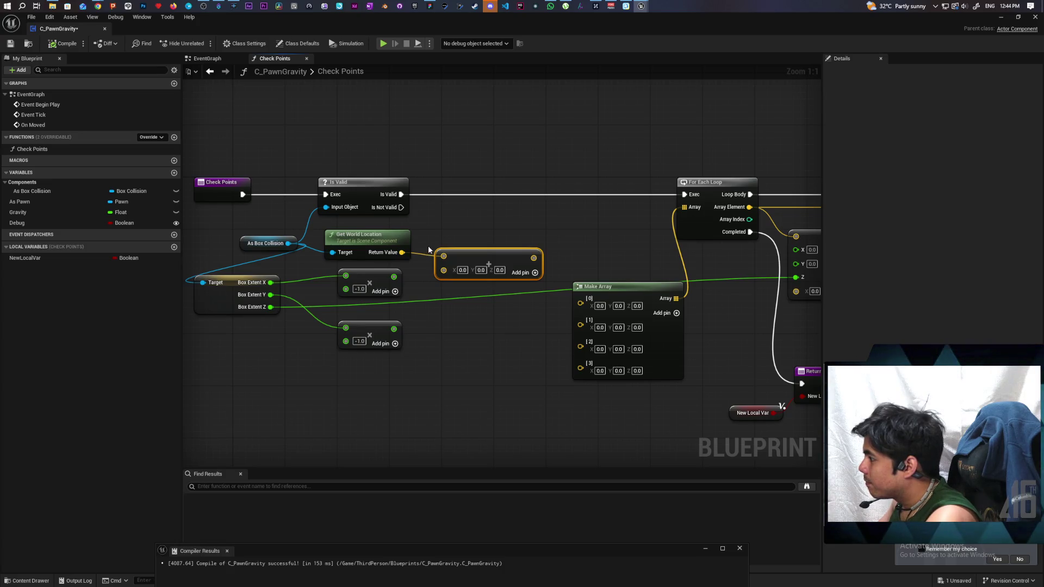
key(ctrl+z)
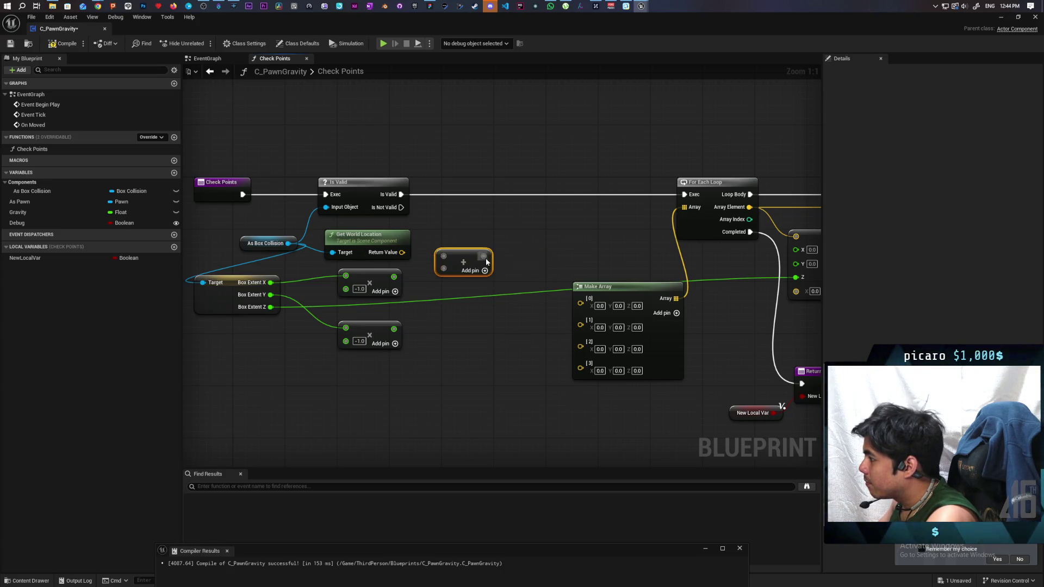
drag(476, 256, 592, 236)
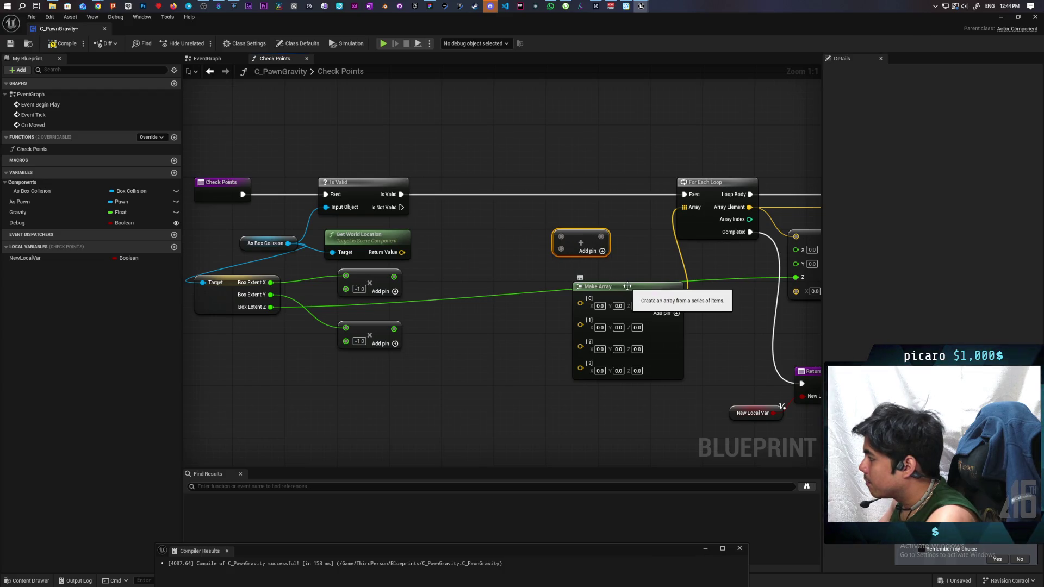
mouse_move(627, 277)
mouse_down()
mouse_move(419, 287)
mouse_move(491, 284)
mouse_up()
drag(462, 255, 631, 164)
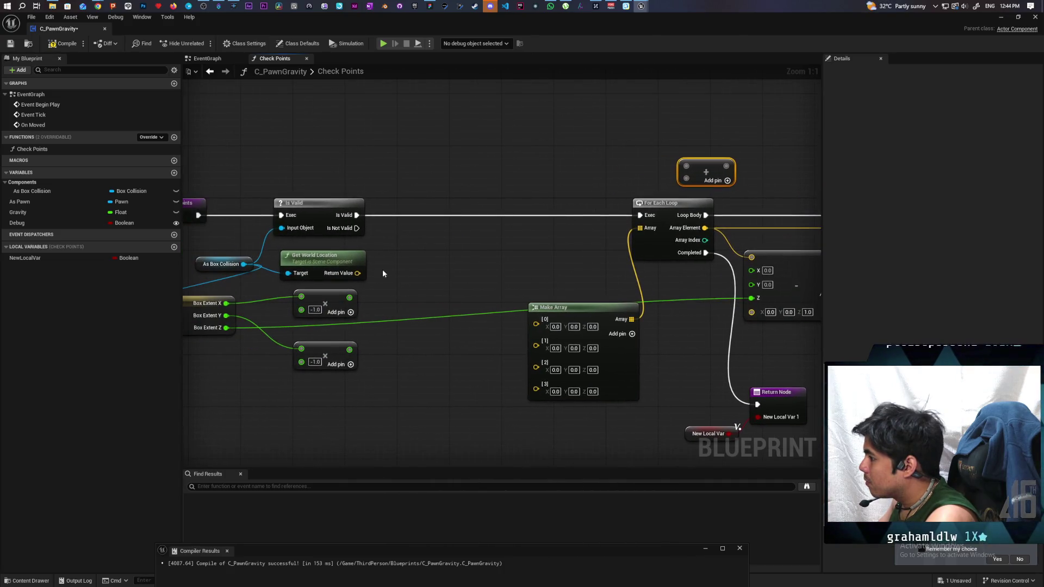
mouse_move(326, 255)
mouse_down()
mouse_move(593, 152)
mouse_move(686, 166)
mouse_up()
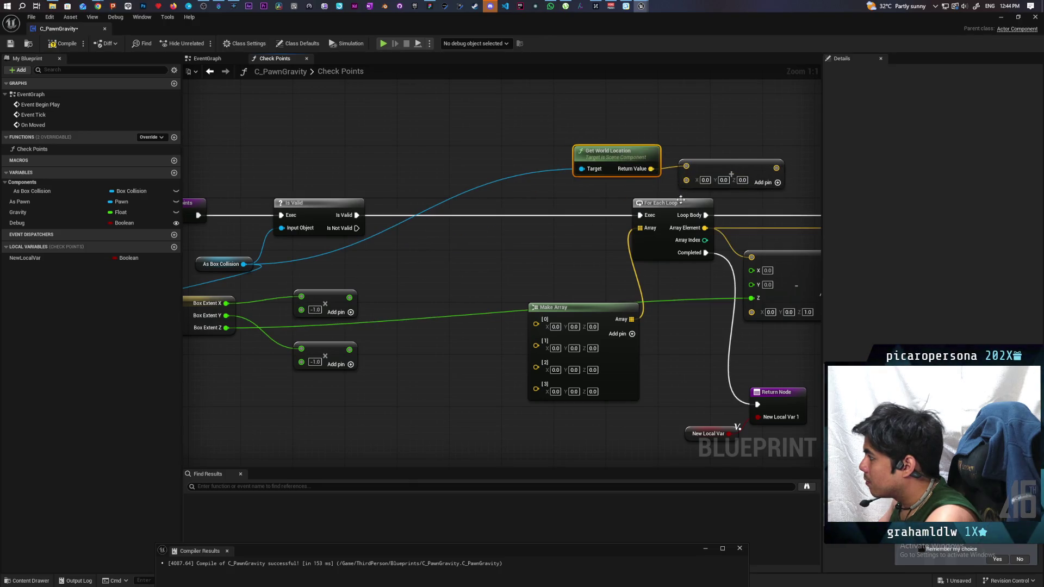
- Move For Each Loop left and route each array element through the add node into the trace
drag(663, 204, 584, 204)
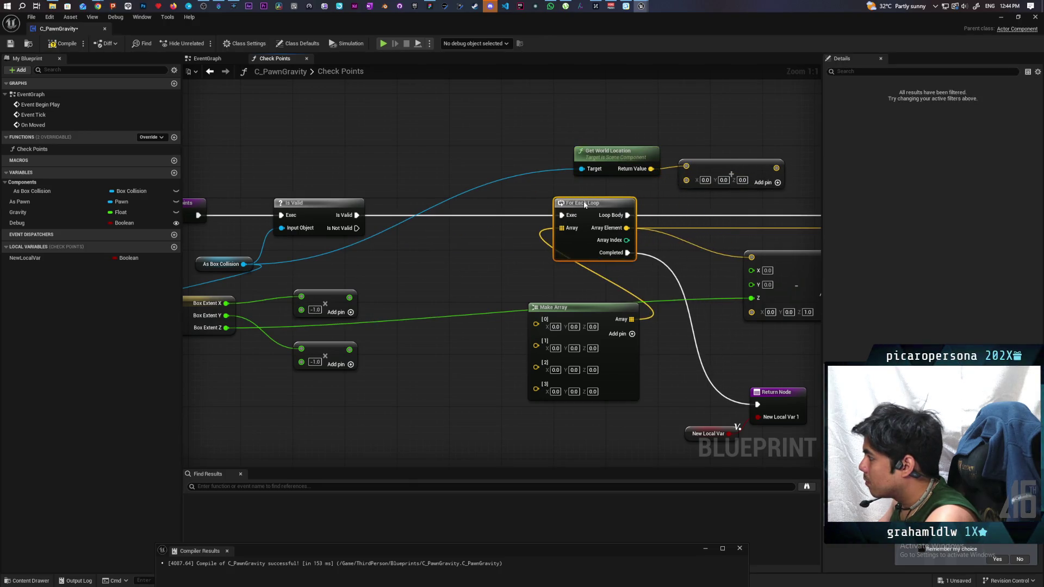
mouse_move(530, 242)
mouse_down()
mouse_move(682, 191)
mouse_move(672, 183)
mouse_up()
mouse_move(522, 244)
mouse_down()
mouse_move(582, 196)
mouse_move(595, 226)
mouse_up()
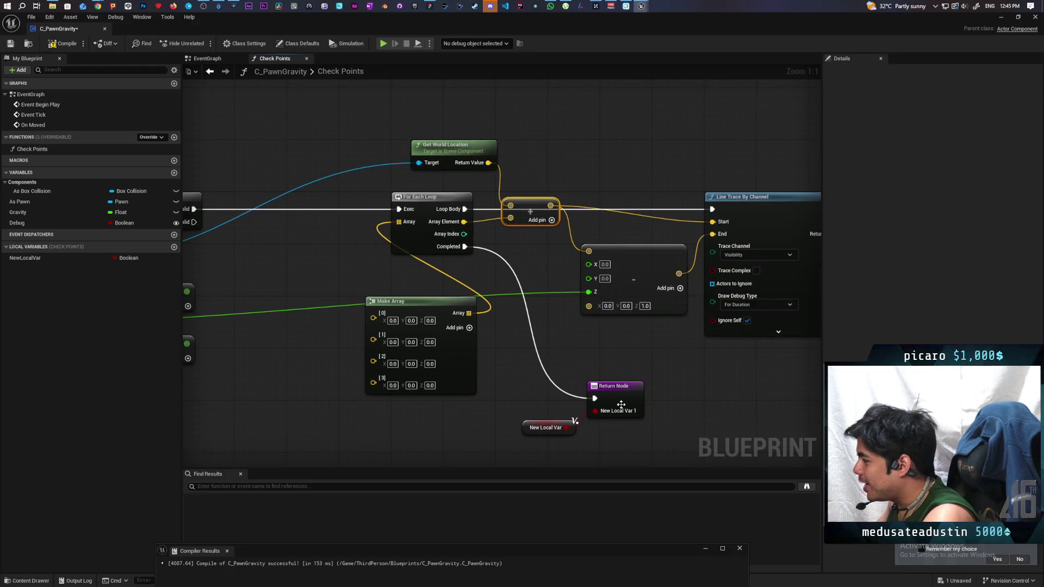
- Rename the Return Node's boolean output to Touching
click(615, 387)
click(828, 282)
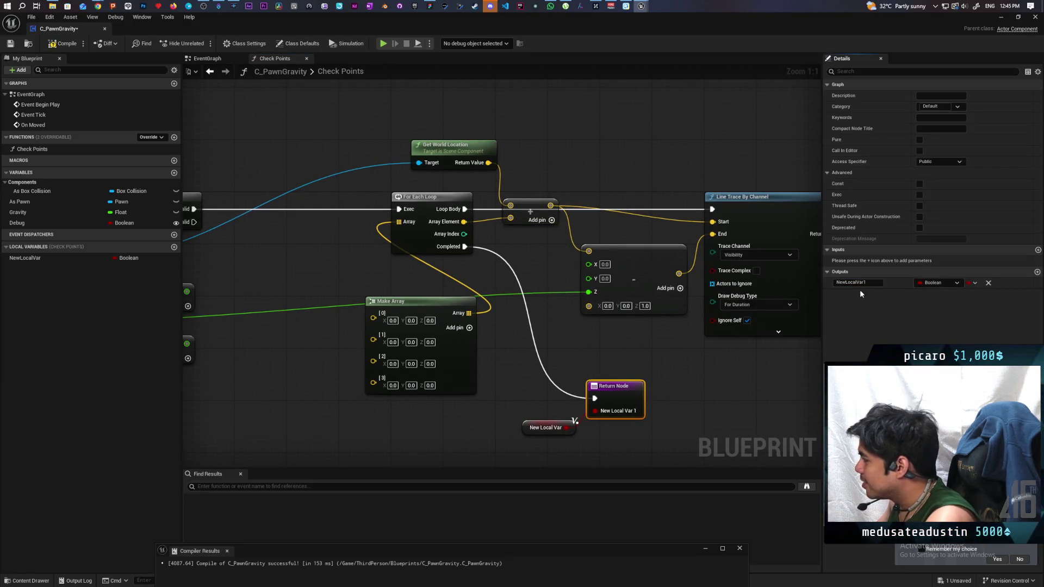
text(Tou)
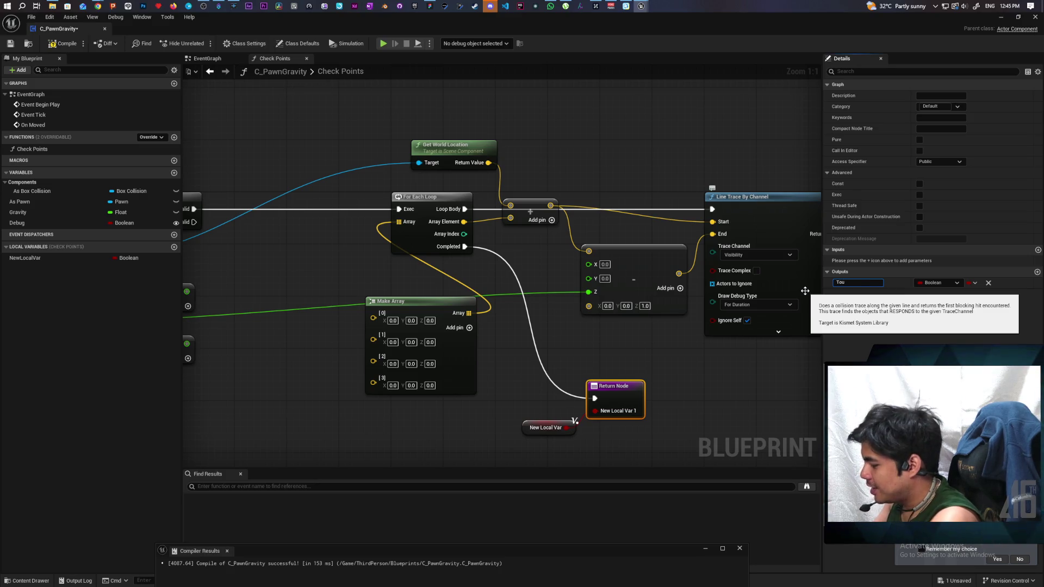
text(ching)
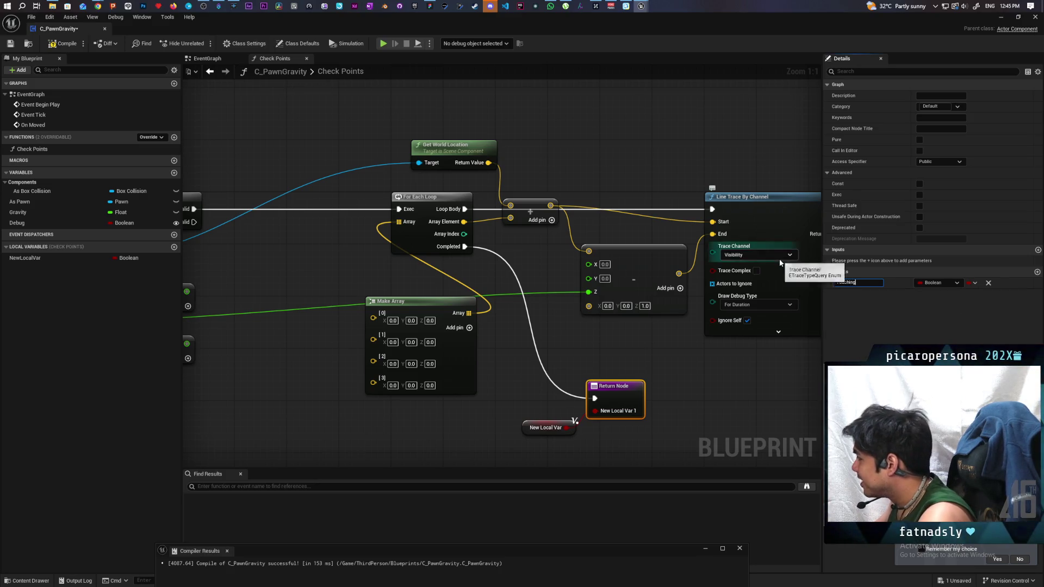
click(751, 374)
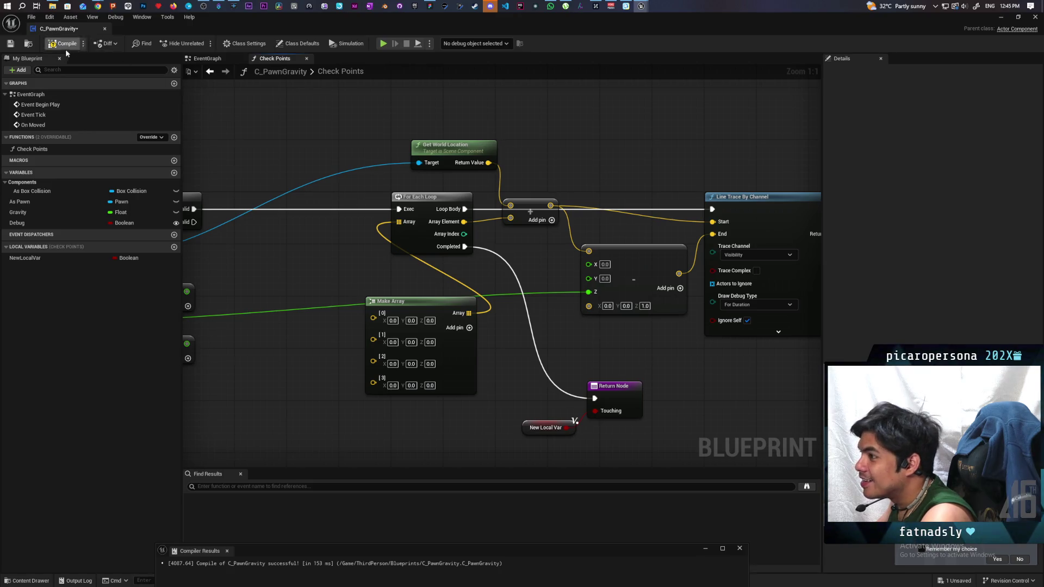
mouse_move(236, 231)
mouse_down()
mouse_move(465, 287)
mouse_move(464, 259)
mouse_move(513, 252)
mouse_move(478, 269)
mouse_up()
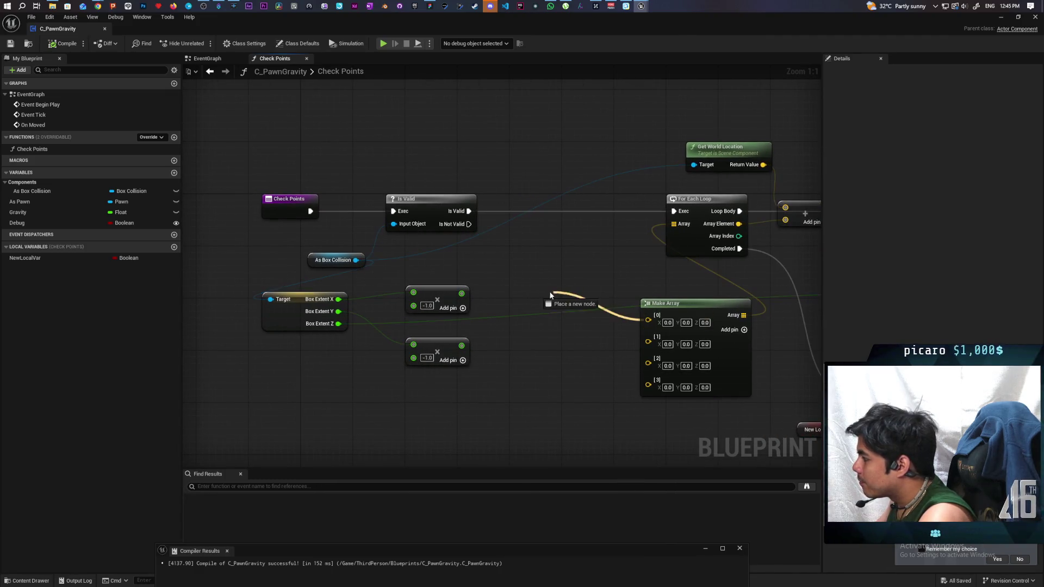
- Split Make Array entries [0] through [3] into X, Y, Z float inputs
drag(679, 303, 630, 288)
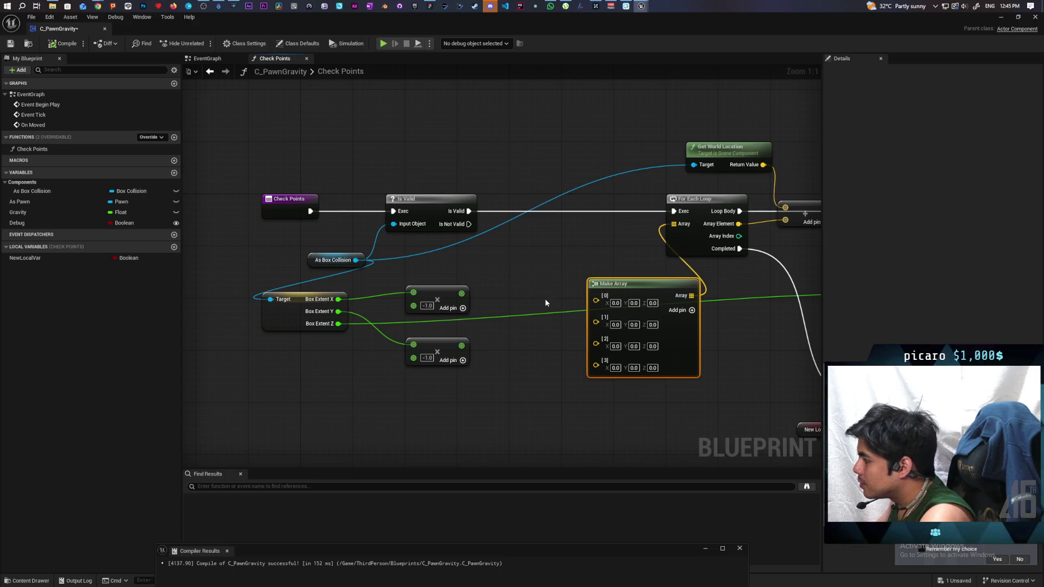
right_click(596, 301)
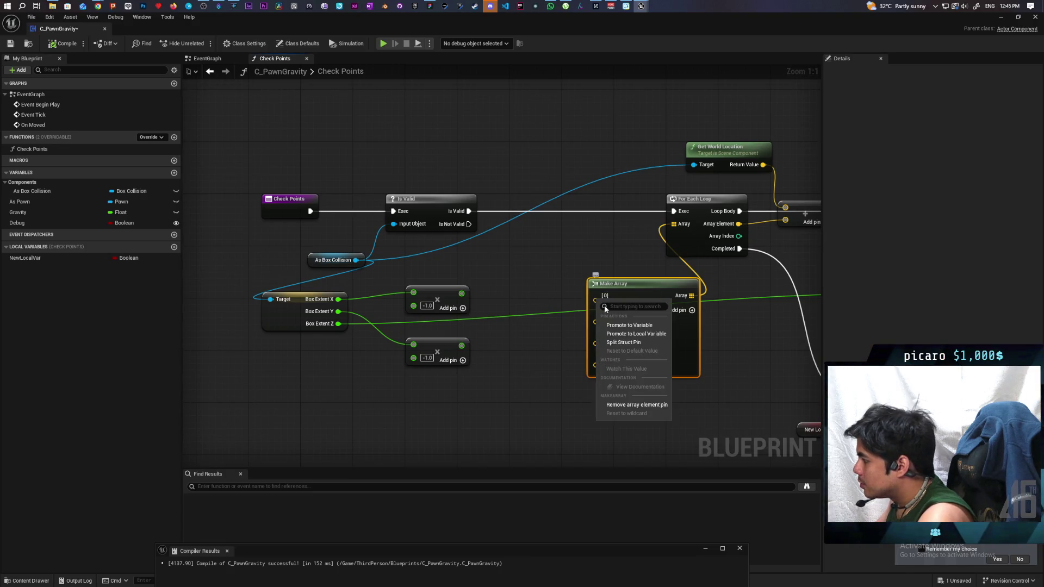
click(618, 342)
right_click(594, 343)
click(609, 385)
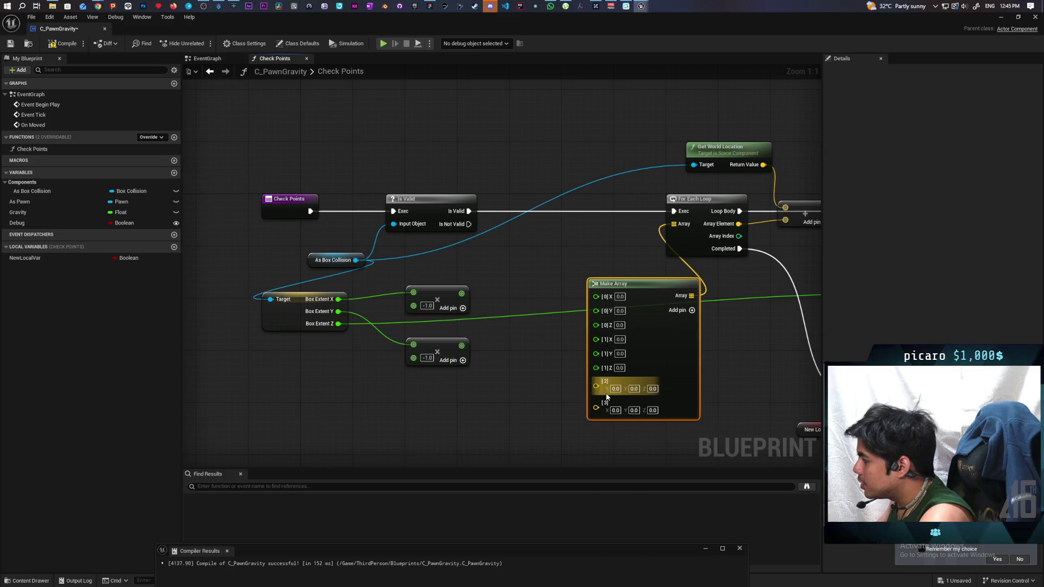
right_click(596, 386)
click(622, 429)
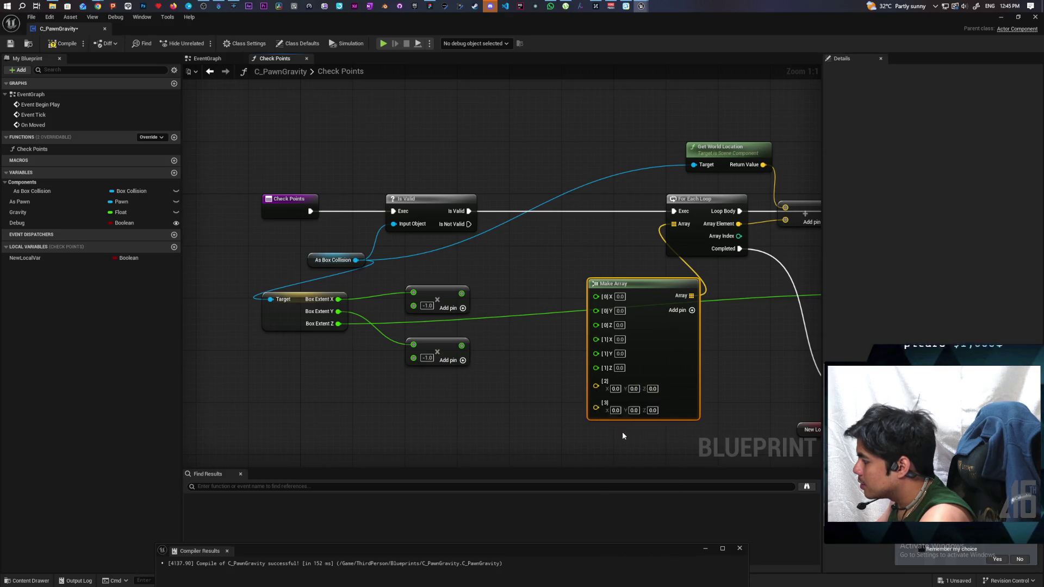
right_click(597, 429)
click(612, 471)
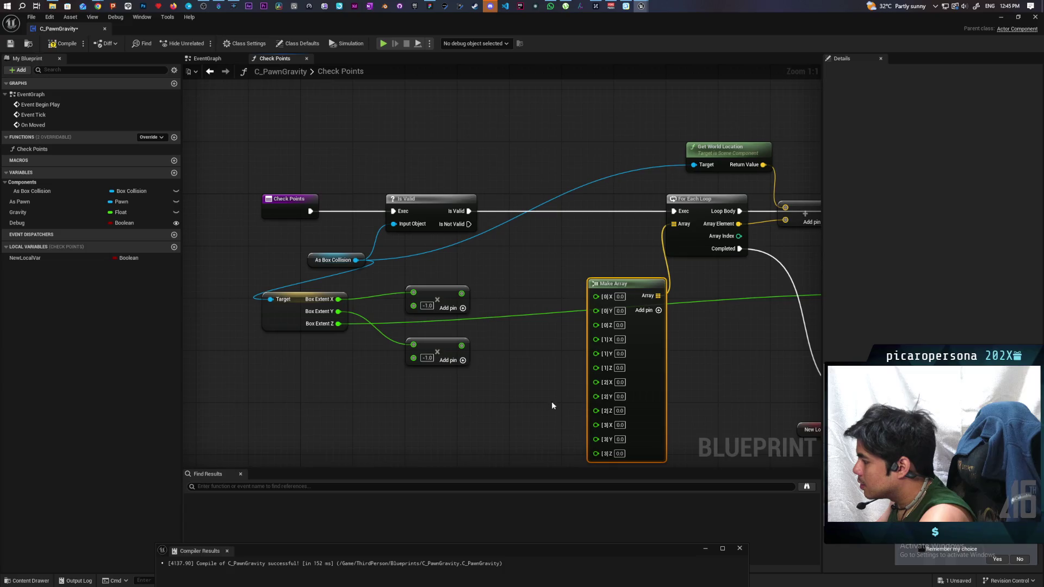
mouse_move(551, 401)
mouse_down()
mouse_move(543, 334)
mouse_move(526, 354)
mouse_move(478, 345)
mouse_up()
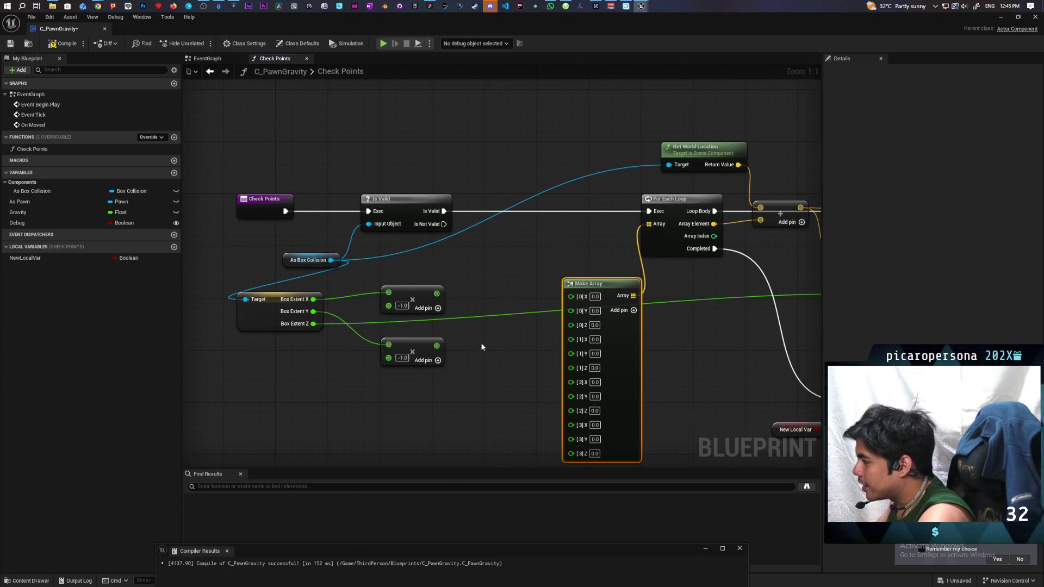
- Wire Box Extent X/Y and their negated copies into the X and Y of all four corners
drag(313, 298, 571, 296)
drag(314, 311, 571, 309)
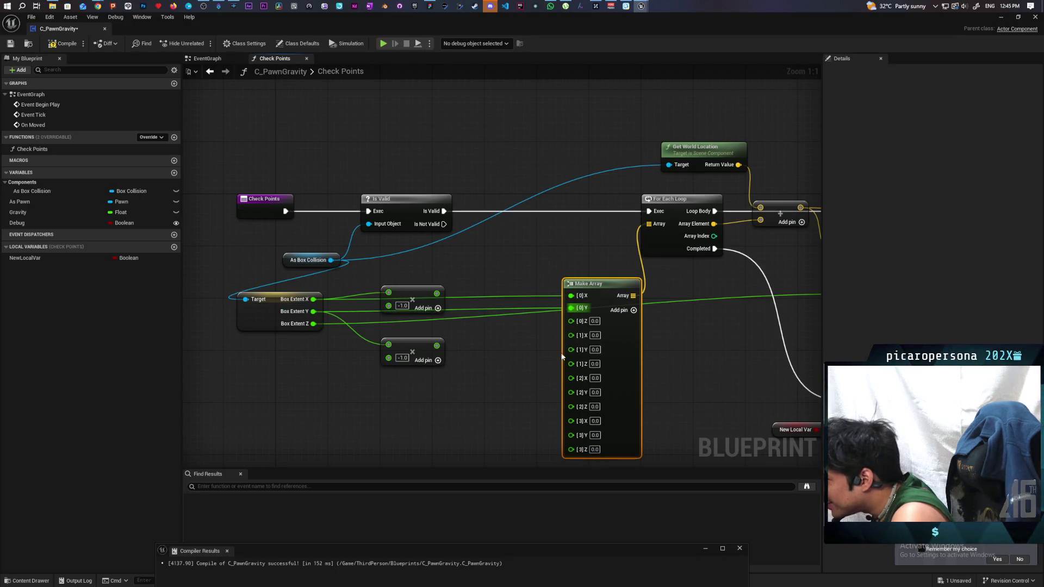
mouse_move(436, 293)
mouse_down()
mouse_move(552, 354)
mouse_move(571, 334)
mouse_up()
drag(313, 312, 571, 346)
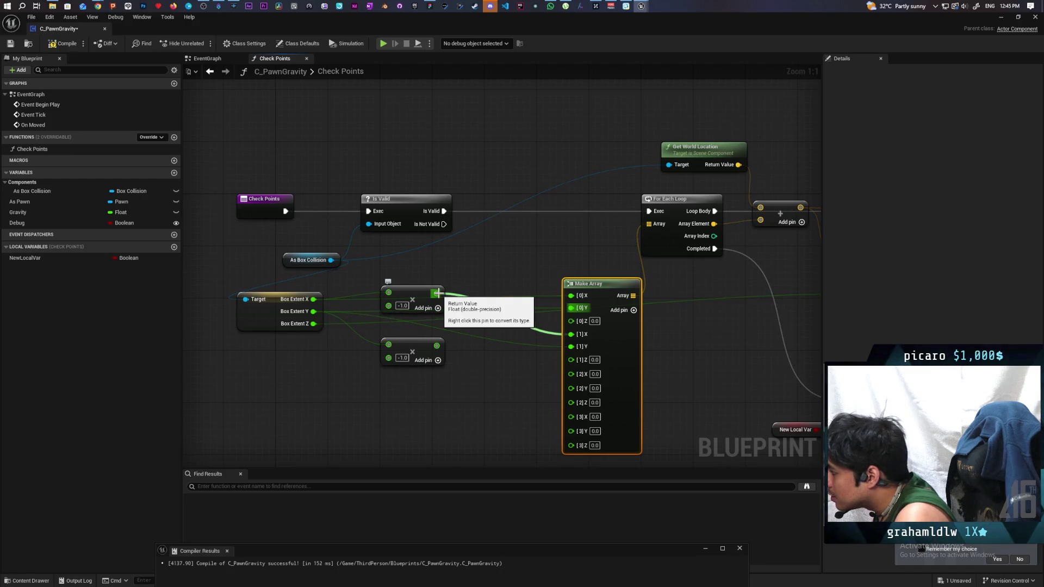
mouse_move(313, 299)
mouse_down()
mouse_move(560, 385)
mouse_move(571, 375)
mouse_up()
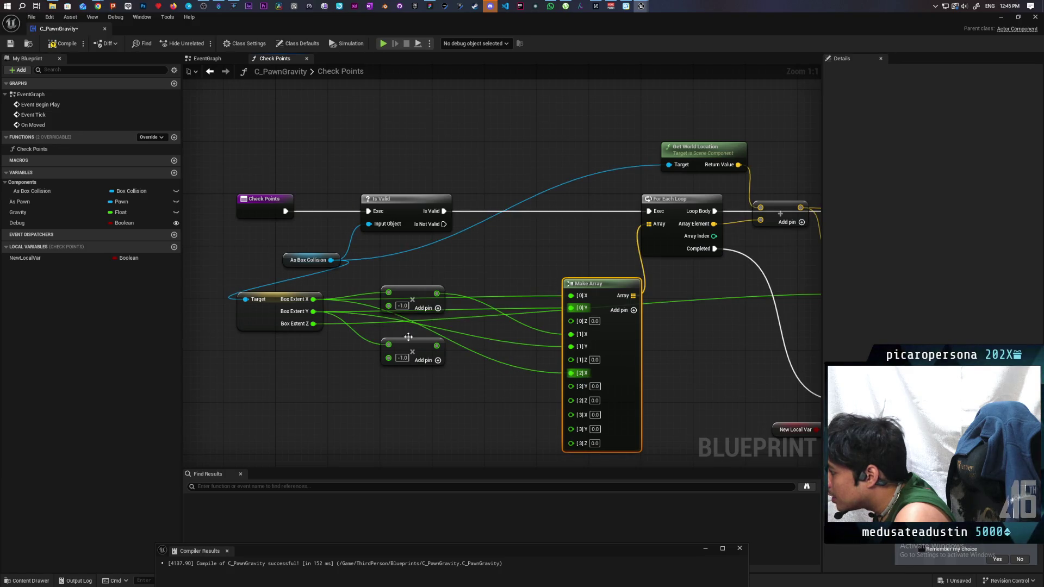
mouse_move(435, 346)
mouse_down()
mouse_move(560, 395)
mouse_move(570, 386)
mouse_up()
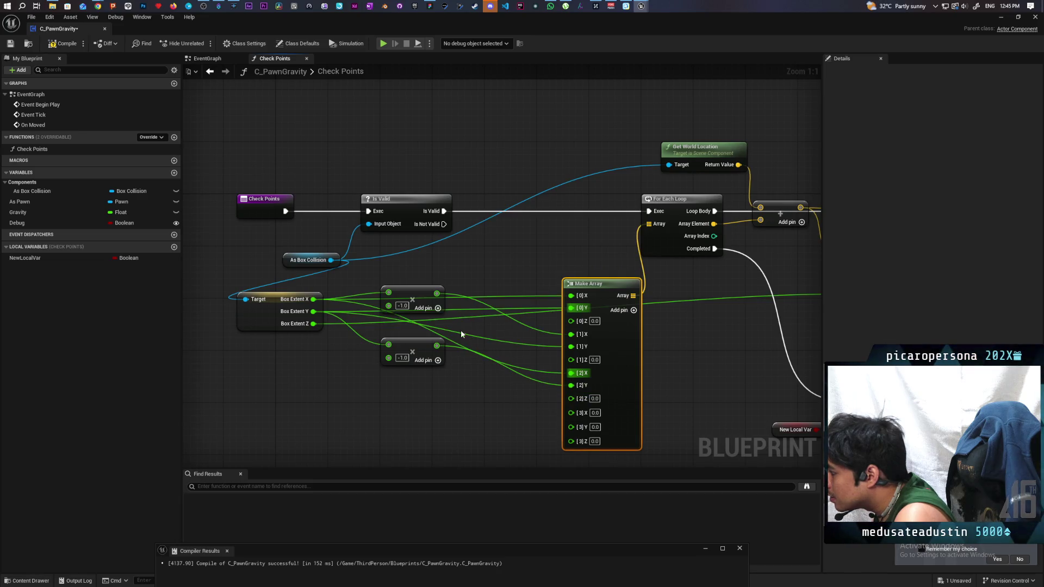
mouse_move(435, 294)
mouse_down()
mouse_move(561, 427)
mouse_move(571, 411)
mouse_up()
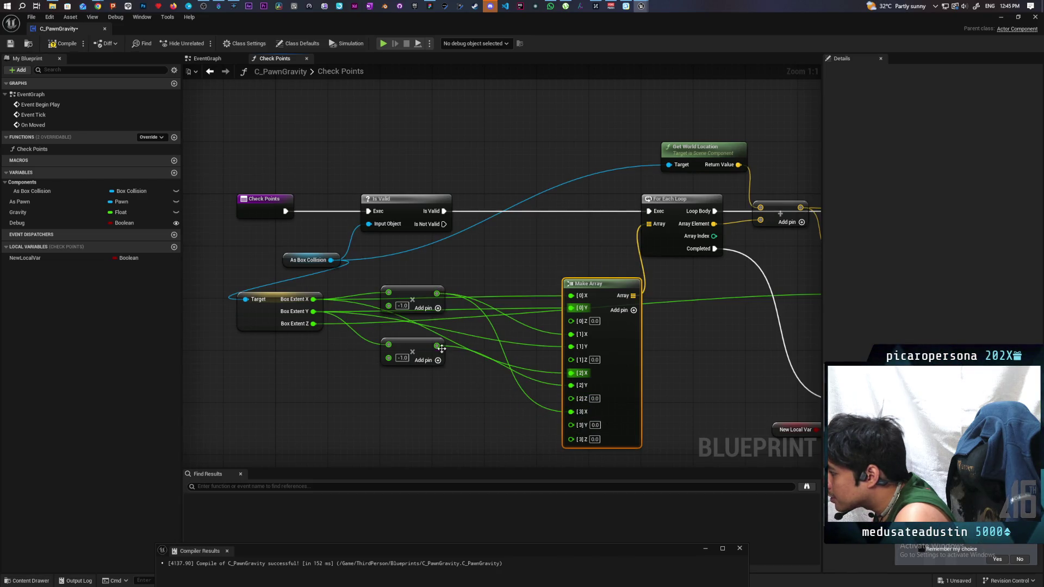
mouse_move(436, 345)
mouse_down()
mouse_move(517, 431)
mouse_move(571, 424)
mouse_move(417, 386)
mouse_up()
scroll(516, 409, down, 2)
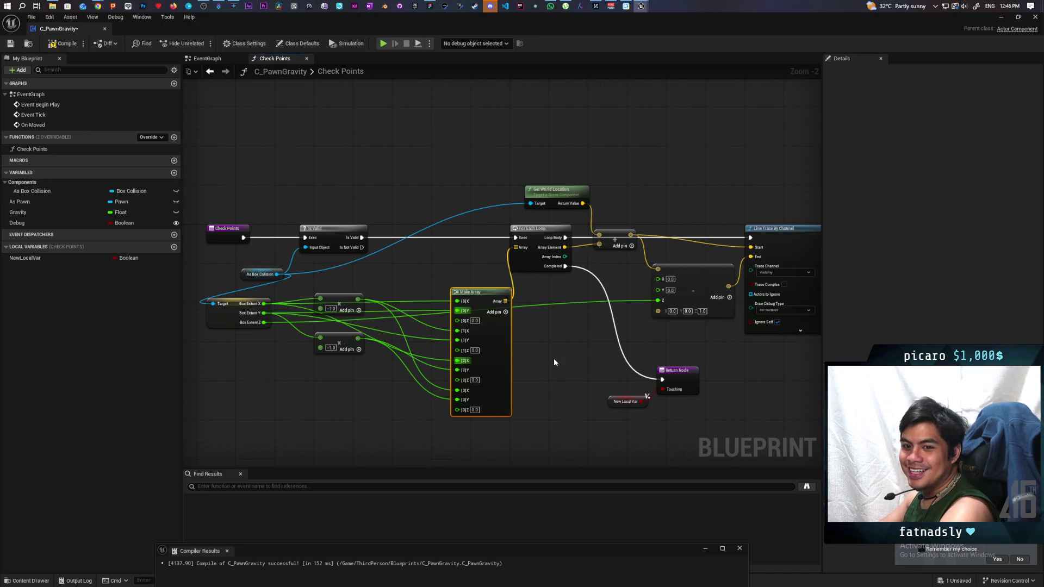
- Move both negate nodes down and shift the Check Points and Is Valid nodes left
scroll(368, 376, up, 2)
drag(343, 336, 352, 387)
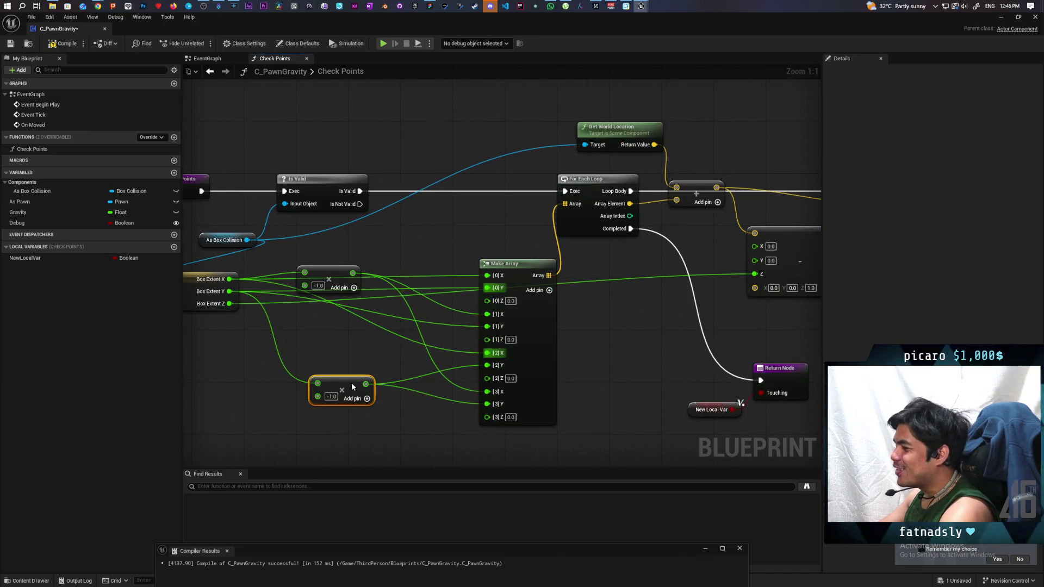
mouse_move(338, 284)
mouse_down()
mouse_move(338, 337)
mouse_move(354, 338)
mouse_up()
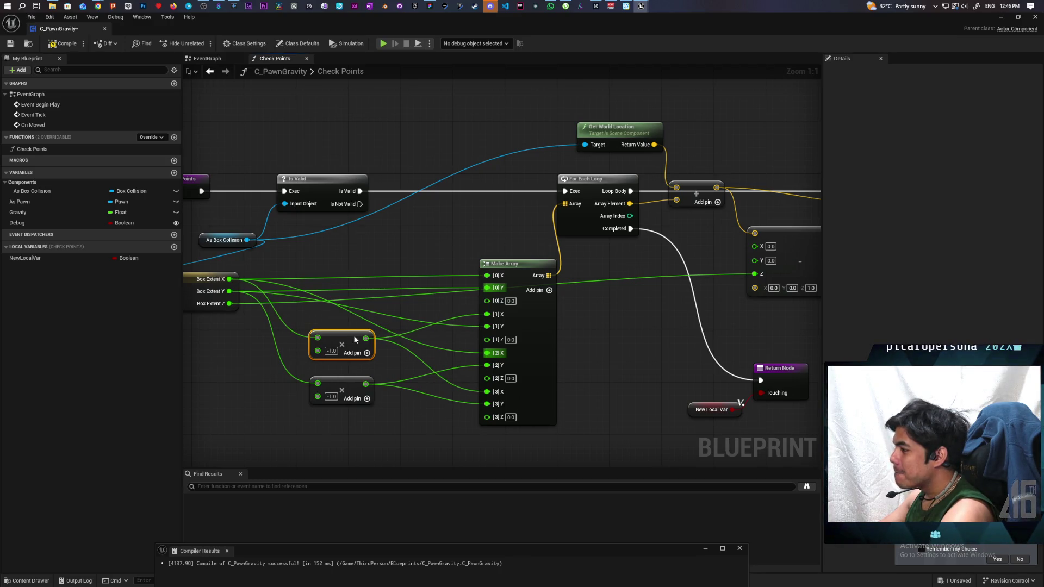
mouse_move(365, 250)
mouse_down()
mouse_move(457, 319)
mouse_move(462, 294)
mouse_up()
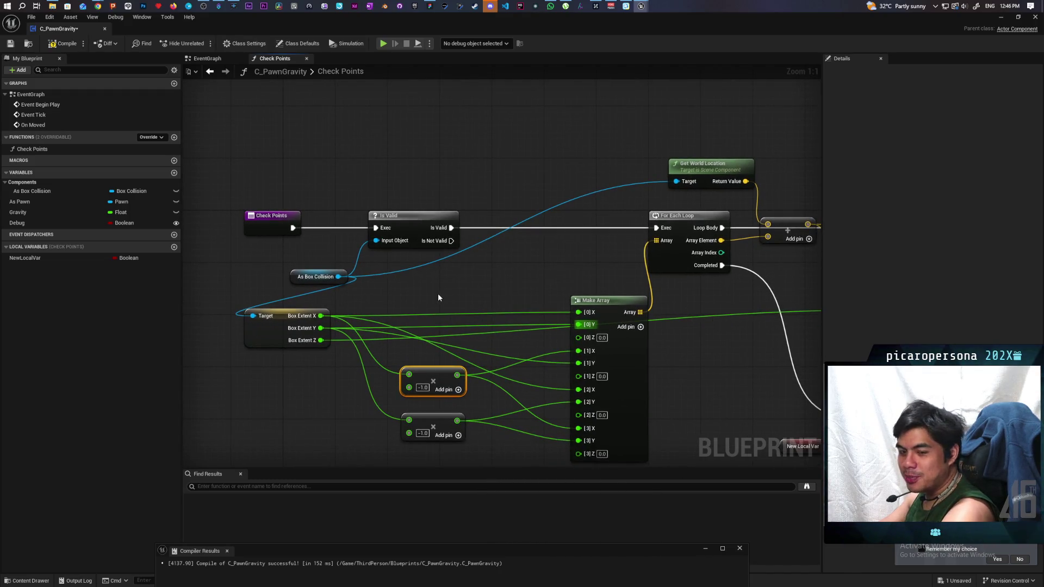
mouse_move(438, 298)
mouse_down()
mouse_move(380, 280)
mouse_move(475, 277)
mouse_move(501, 307)
mouse_up()
mouse_move(330, 207)
mouse_down()
mouse_move(433, 243)
mouse_move(425, 239)
mouse_up()
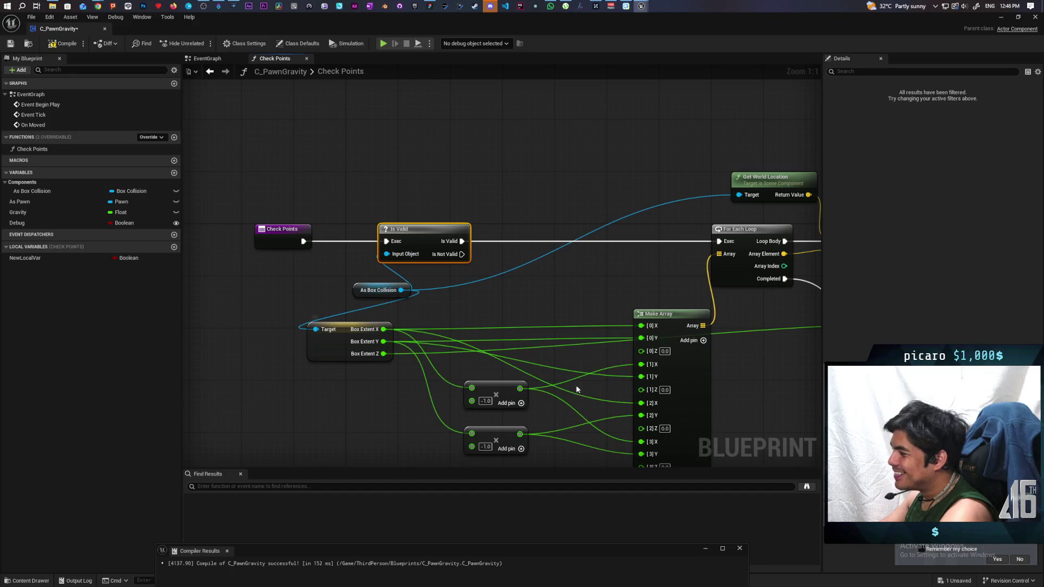
- Cut every wire into Make Array and select both negate nodes together
drag(576, 389, 535, 343)
drag(530, 294, 553, 429)
drag(440, 314, 488, 411)
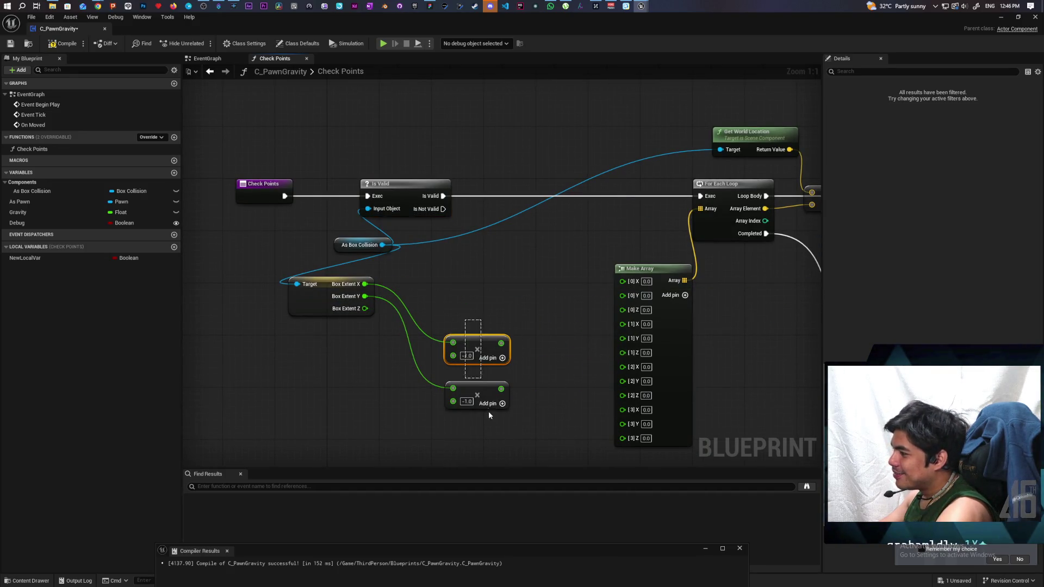
- Tidy the negate nodes and promote Box Extent X to a local float named X
drag(479, 347, 459, 321)
click(458, 285)
mouse_move(458, 285)
mouse_down()
mouse_move(488, 325)
mouse_move(494, 307)
mouse_up()
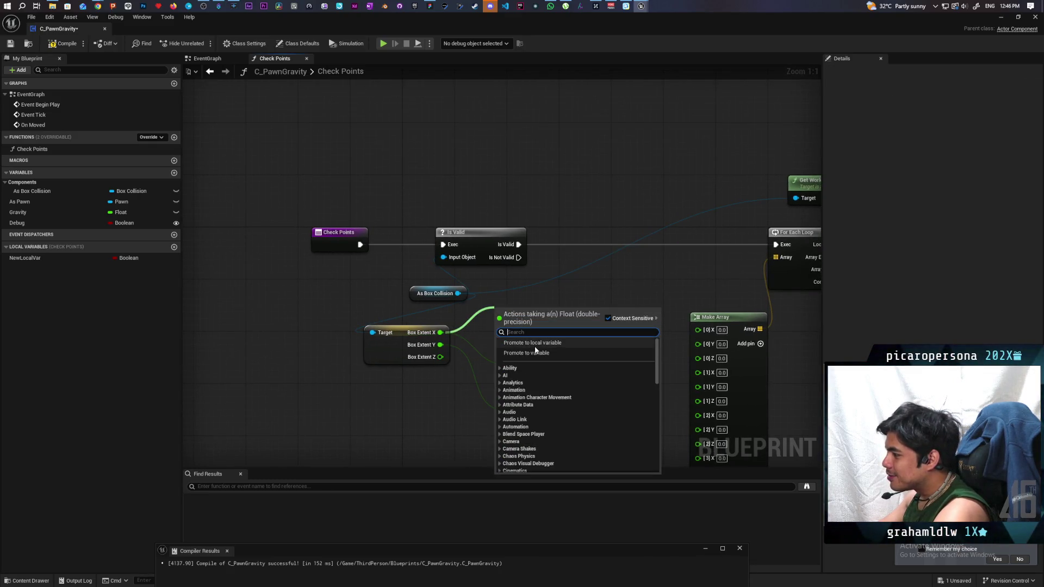
click(544, 345)
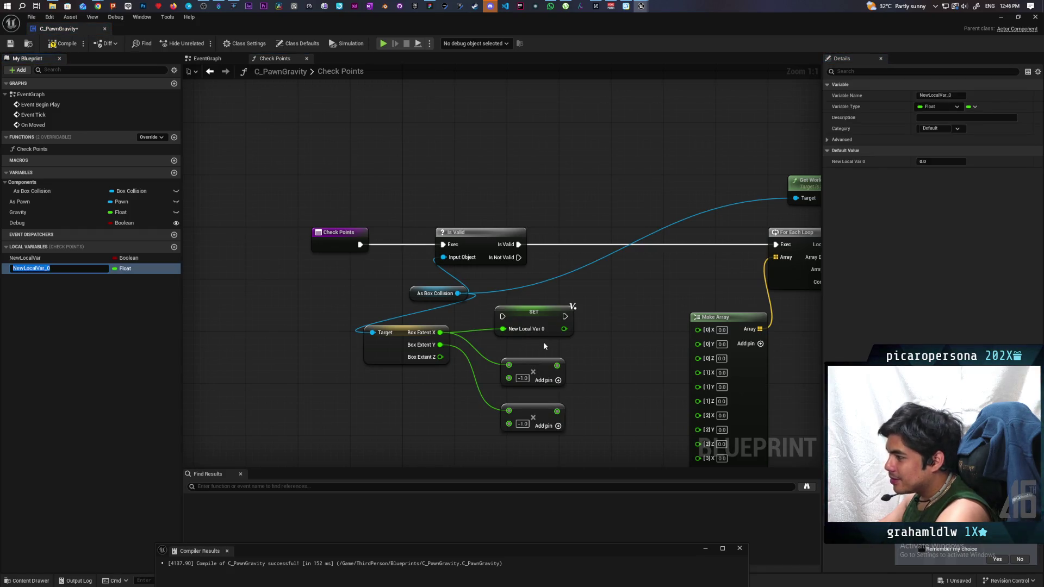
text(X)
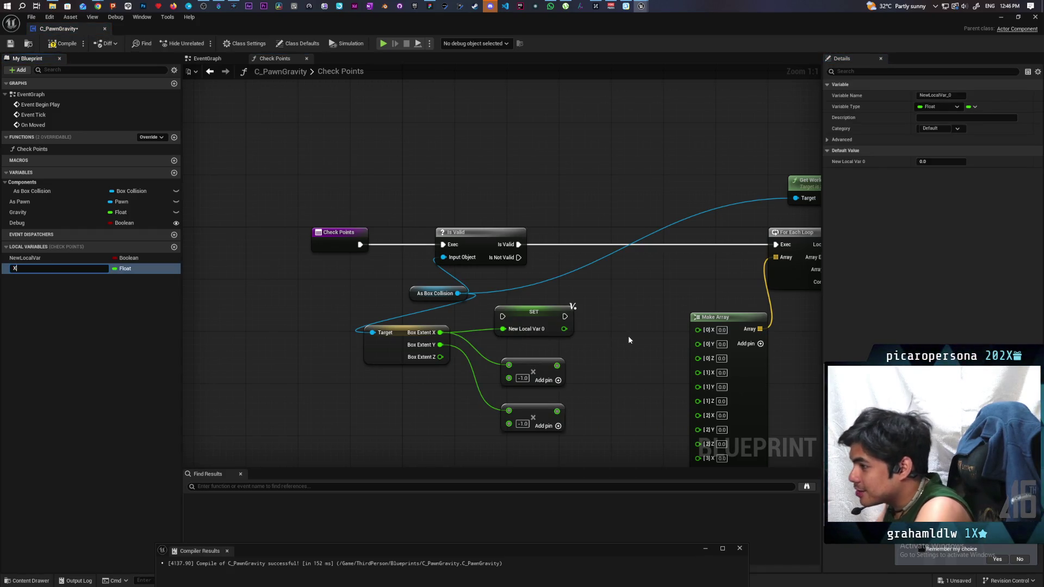
key(Return)
- Promote Box Extent Y to a local float named Y, placed beside SET X
mouse_move(440, 345)
mouse_down()
mouse_move(545, 309)
mouse_move(584, 322)
mouse_up()
click(628, 362)
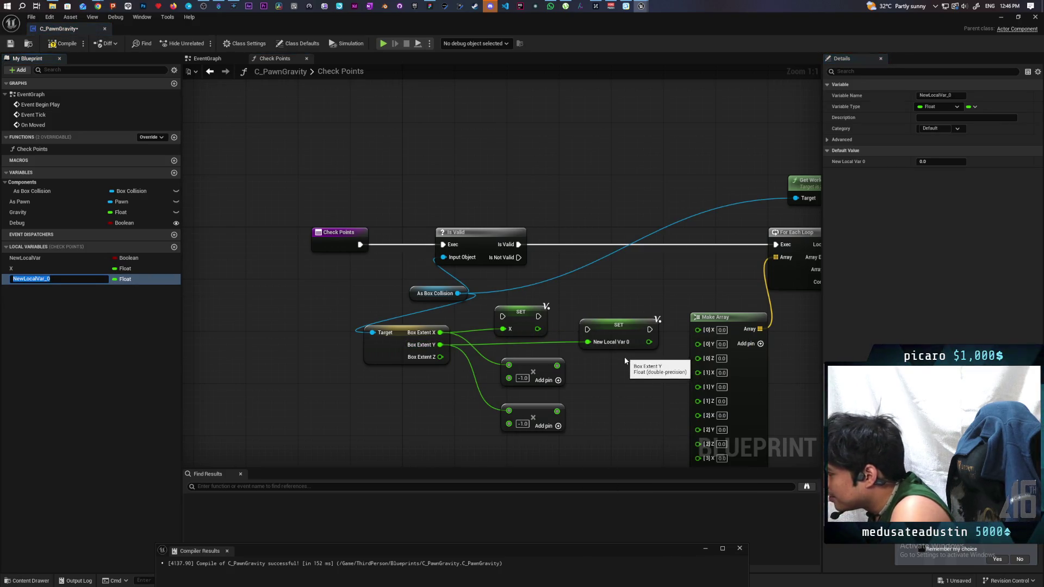
text(Y)
key(Return)
drag(618, 333, 592, 313)
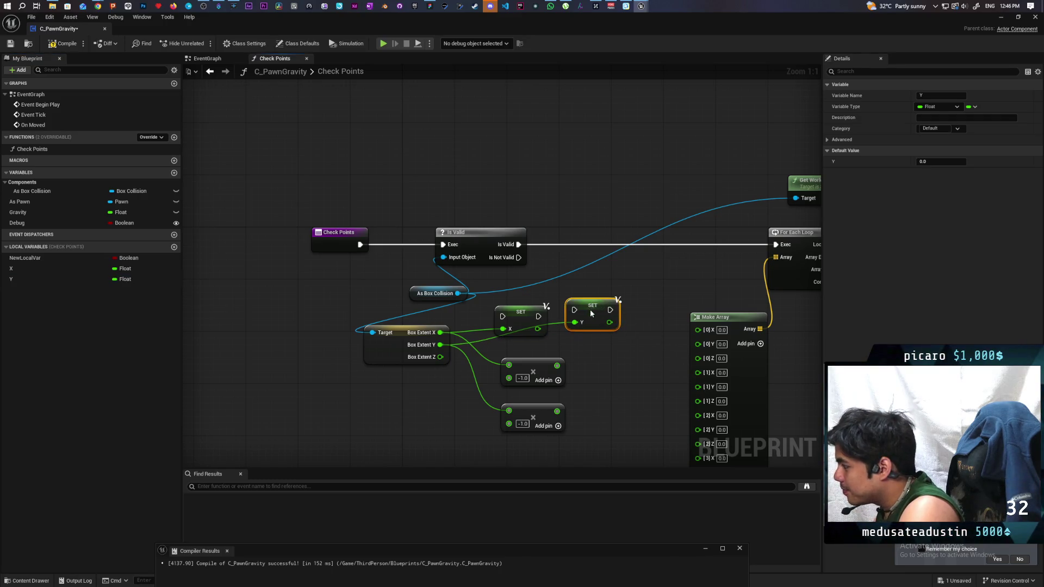
- Promote the negated X and Y values to local floats -X and -Y
mouse_move(557, 365)
mouse_down()
mouse_move(607, 355)
mouse_move(623, 364)
mouse_up()
click(640, 384)
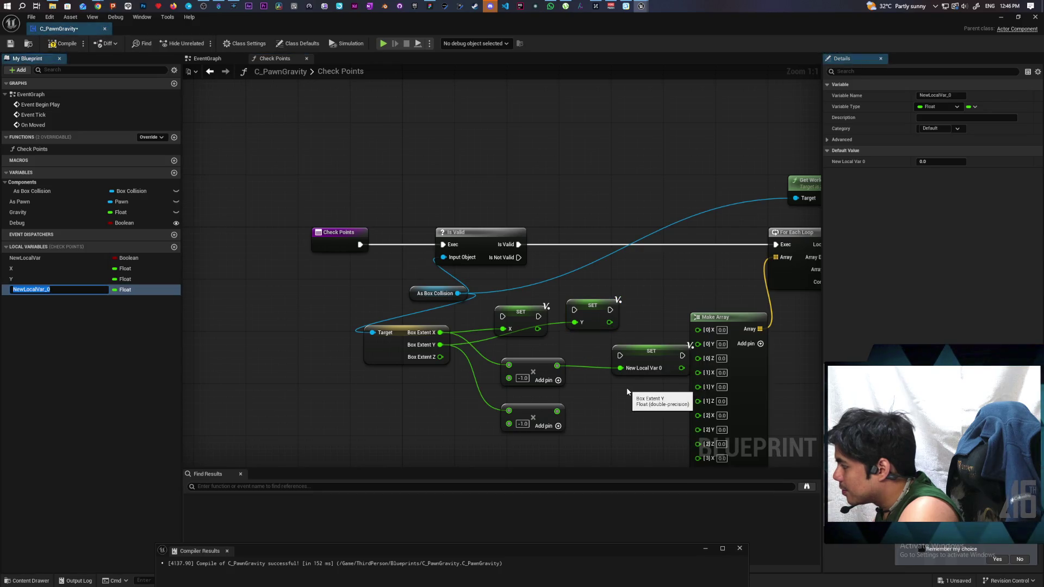
text(-X)
key(Return)
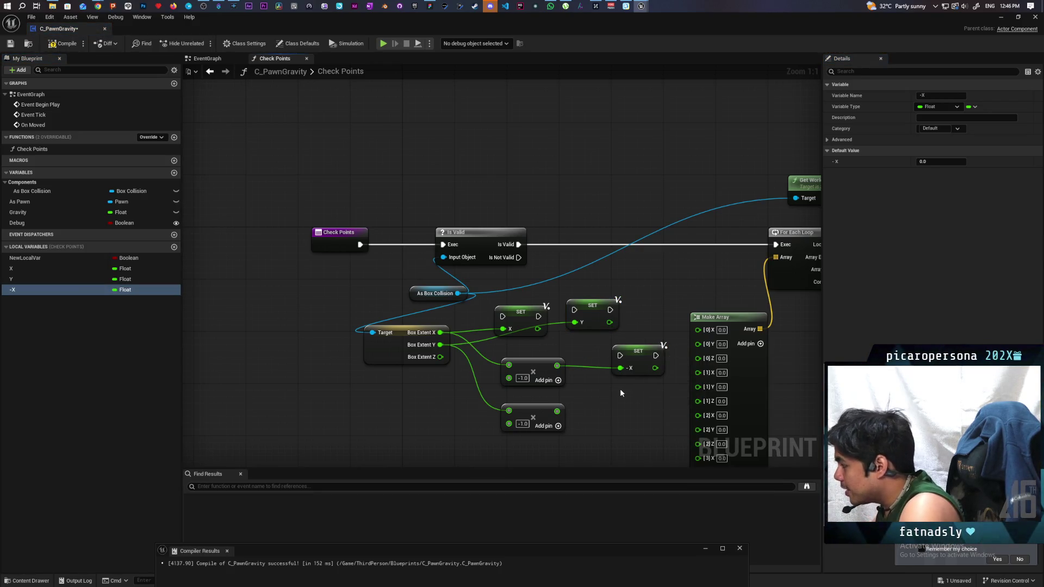
drag(557, 411, 611, 415)
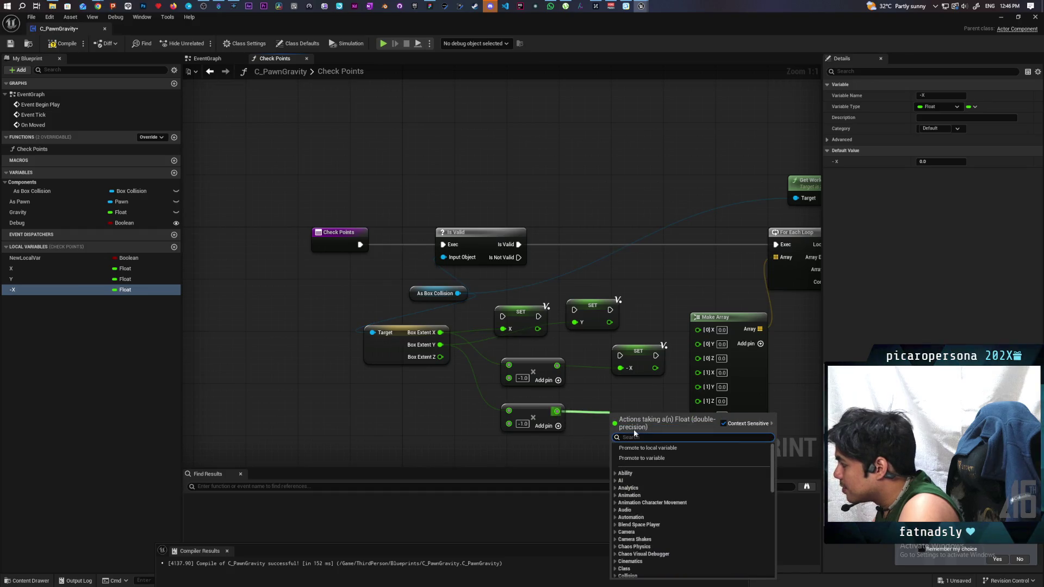
click(640, 448)
text(-Y)
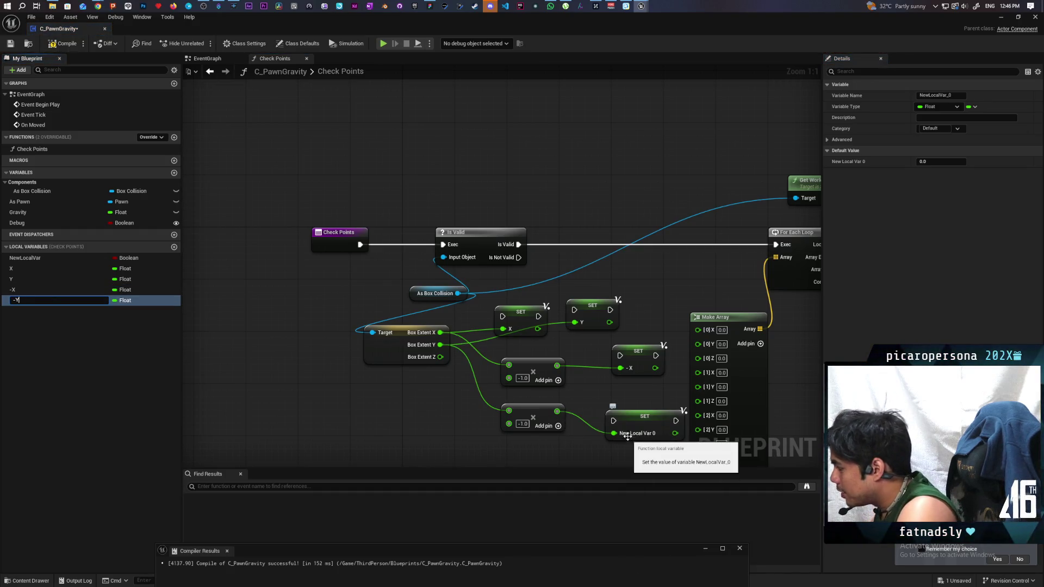
key(Return)
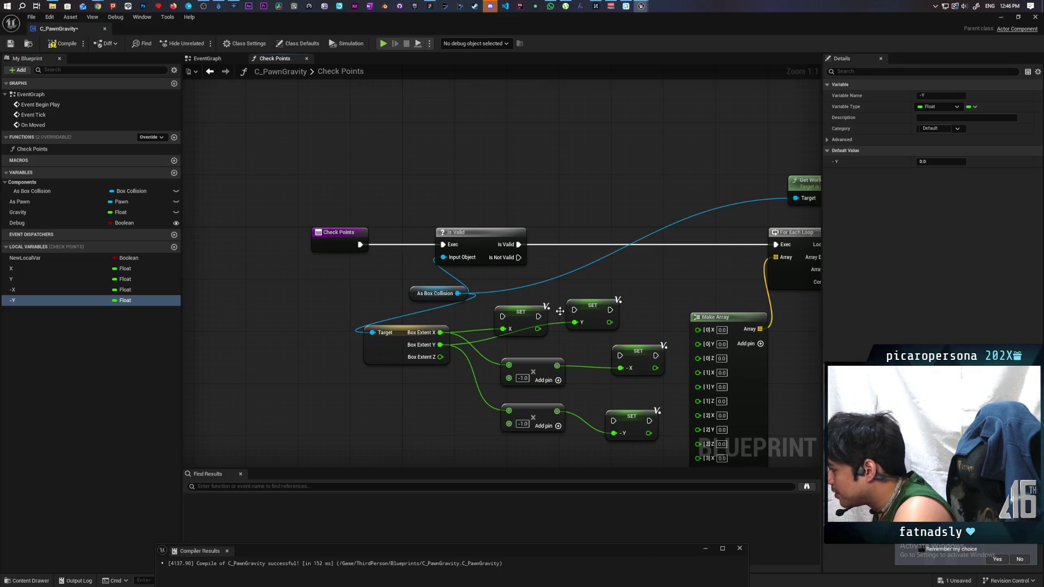
- Line up the four SET nodes and chain SET X's execution into SET Y
drag(626, 355, 646, 309)
drag(631, 418, 730, 287)
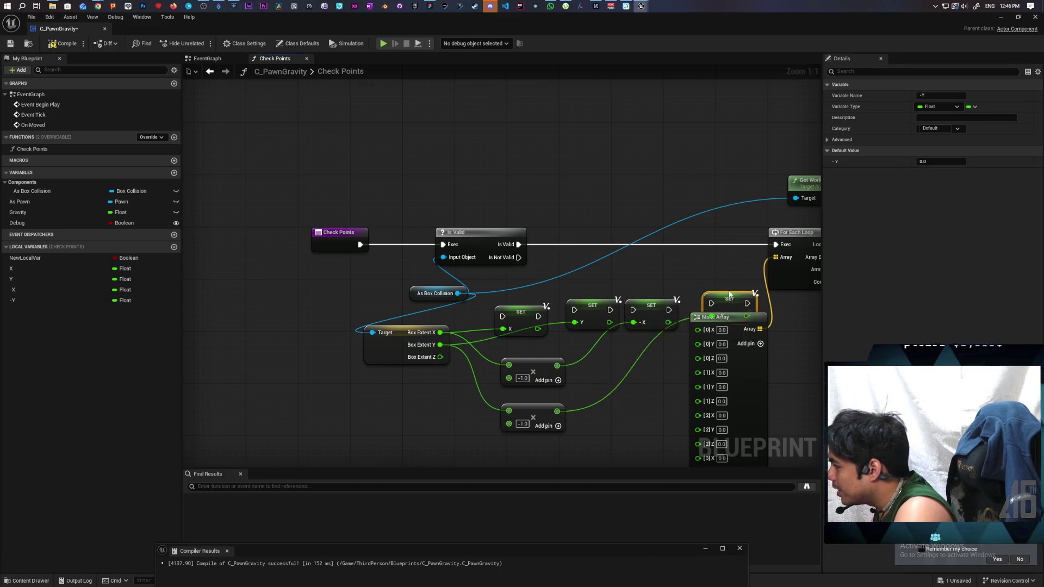
mouse_move(528, 319)
mouse_down()
mouse_move(548, 294)
mouse_move(535, 314)
mouse_move(633, 310)
mouse_move(711, 291)
mouse_up()
click(586, 296)
- Finish the SET chain and insert the four SET nodes right after Is Valid
drag(728, 285, 717, 305)
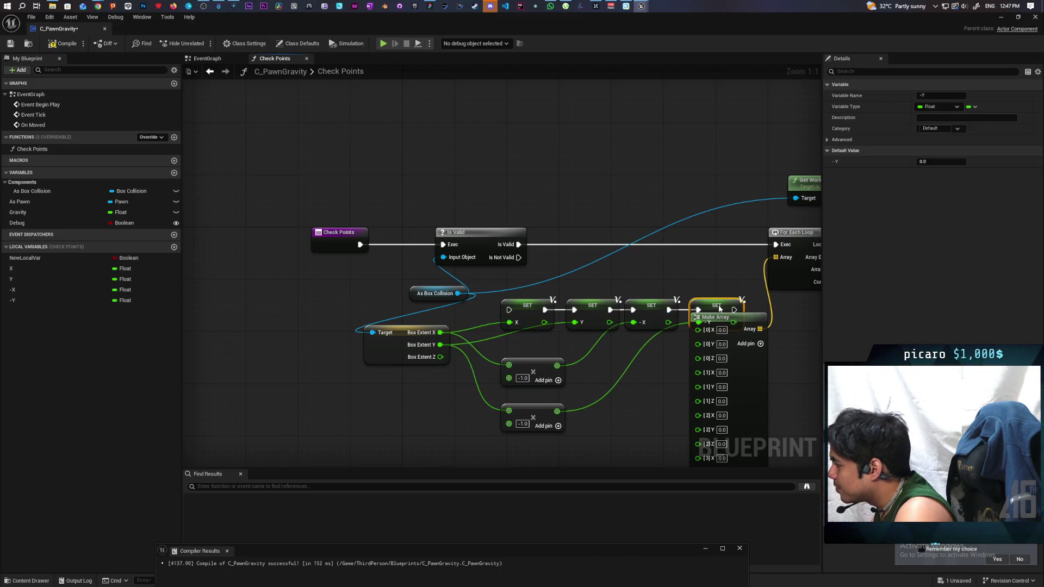
mouse_move(332, 203)
mouse_down()
mouse_move(442, 314)
mouse_move(438, 333)
mouse_up()
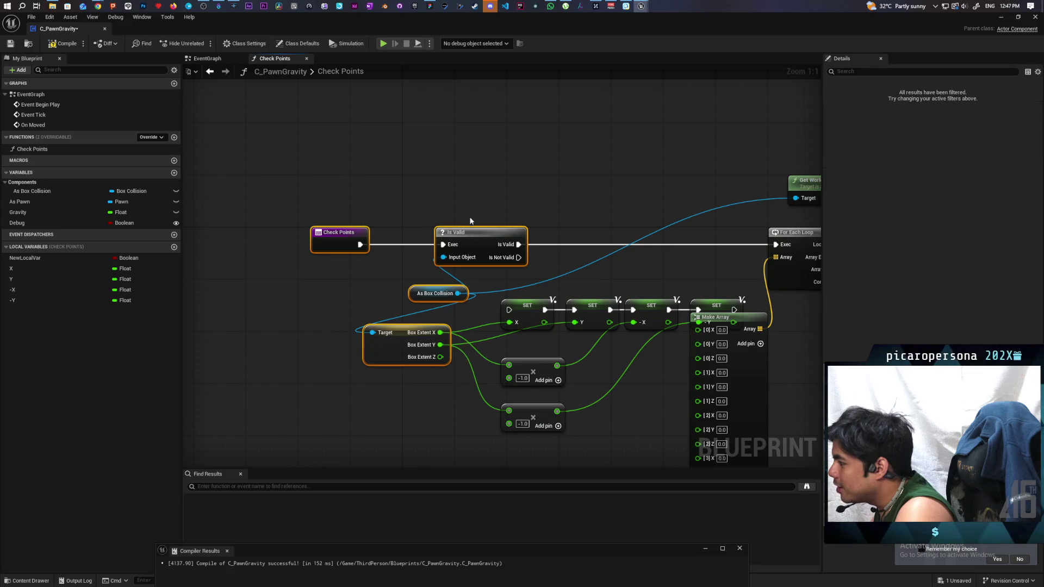
drag(462, 234, 401, 237)
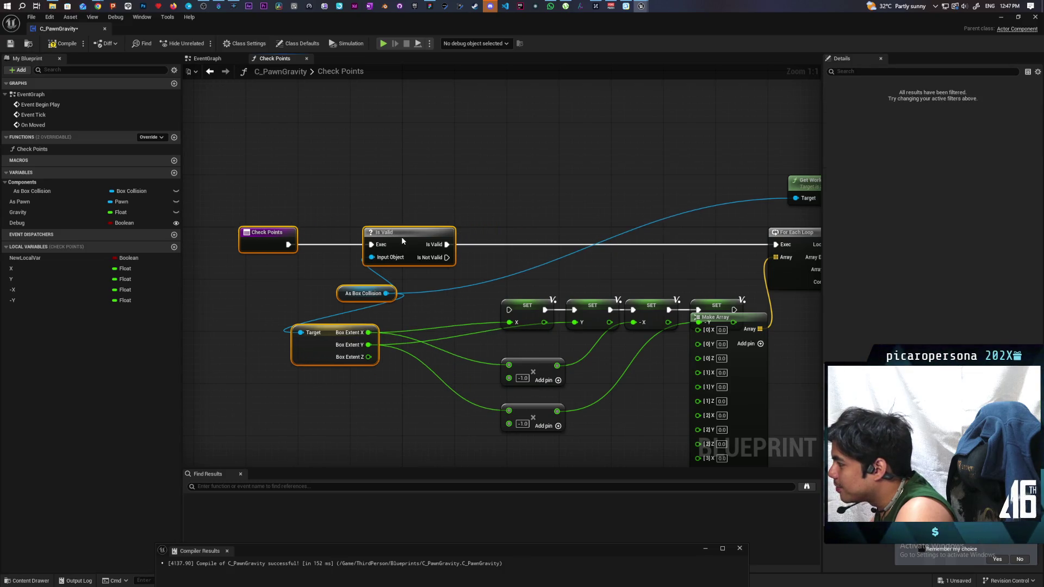
mouse_move(492, 293)
mouse_down()
mouse_move(746, 310)
mouse_move(710, 279)
mouse_move(707, 246)
mouse_up()
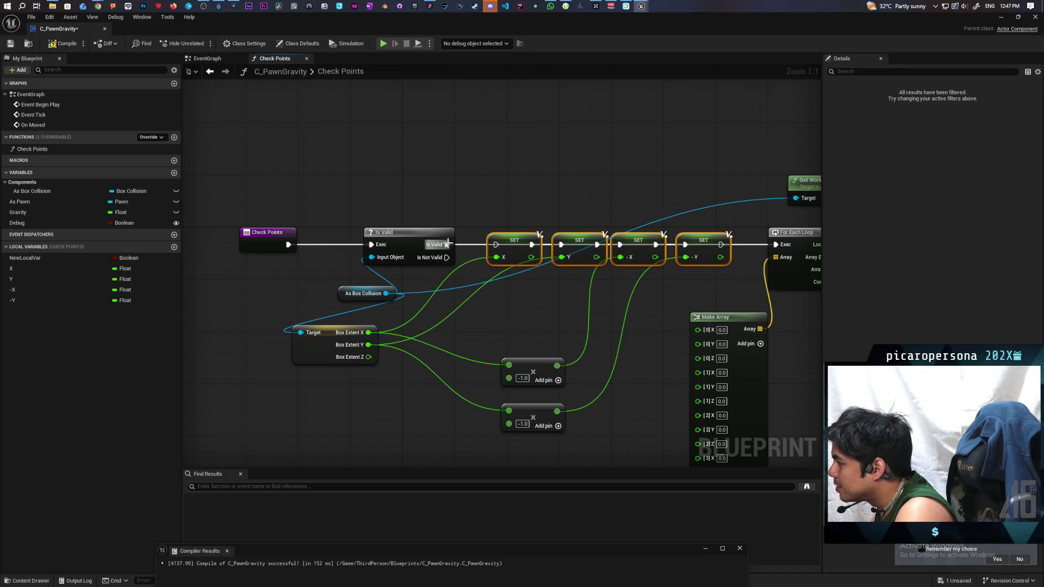
drag(446, 244, 495, 244)
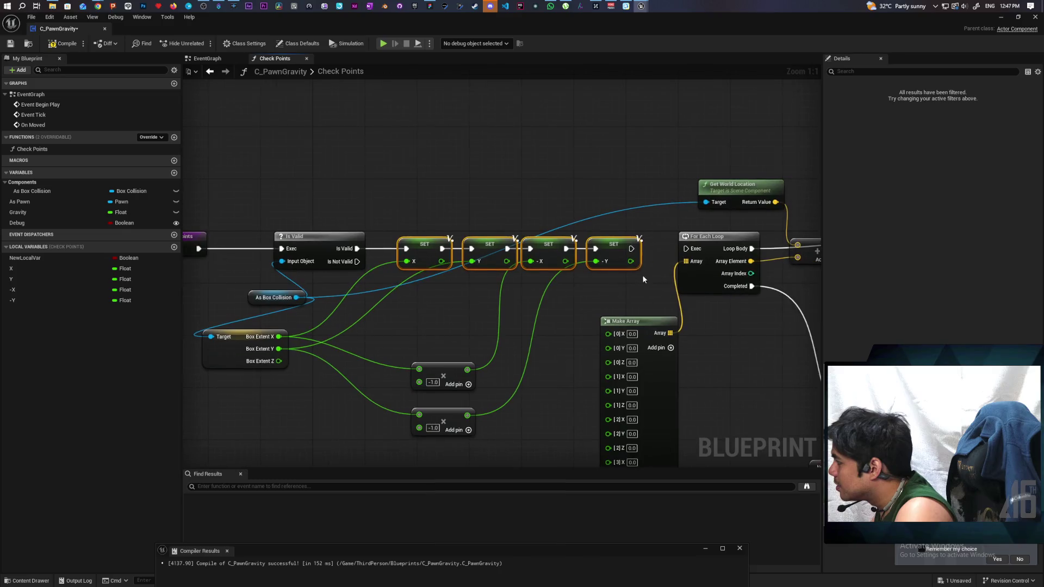
mouse_move(614, 297)
mouse_down()
mouse_move(567, 288)
mouse_move(616, 272)
mouse_up()
- Duplicate the As Box Collision getter as a separate reference for Get World Location
click(201, 273)
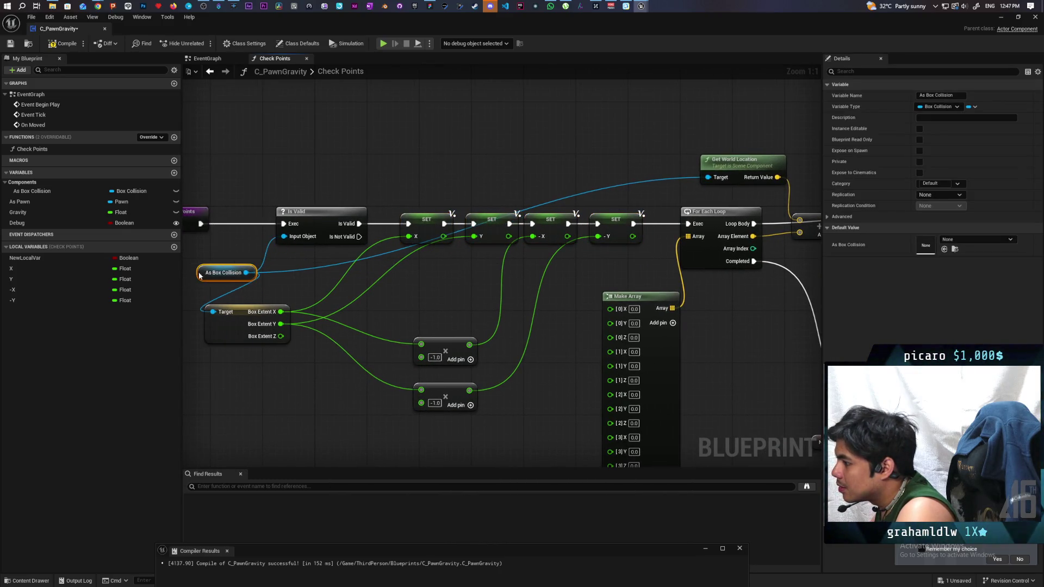
drag(199, 275, 208, 276)
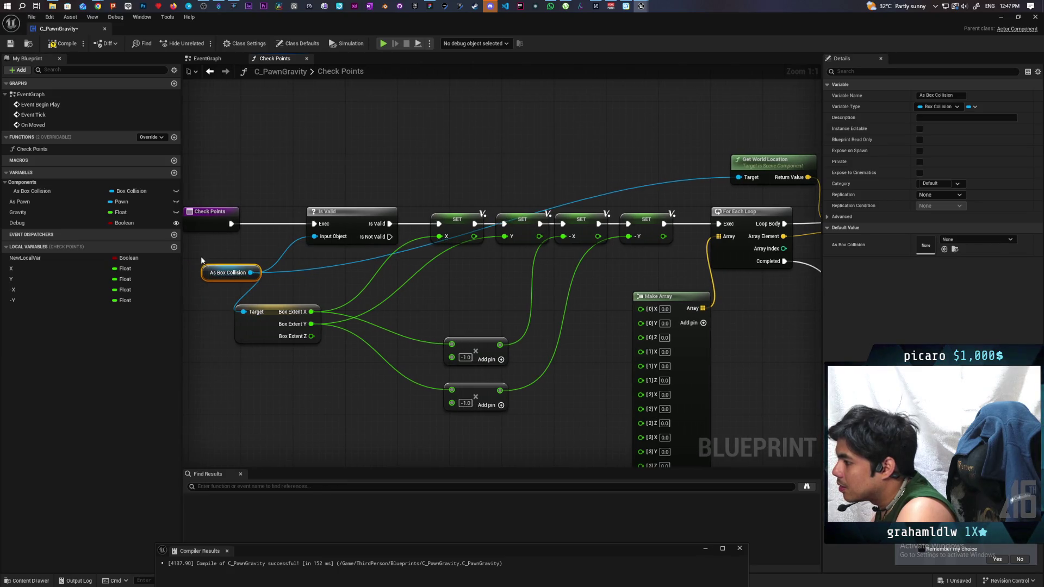
mouse_move(702, 149)
mouse_down()
mouse_move(455, 209)
mouse_move(491, 237)
mouse_move(615, 224)
mouse_up()
key(ctrl+d)
- Reposition the two -1.0 multiply nodes and straighten their wires from Box Extent
scroll(495, 230, down, 2)
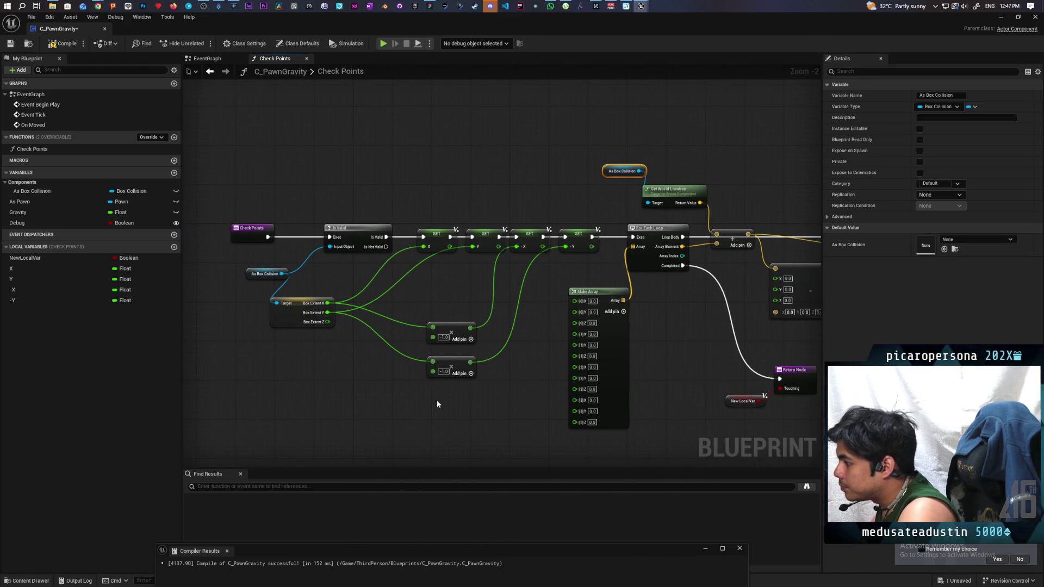
mouse_move(437, 403)
mouse_down()
mouse_move(446, 326)
mouse_move(502, 284)
mouse_up()
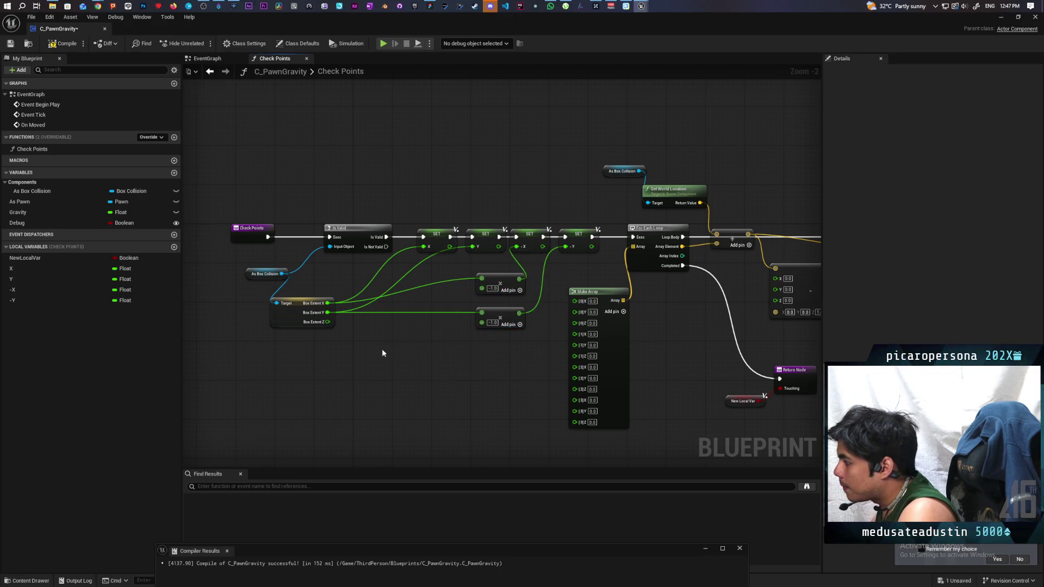
drag(381, 353, 293, 283)
key(q)
click(499, 352)
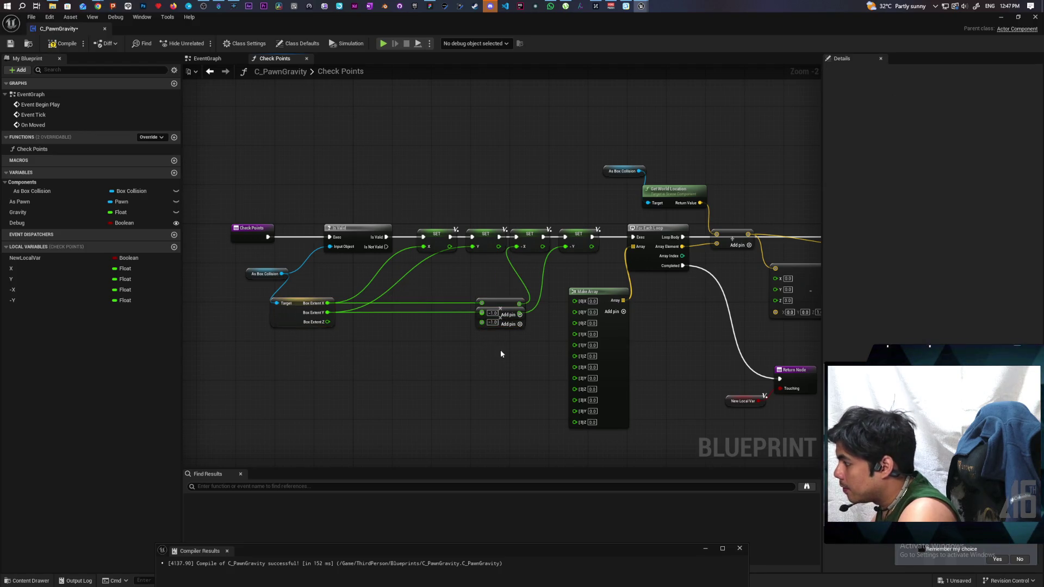
scroll(513, 347, up, 2)
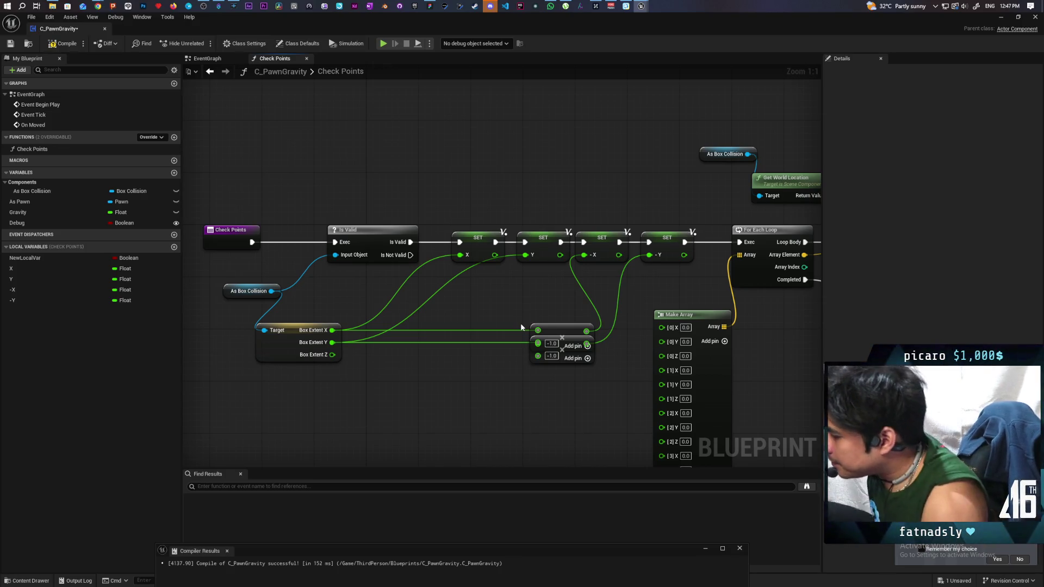
- Route Box Extent X and Y through reroute knots into SET X and SET Y, then straighten them
double_click(409, 328)
mouse_move(412, 327)
mouse_down()
mouse_move(439, 271)
mouse_move(462, 256)
mouse_up()
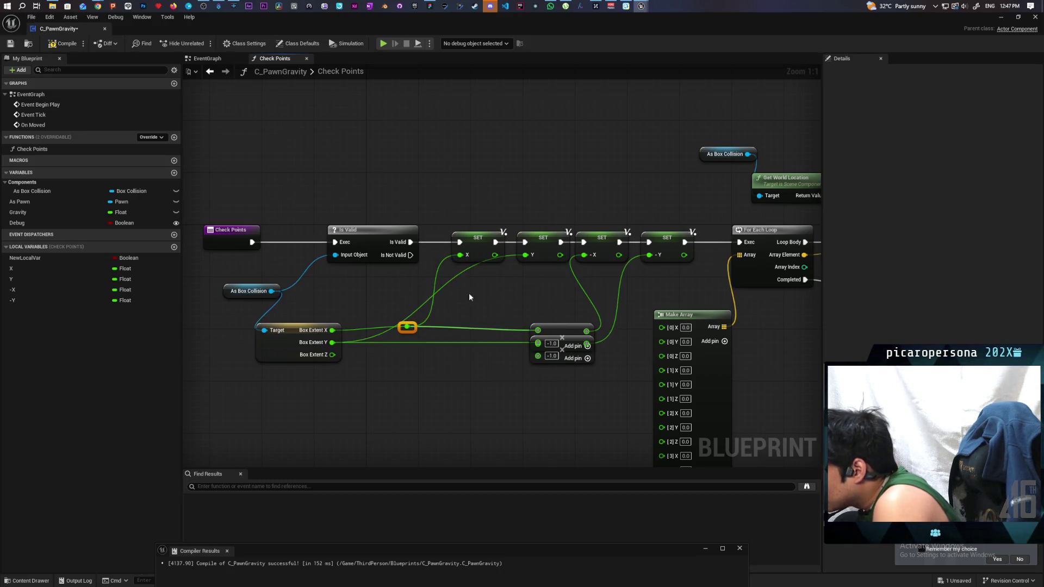
double_click(497, 341)
drag(496, 340, 525, 255)
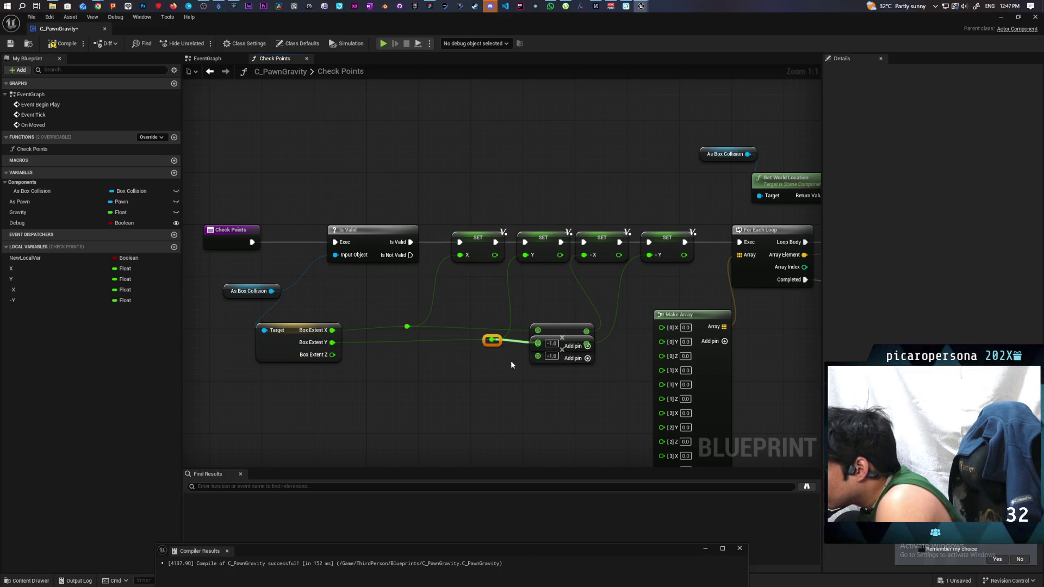
mouse_move(319, 374)
mouse_down()
mouse_move(523, 320)
mouse_move(580, 321)
mouse_up()
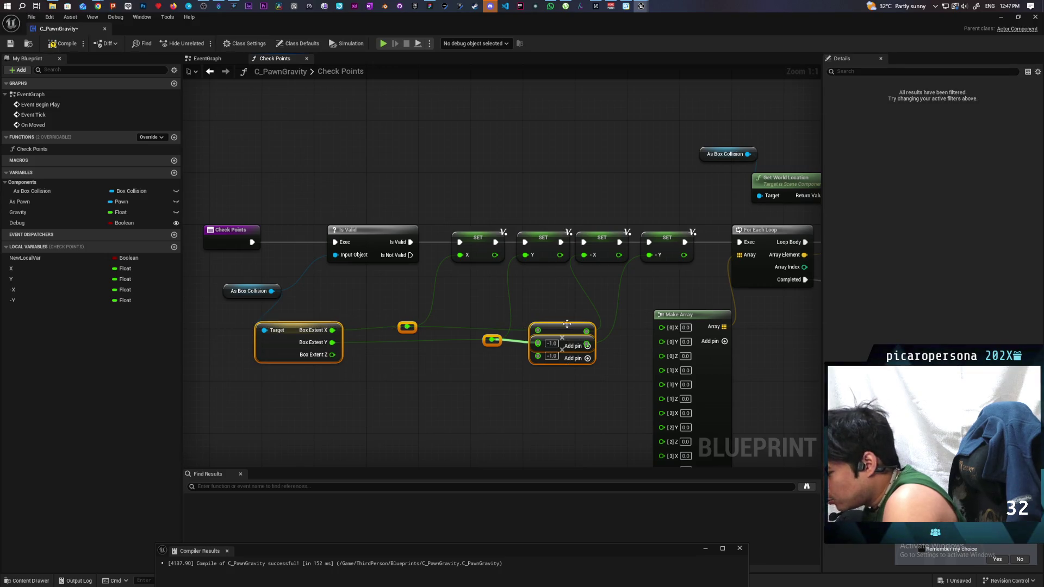
key(q)
click(549, 298)
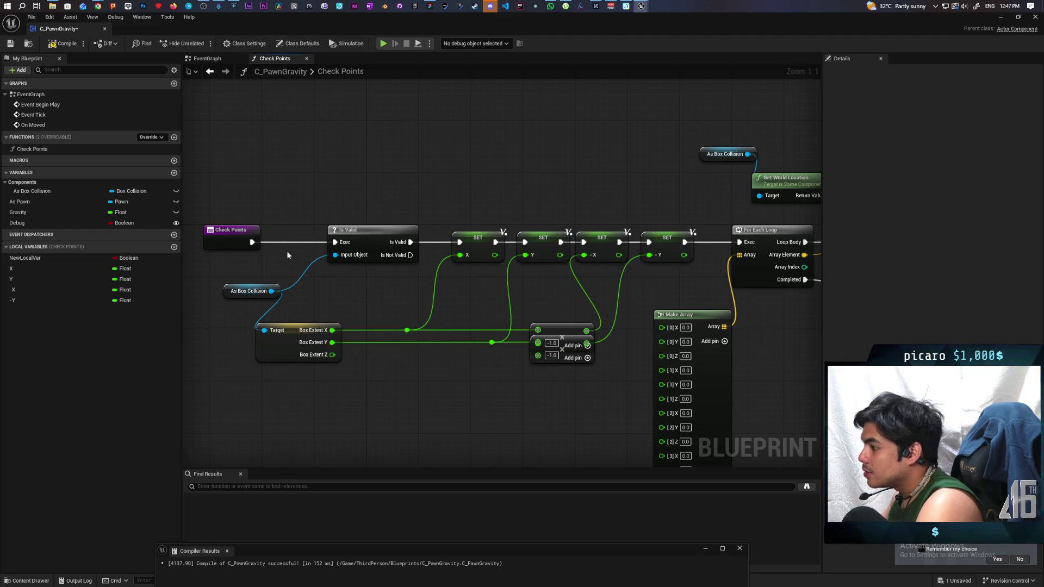
scroll(287, 255, down, 3)
scroll(451, 313, up, 2)
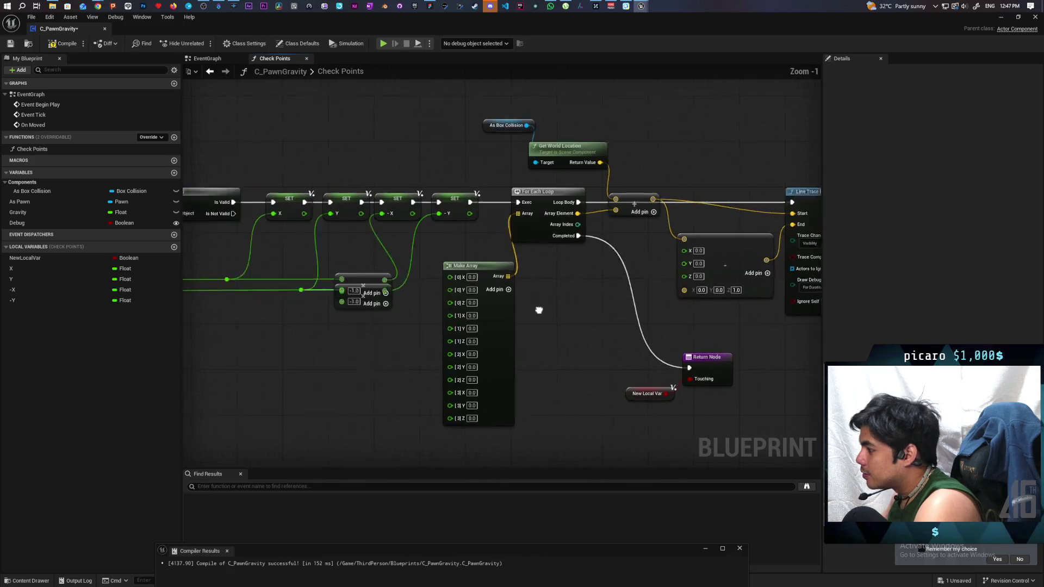
drag(547, 364, 559, 450)
- Wire X and Y getters into Make Array's [0]Y, [1]Y and [2]X pins
drag(271, 389, 271, 288)
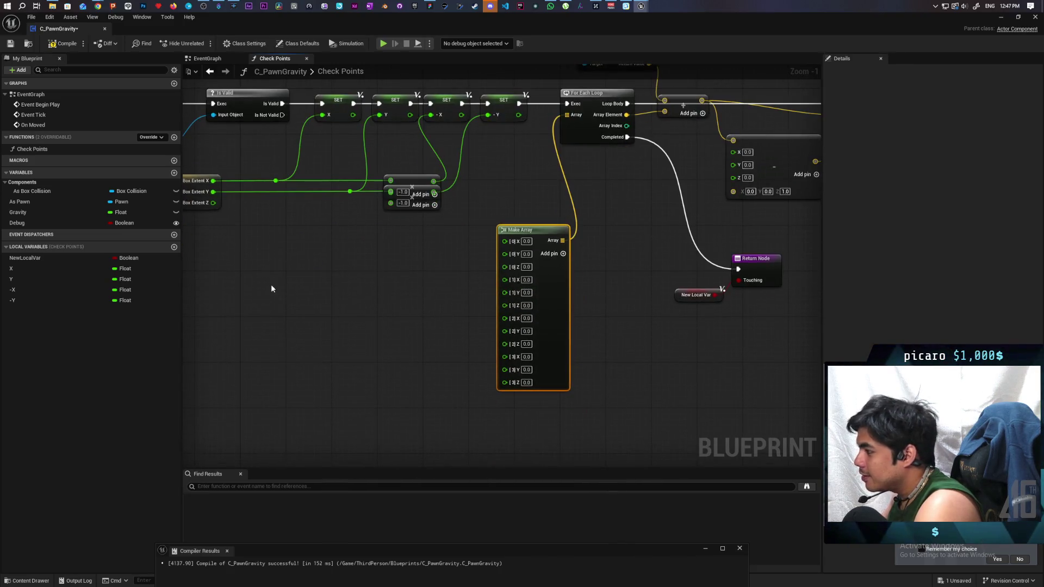
mouse_move(9, 269)
mouse_down()
mouse_move(333, 263)
mouse_move(489, 241)
mouse_move(432, 242)
mouse_up()
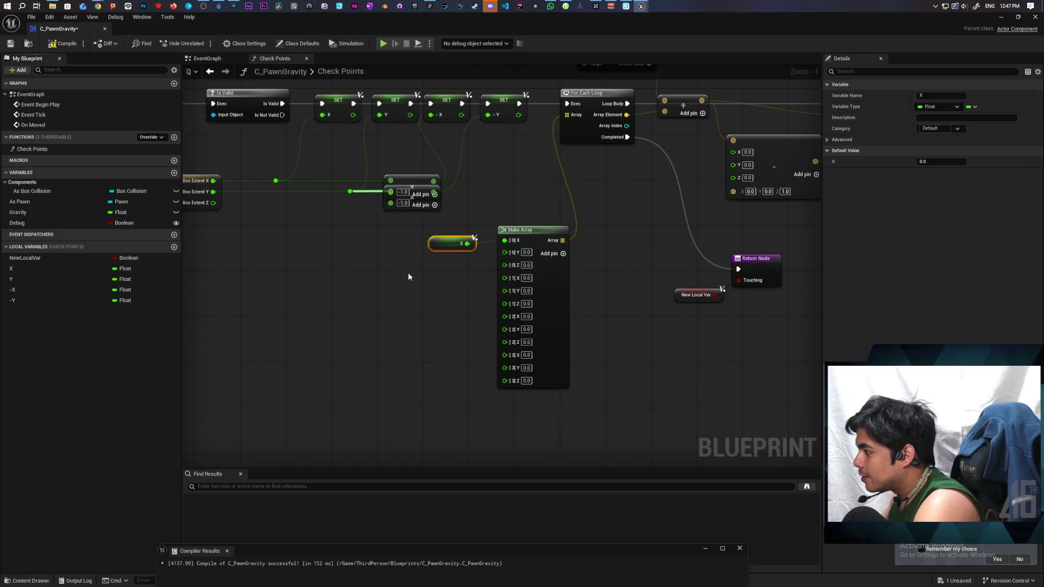
drag(71, 283, 408, 252)
drag(504, 253, 505, 276)
click(11, 292)
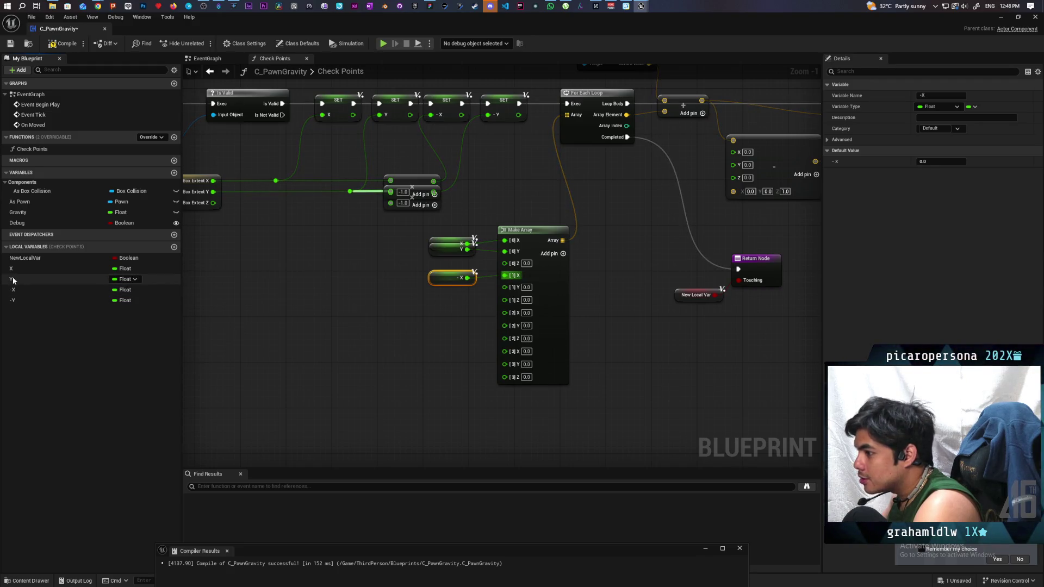
mouse_move(13, 280)
mouse_down()
mouse_move(469, 320)
mouse_move(507, 289)
mouse_up()
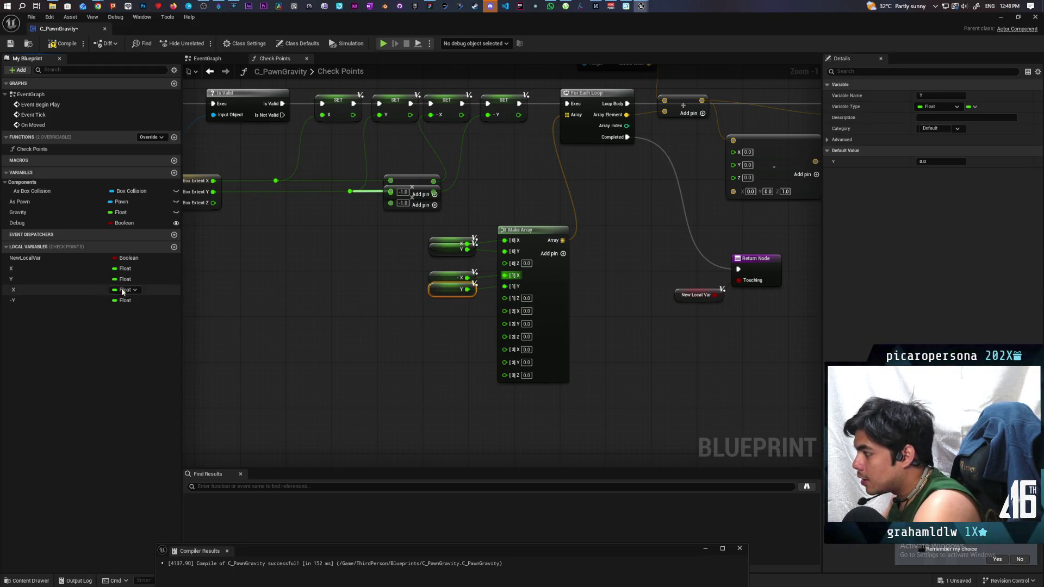
mouse_move(25, 271)
mouse_down()
mouse_move(444, 332)
mouse_move(506, 310)
mouse_up()
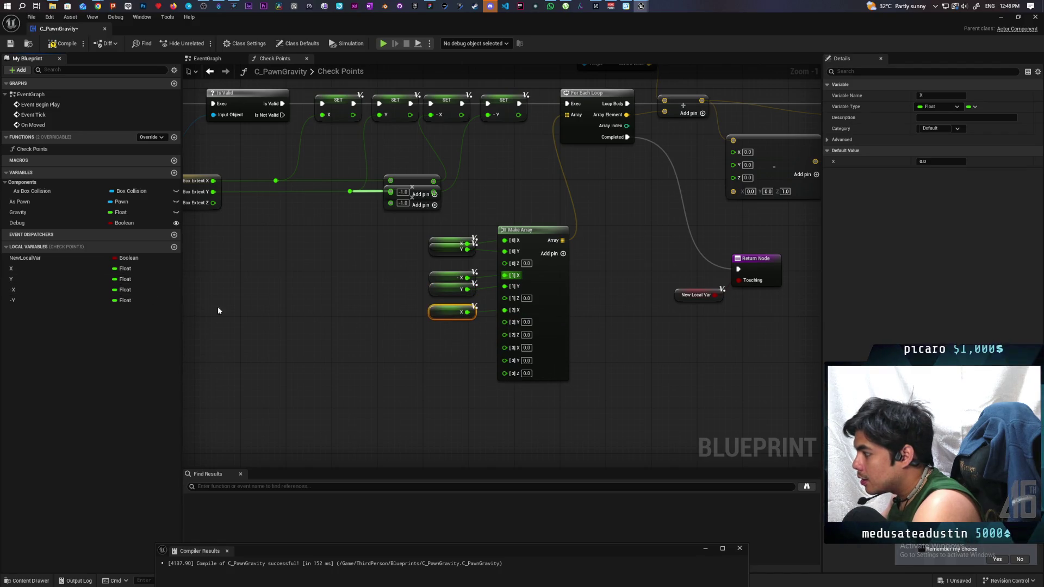
- Wire -X and -Y getters into Make Array's remaining pins, including [3]X and [3]Y
drag(63, 299, 511, 326)
mouse_move(26, 290)
mouse_down()
mouse_move(484, 354)
mouse_move(504, 346)
mouse_up()
mouse_move(22, 300)
mouse_down()
mouse_move(329, 353)
mouse_move(504, 357)
mouse_up()
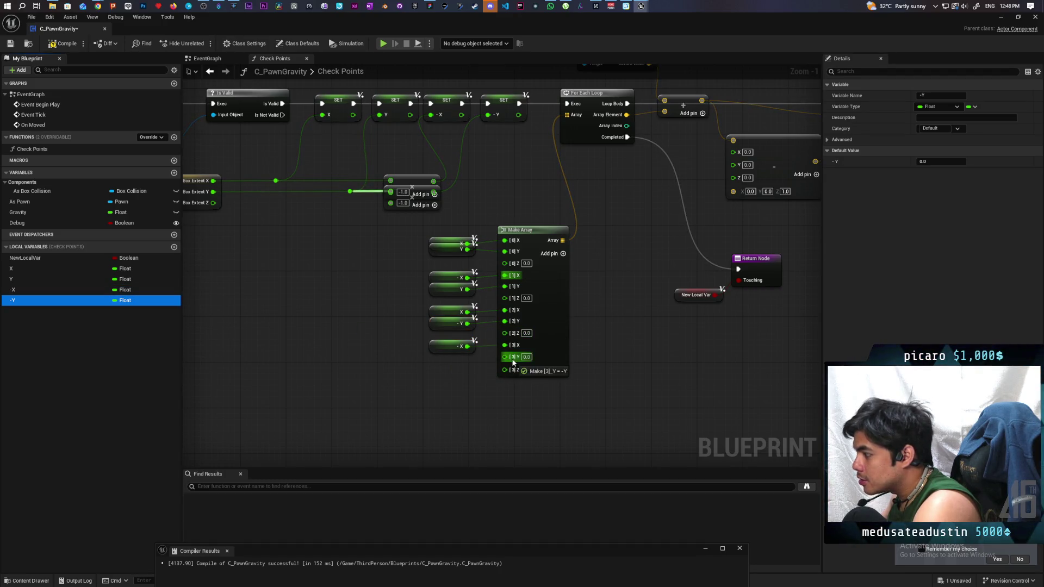
drag(339, 353, 453, 357)
drag(421, 228, 529, 392)
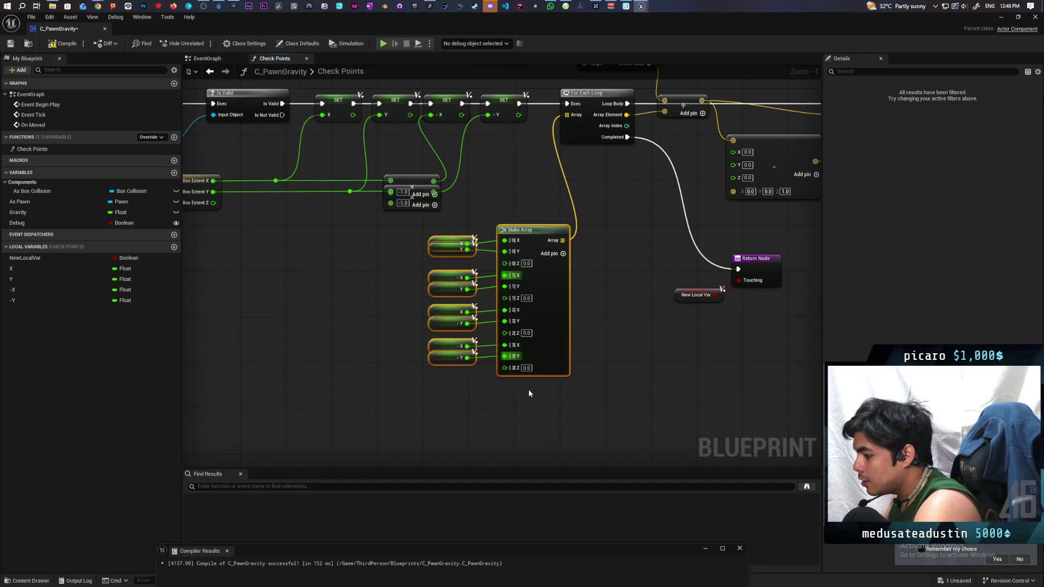
click(579, 409)
- Save, align the eight getters with Make Array's pins, and compile the blueprint
scroll(571, 367, up, 1)
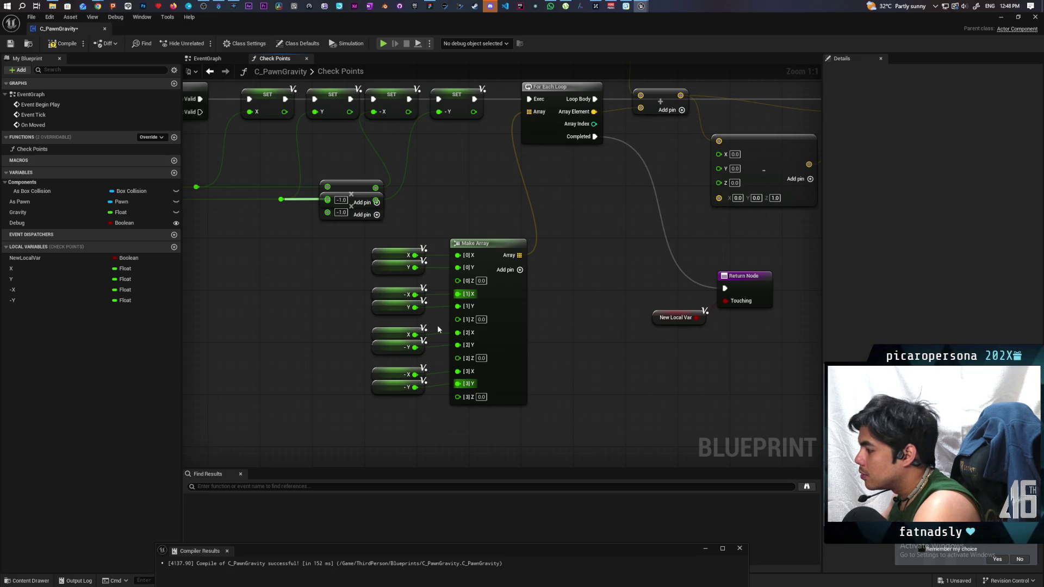
key(ctrl+s)
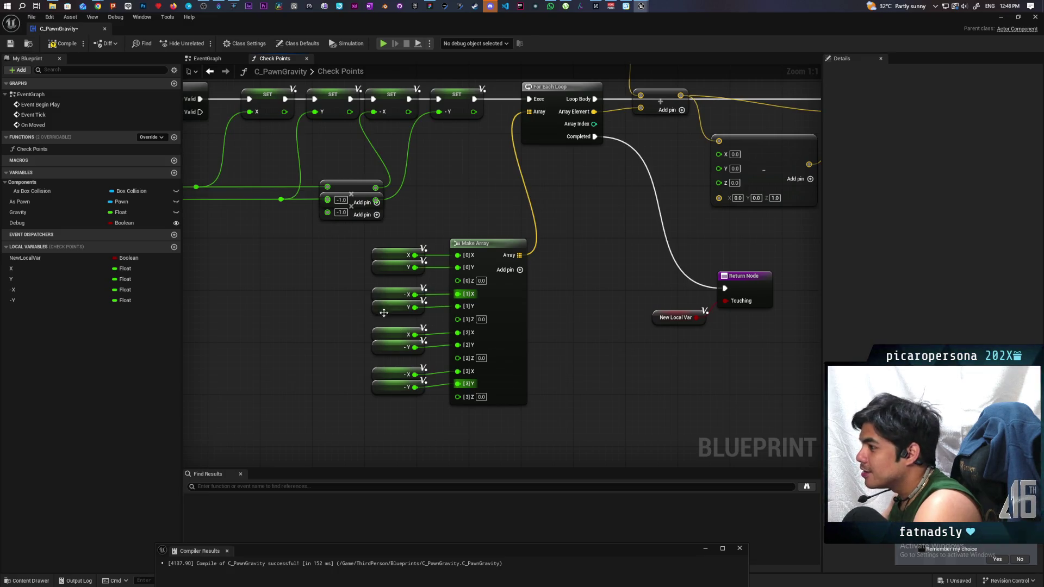
drag(341, 242, 531, 432)
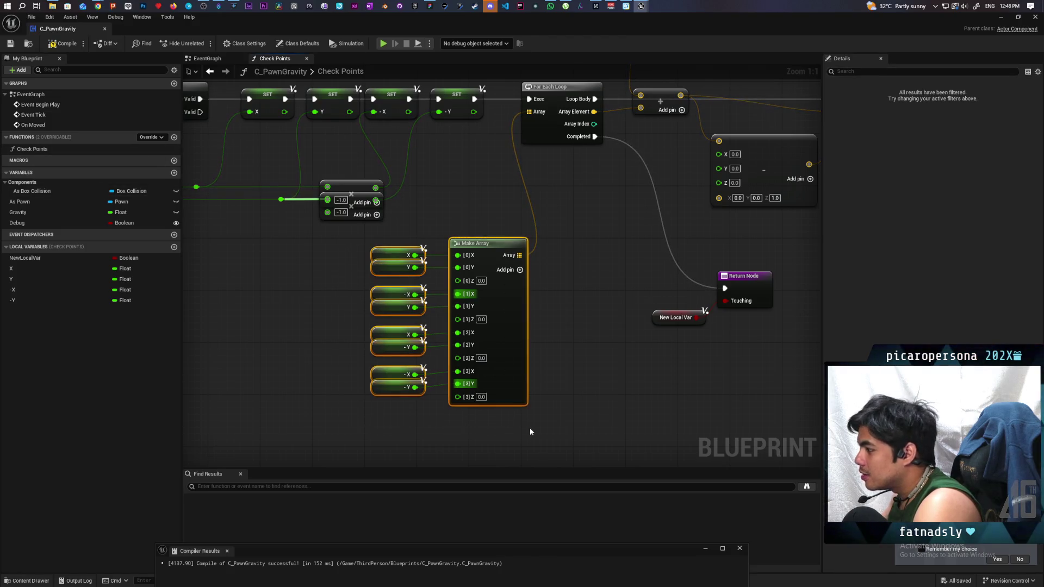
key(q)
click(563, 402)
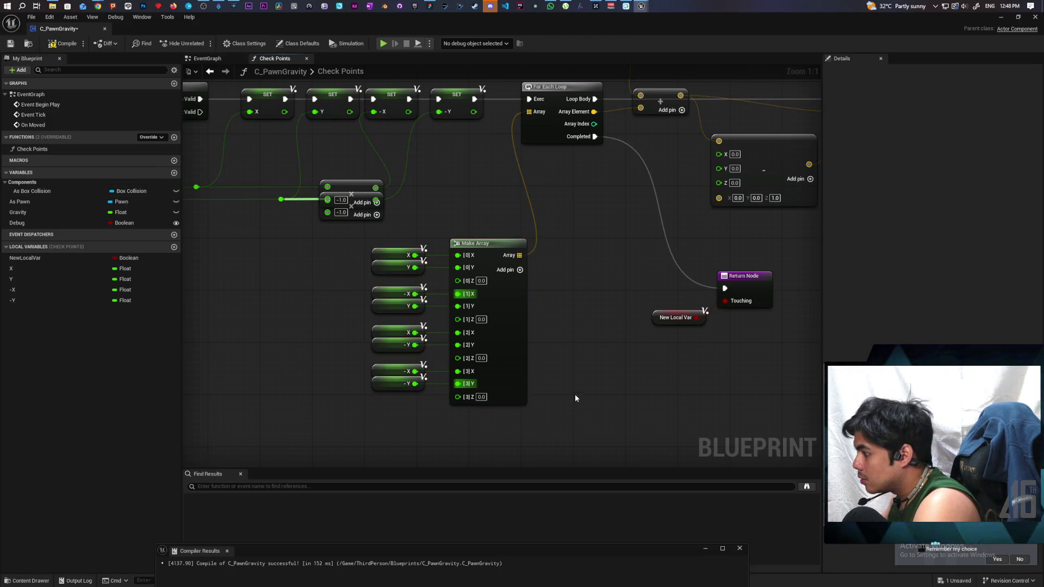
scroll(567, 370, down, 3)
click(63, 45)
scroll(455, 390, up, 1)
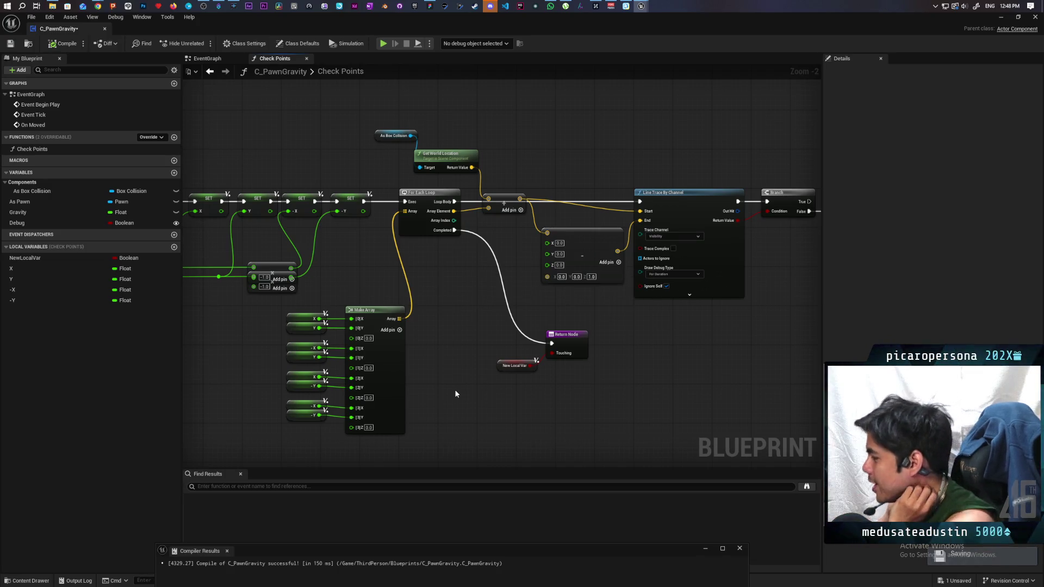
mouse_move(436, 336)
mouse_down()
mouse_move(594, 354)
mouse_move(614, 373)
mouse_up()
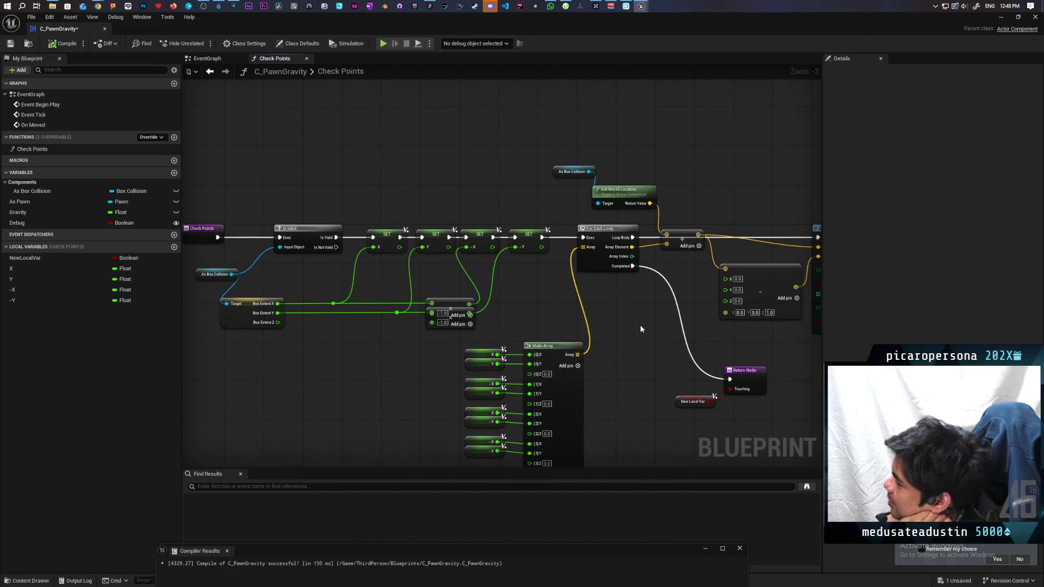
drag(437, 340, 611, 447)
click(612, 446)
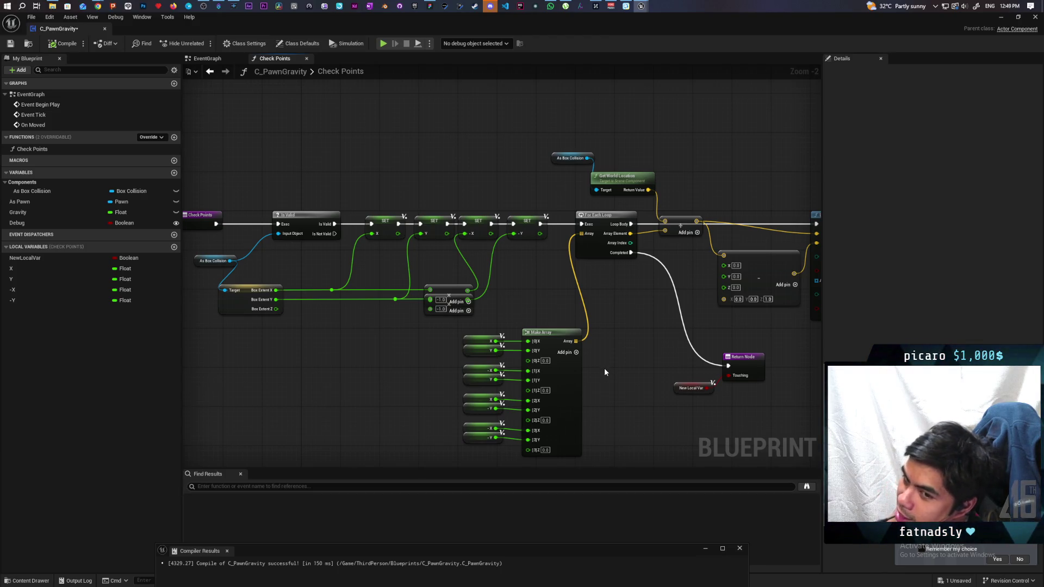
drag(442, 329, 565, 440)
click(554, 341)
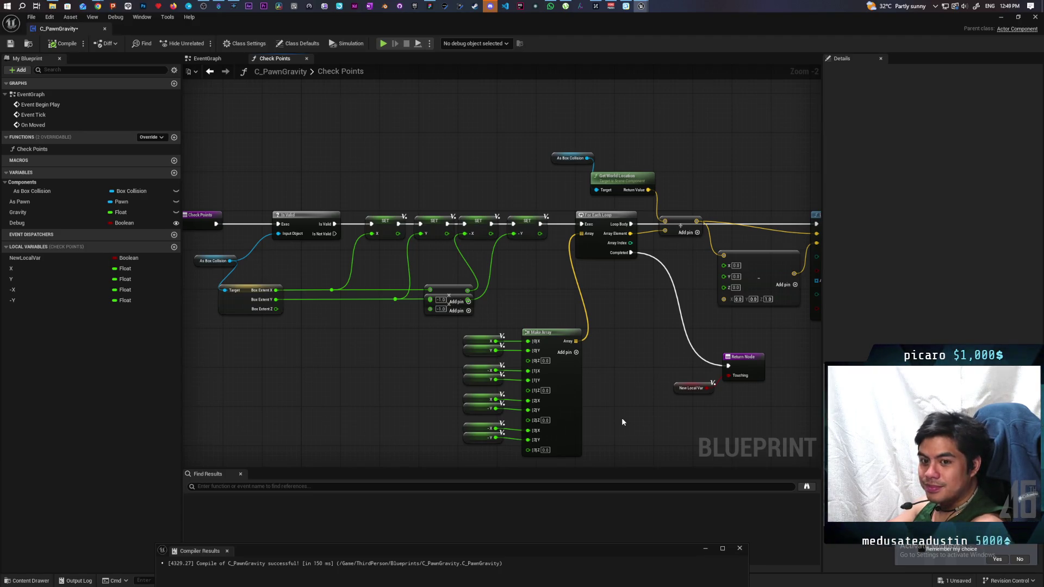
- Connect Box Extent Z to the Make Vector's Z input for the trace end point
drag(592, 409, 430, 354)
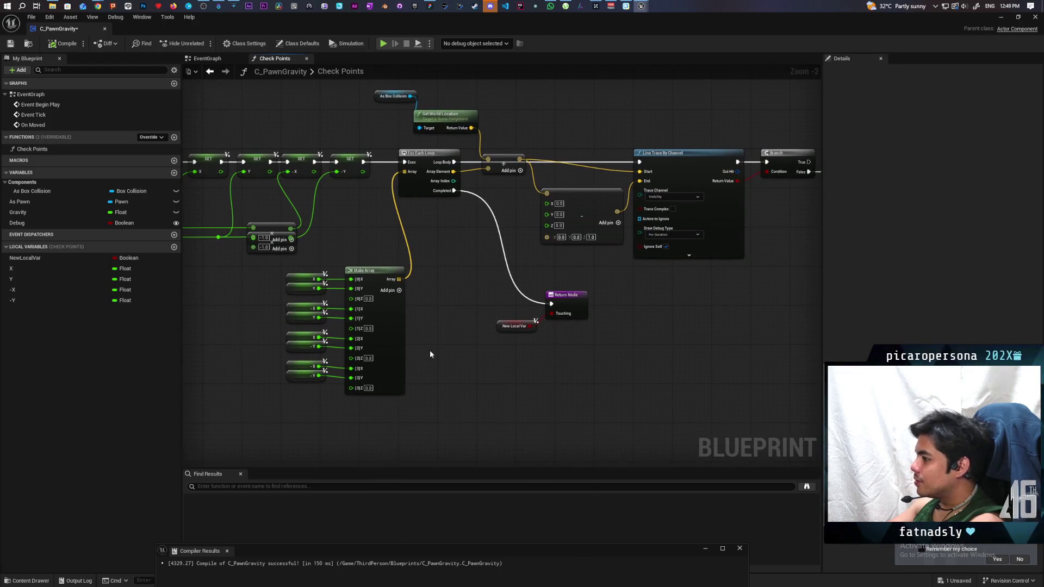
scroll(440, 363, down, 2)
drag(315, 301, 428, 397)
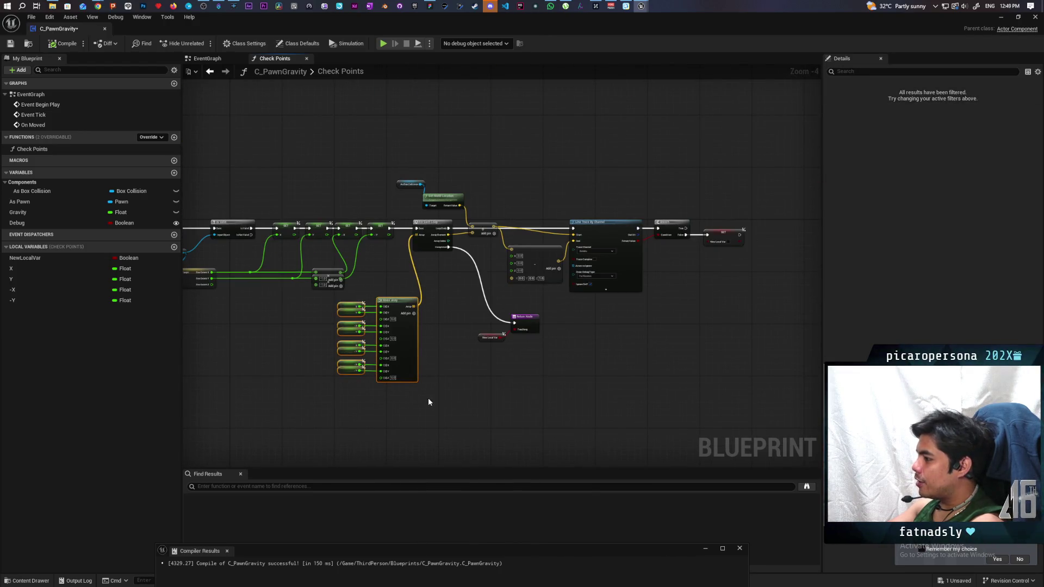
click(448, 391)
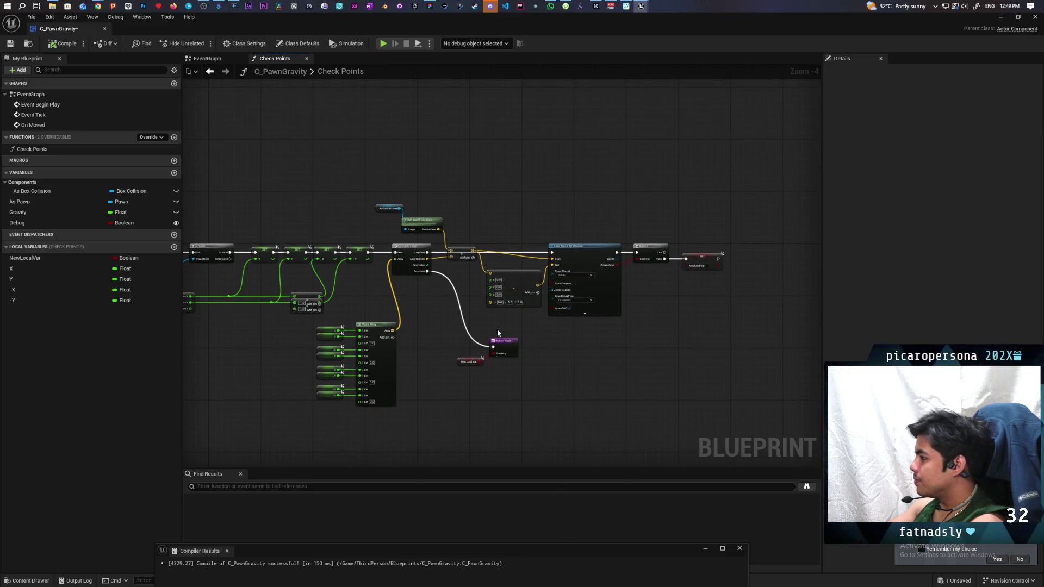
scroll(461, 285, up, 3)
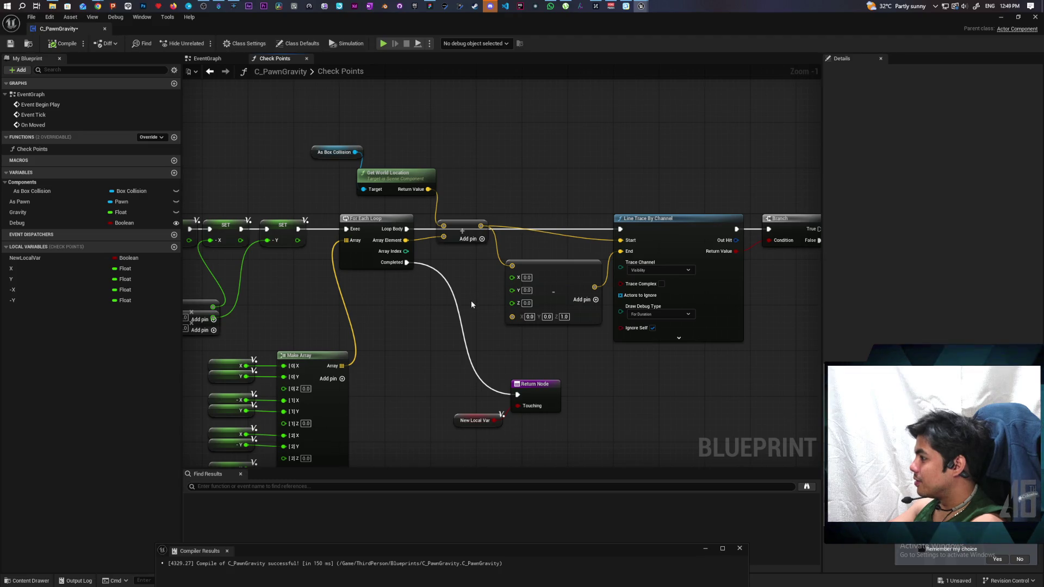
mouse_move(433, 328)
mouse_down()
mouse_move(611, 303)
mouse_move(728, 266)
mouse_move(598, 283)
mouse_move(725, 295)
mouse_up()
scroll(692, 296, down, 2)
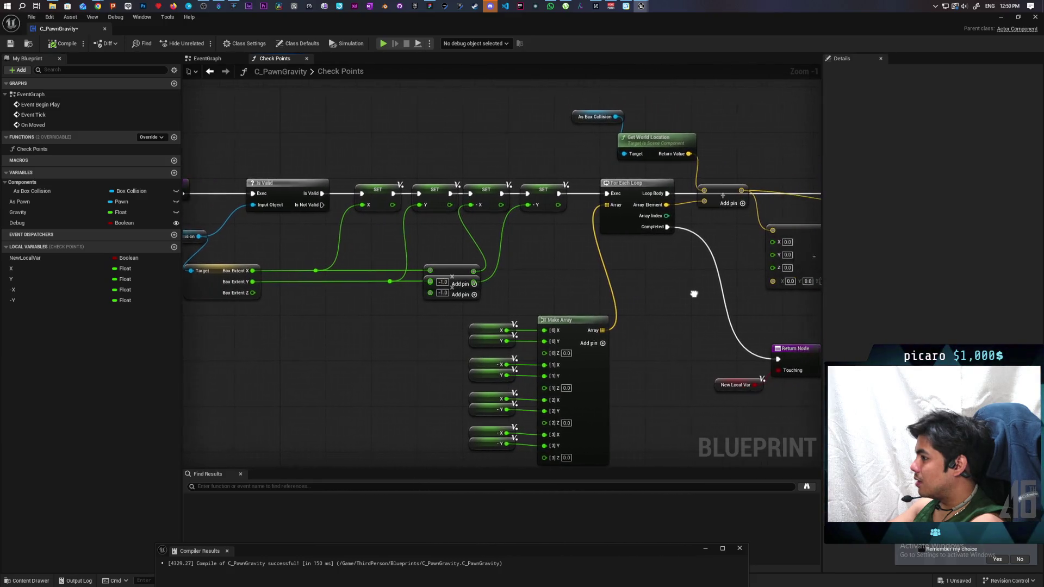
mouse_move(260, 295)
mouse_down()
mouse_move(596, 294)
mouse_move(663, 276)
mouse_move(695, 308)
mouse_up()
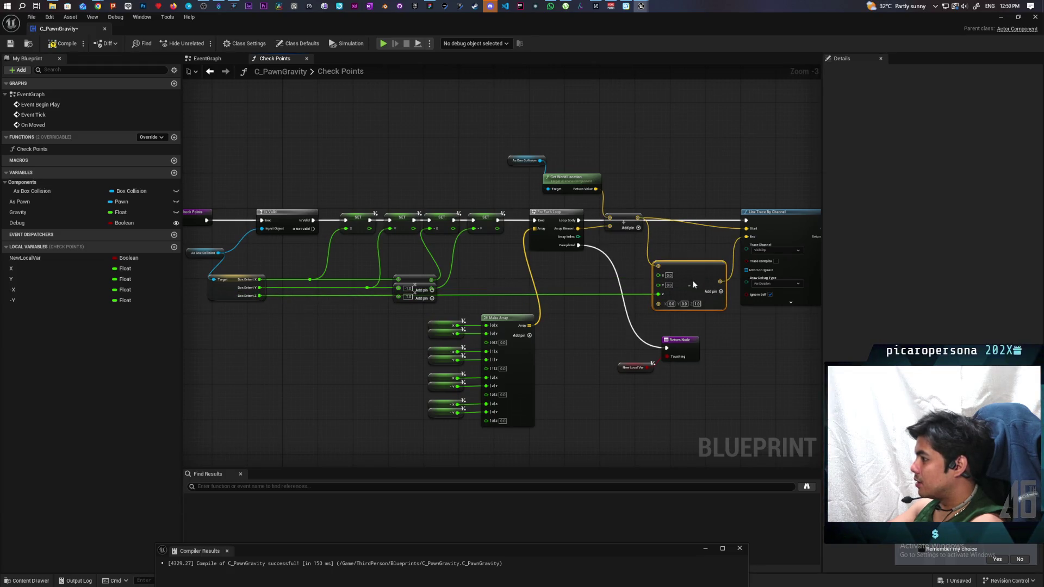
click(740, 364)
drag(741, 364, 632, 353)
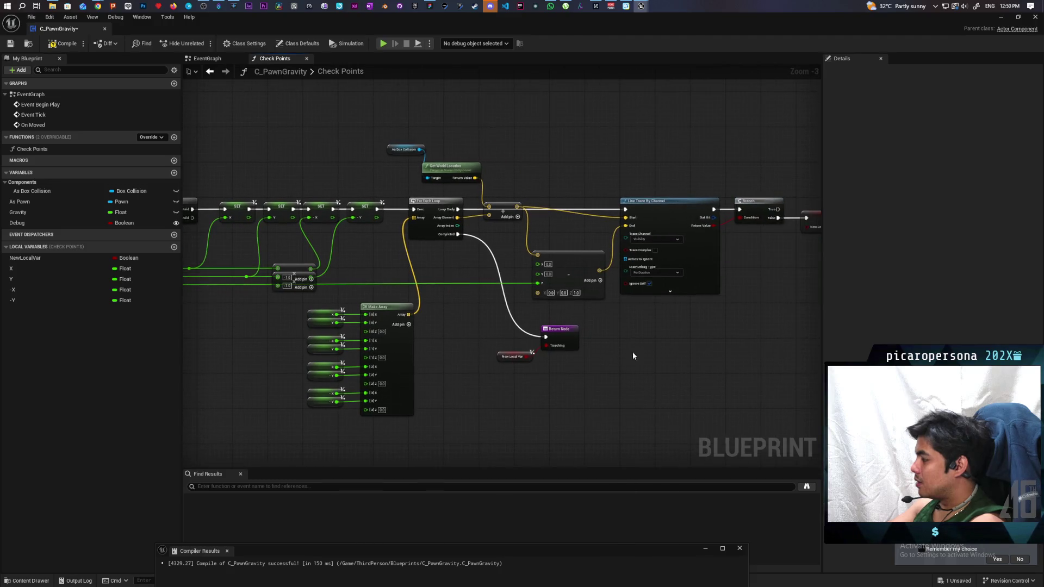
- Compile and save the blueprint, then minimize it to return to the level editor
click(64, 43)
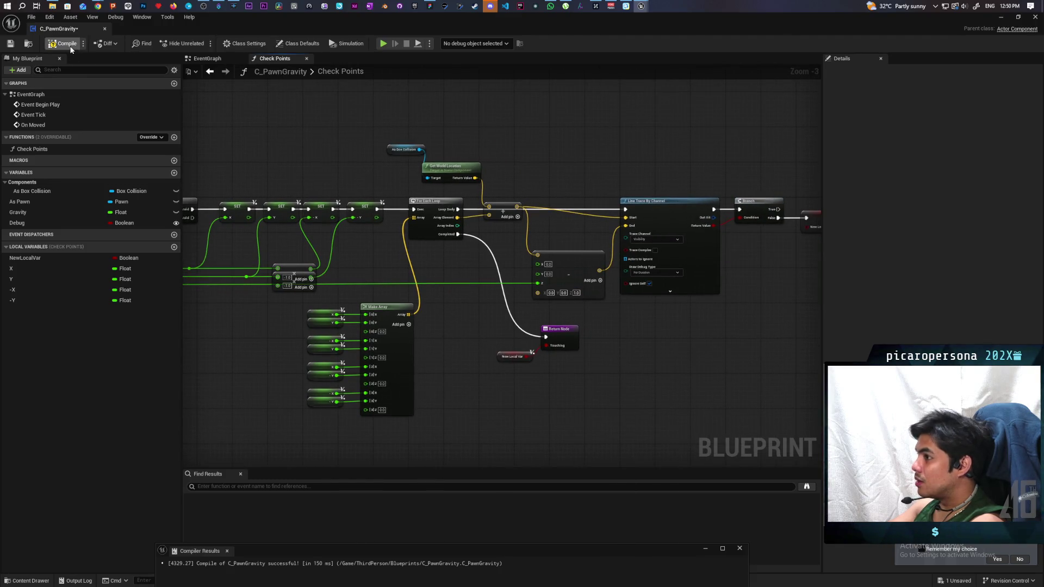
key(ctrl+s)
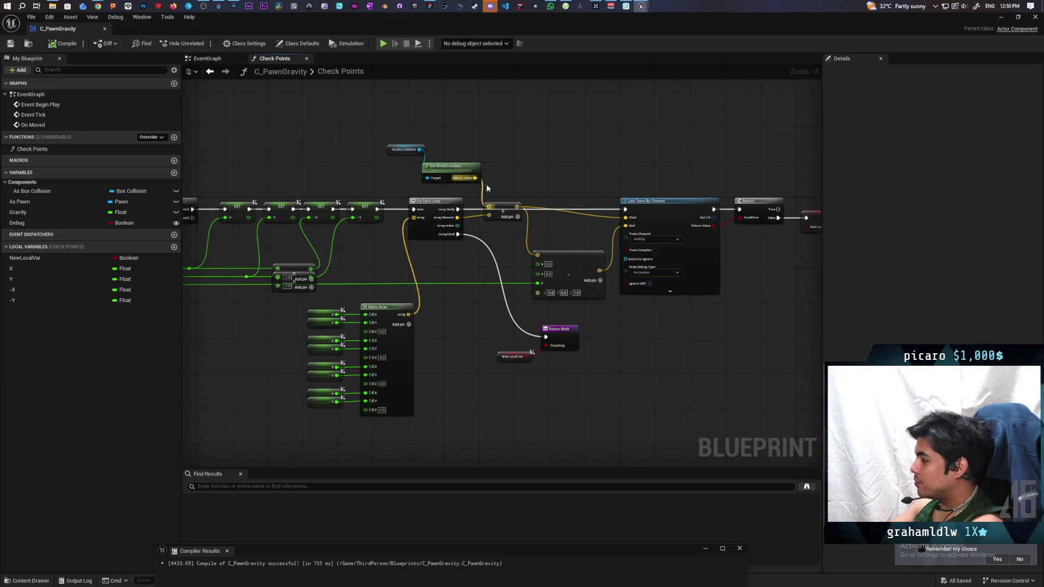
scroll(486, 184, down, 2)
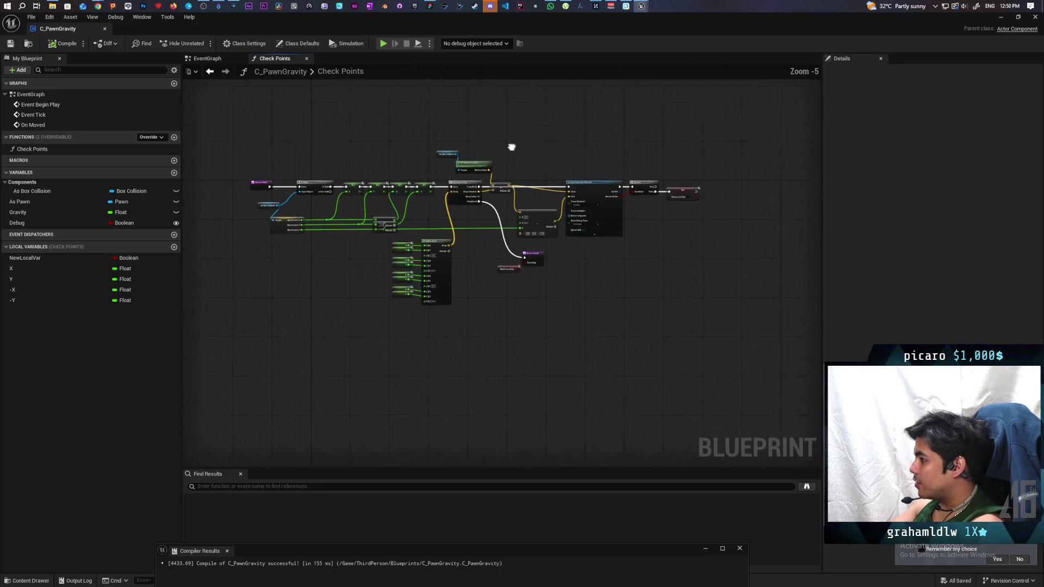
click(1002, 18)
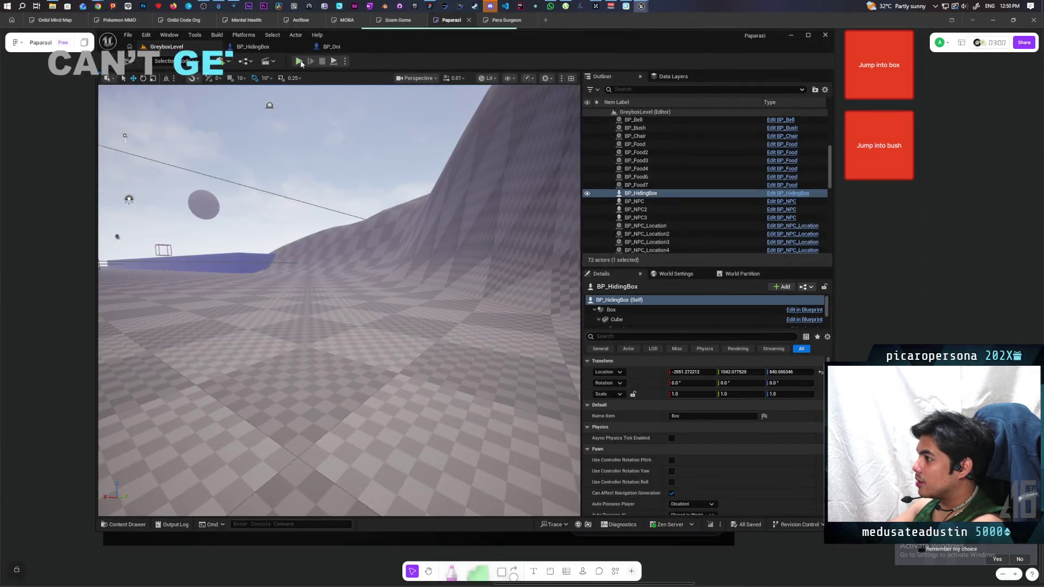
- Briefly play-test the level, stop it, and reopen C_PawnGravity's EventGraph
click(299, 61)
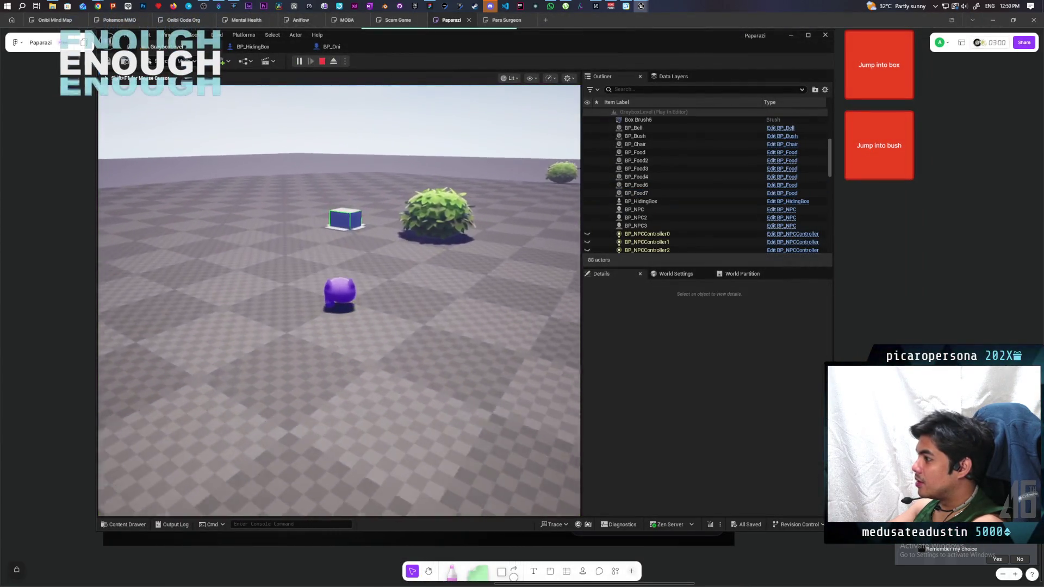
key(Escape)
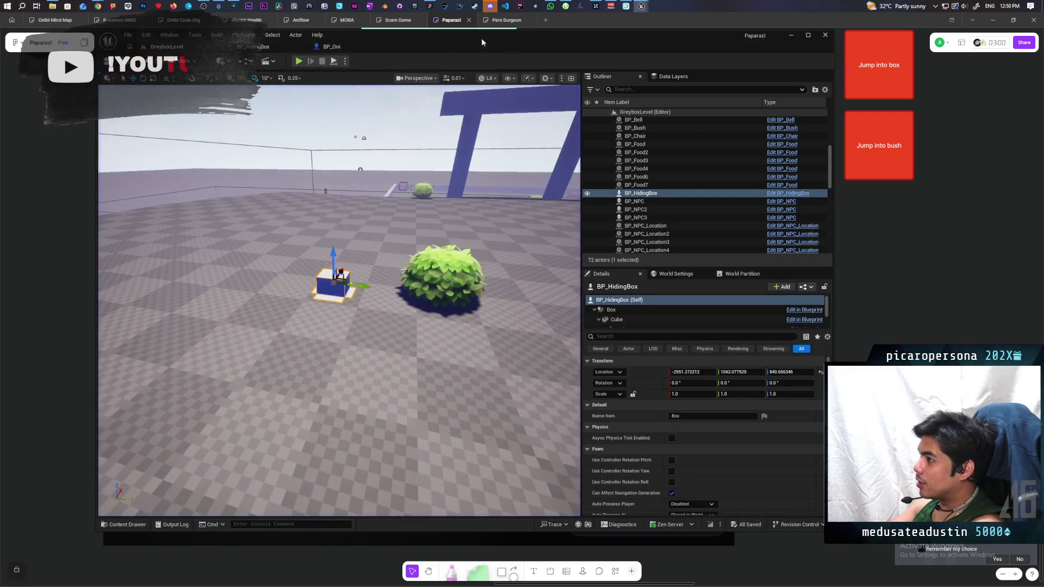
mouse_move(641, 6)
click(701, 30)
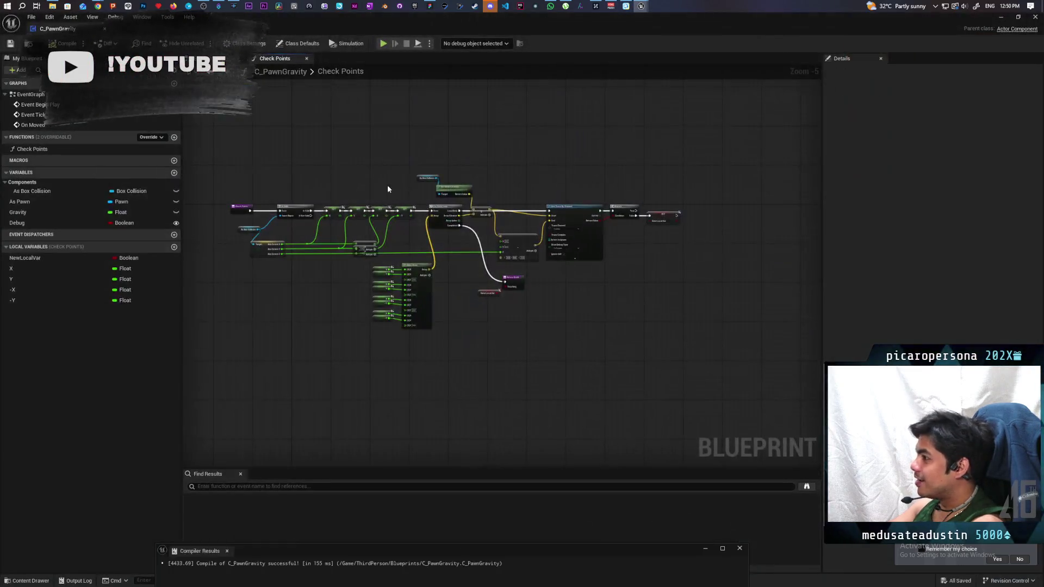
double_click(30, 94)
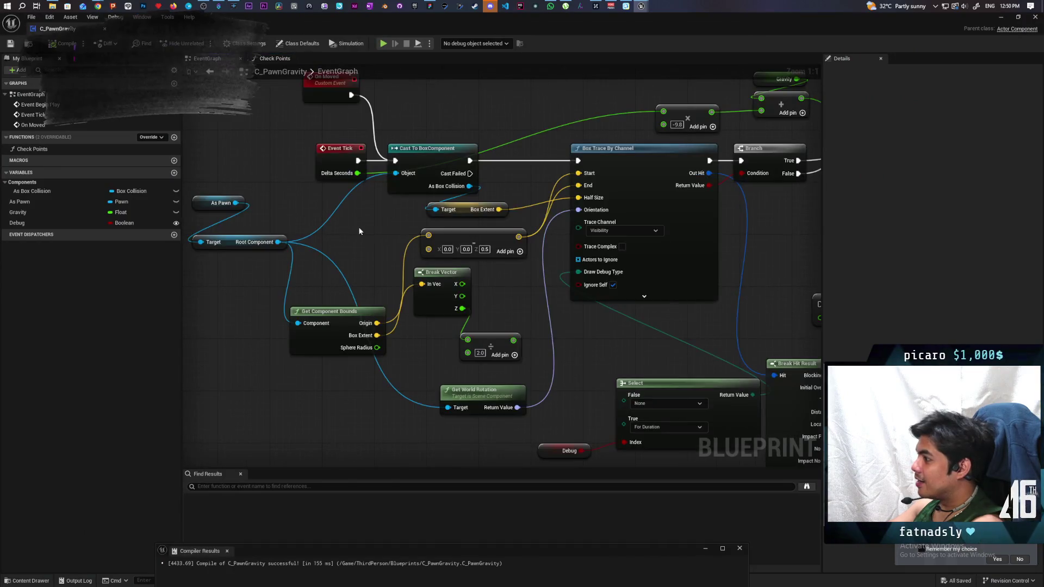
- Call Check Points from Event Tick and branch on Touching into the two Simulate Physics nodes
mouse_move(358, 231)
mouse_down()
mouse_move(289, 296)
mouse_move(303, 310)
mouse_move(338, 305)
mouse_move(293, 291)
mouse_move(295, 137)
mouse_move(329, 189)
mouse_move(334, 240)
mouse_up()
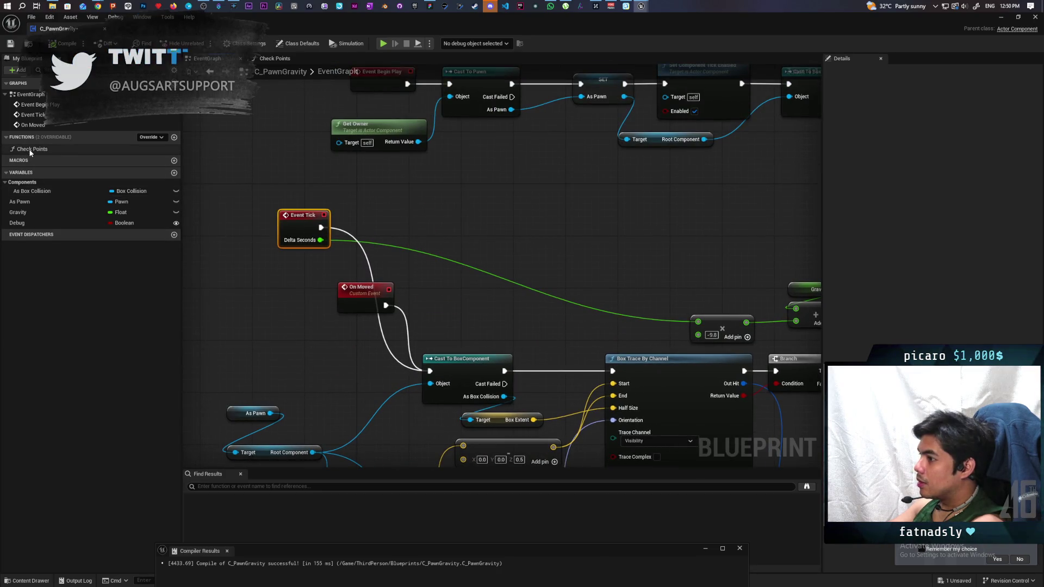
mouse_move(31, 153)
mouse_down()
mouse_move(424, 240)
mouse_move(373, 200)
mouse_up()
mouse_move(320, 227)
mouse_down()
mouse_move(399, 224)
mouse_move(491, 250)
mouse_move(465, 255)
mouse_up()
click(482, 221)
scroll(565, 235, down, 2)
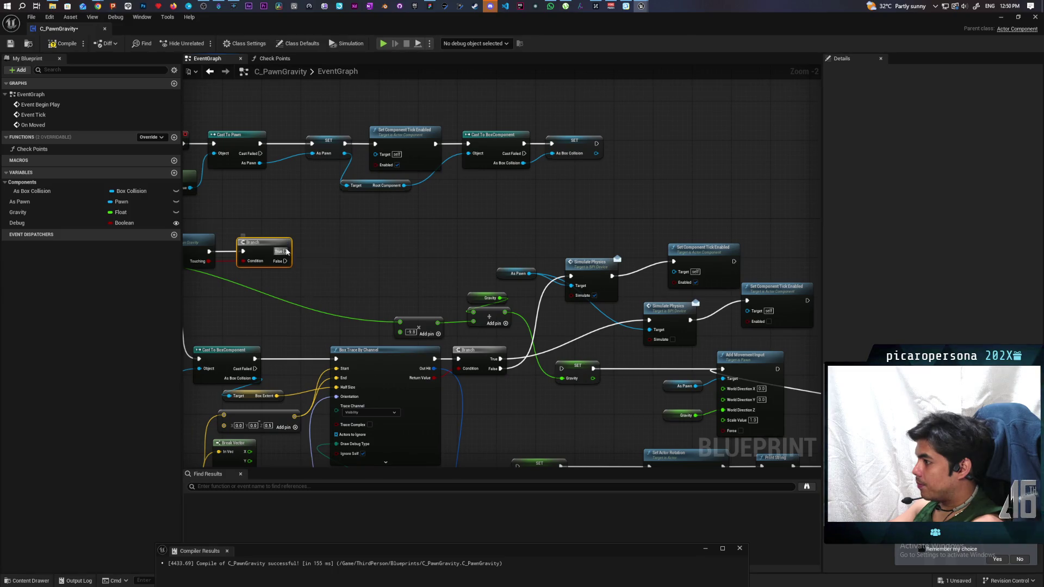
mouse_move(285, 251)
mouse_down()
mouse_move(570, 277)
mouse_move(653, 302)
mouse_move(649, 319)
mouse_up()
drag(285, 261, 571, 277)
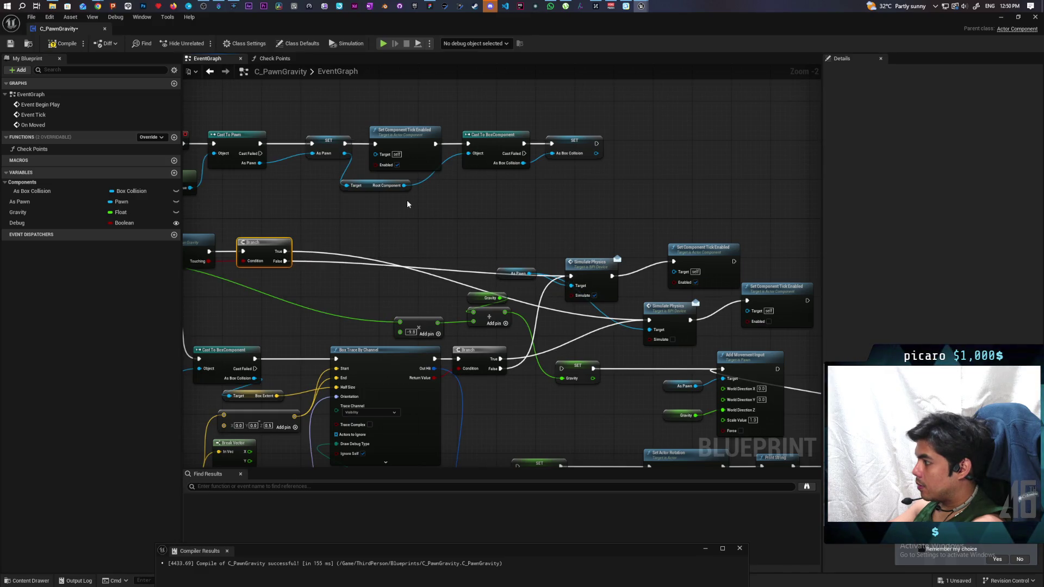
- Compile, also trigger Check Points from On Moved, and save the blueprint
click(63, 44)
drag(209, 278, 369, 288)
scroll(369, 292, up, 2)
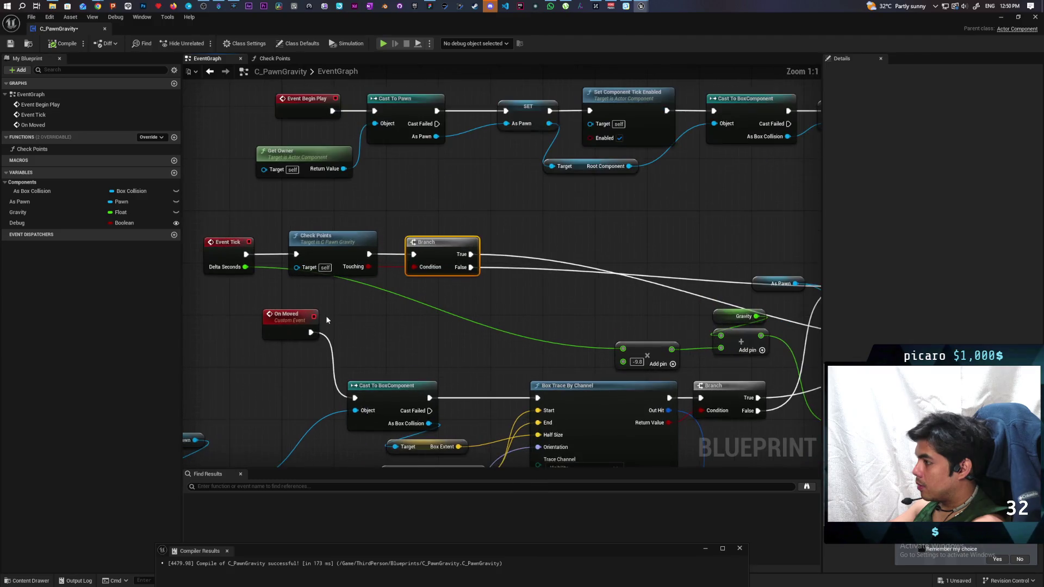
mouse_move(310, 333)
mouse_down()
mouse_move(292, 283)
mouse_move(296, 254)
mouse_up()
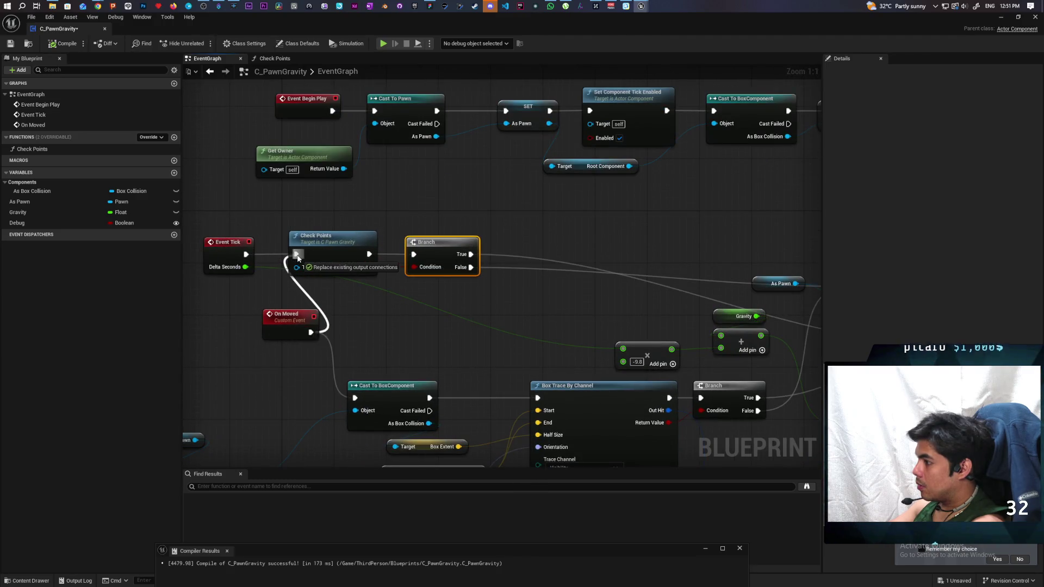
key(ctrl+s)
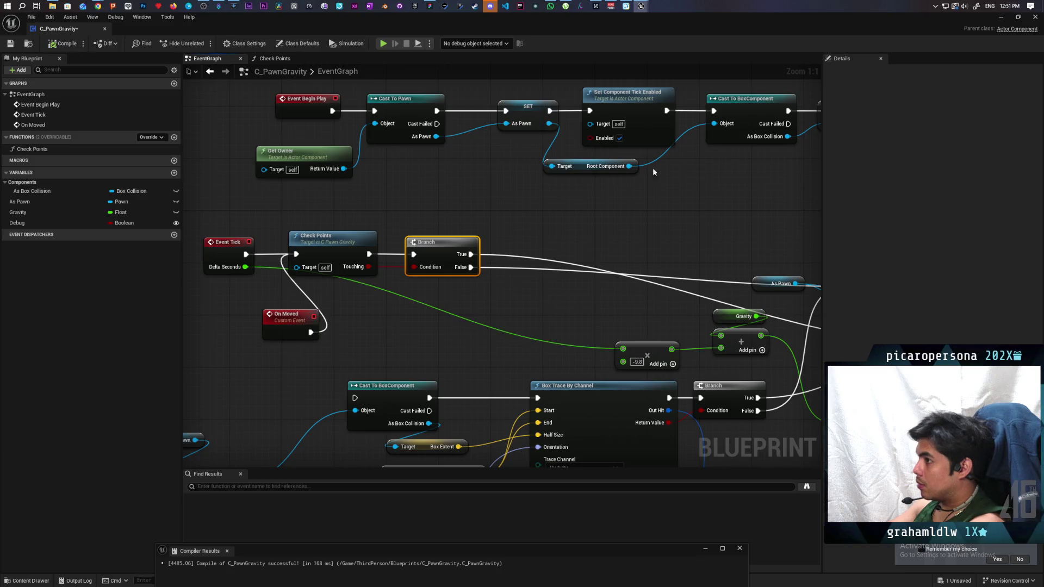
click(1000, 17)
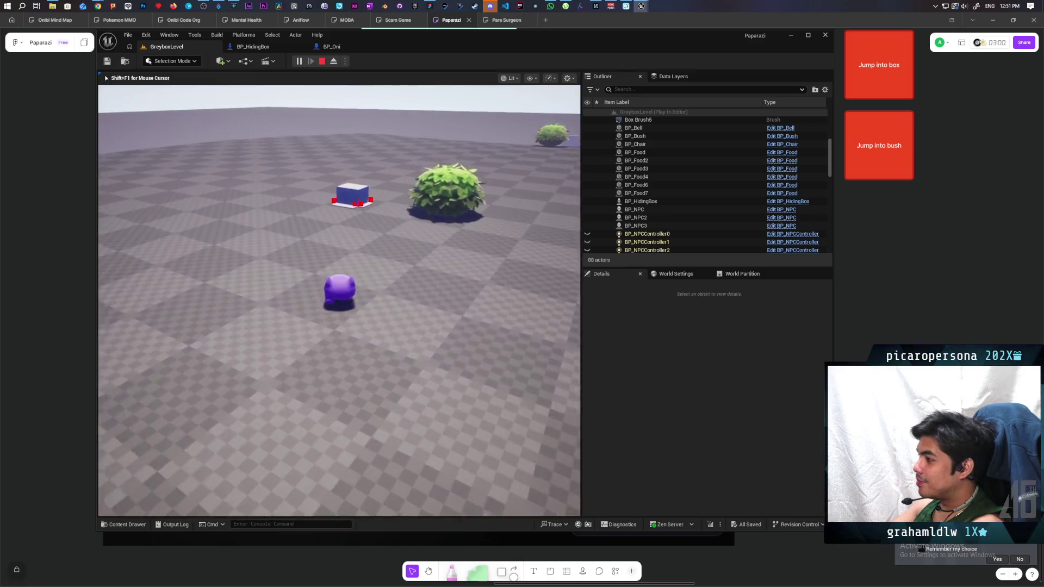
- Walk the character to the box with W, hide inside with F, then stop with Esc
key(w)
key(f)
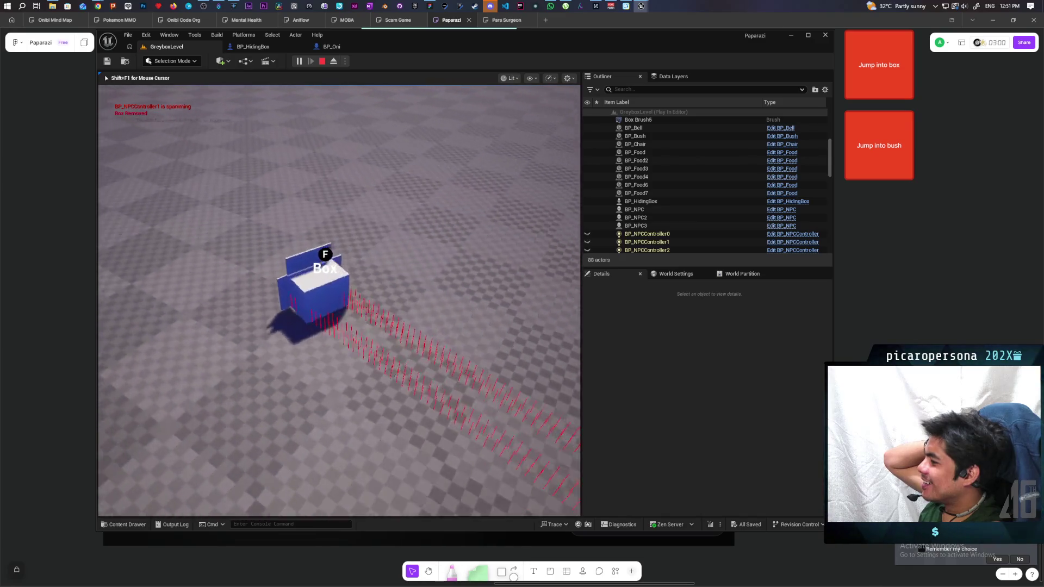
key(Escape)
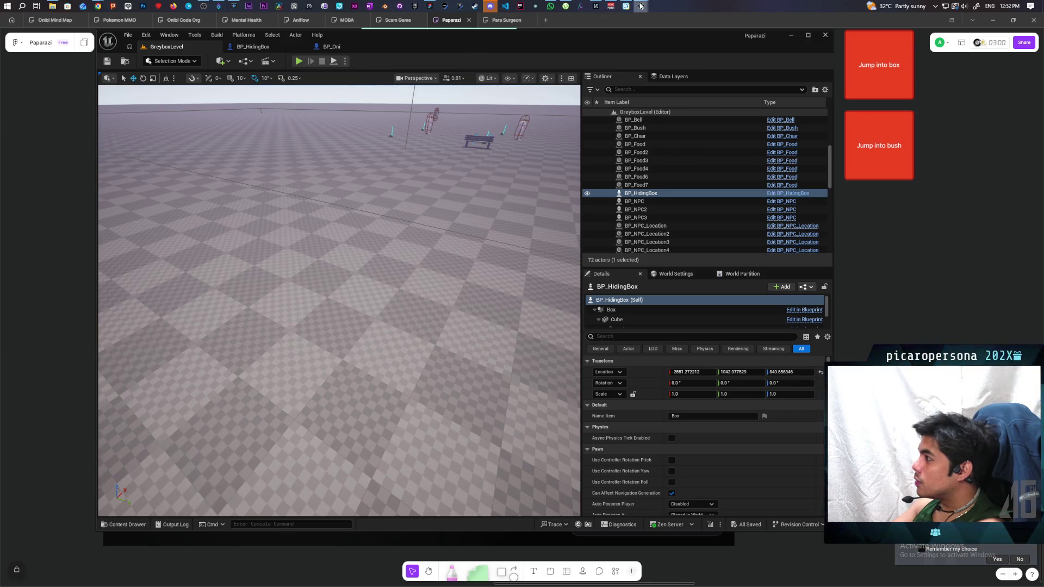
- Return to C_PawnGravity's Check Points graph and move the loop's vector Add node rightward
mouse_move(640, 7)
click(681, 63)
scroll(391, 217, down, 5)
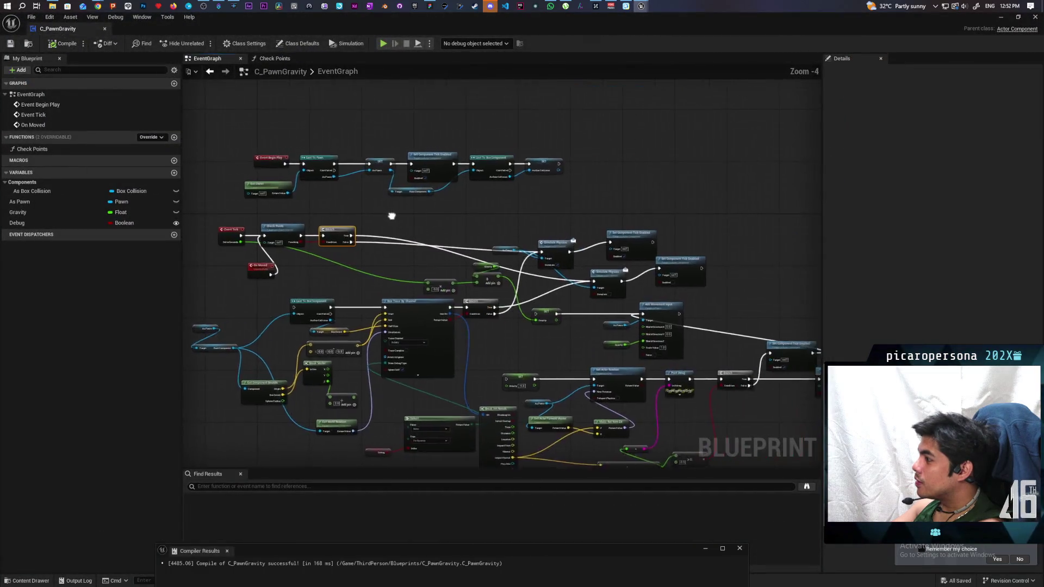
scroll(412, 173, up, 3)
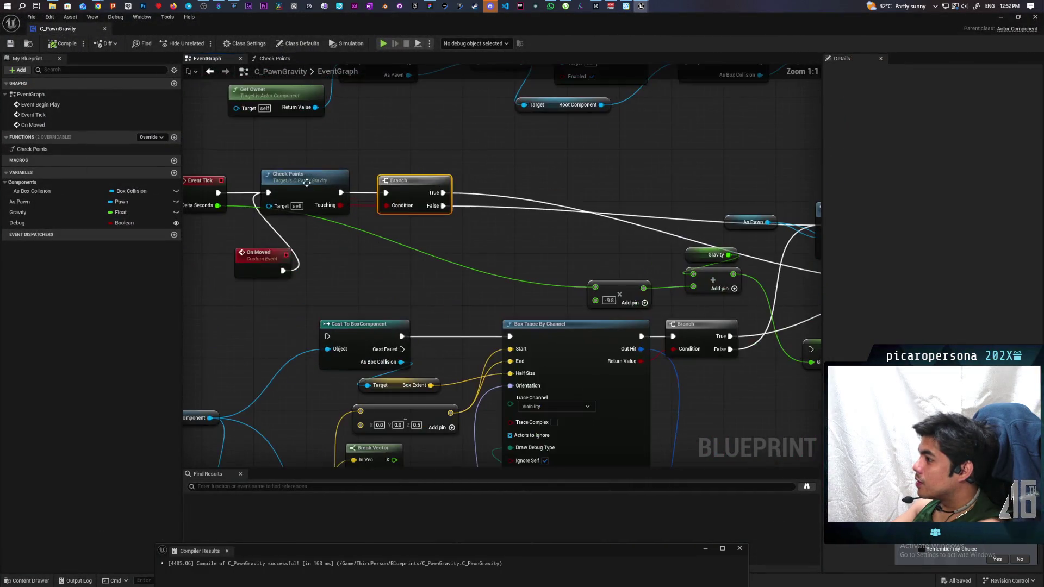
click(274, 59)
scroll(325, 196, up, 2)
scroll(517, 190, up, 1)
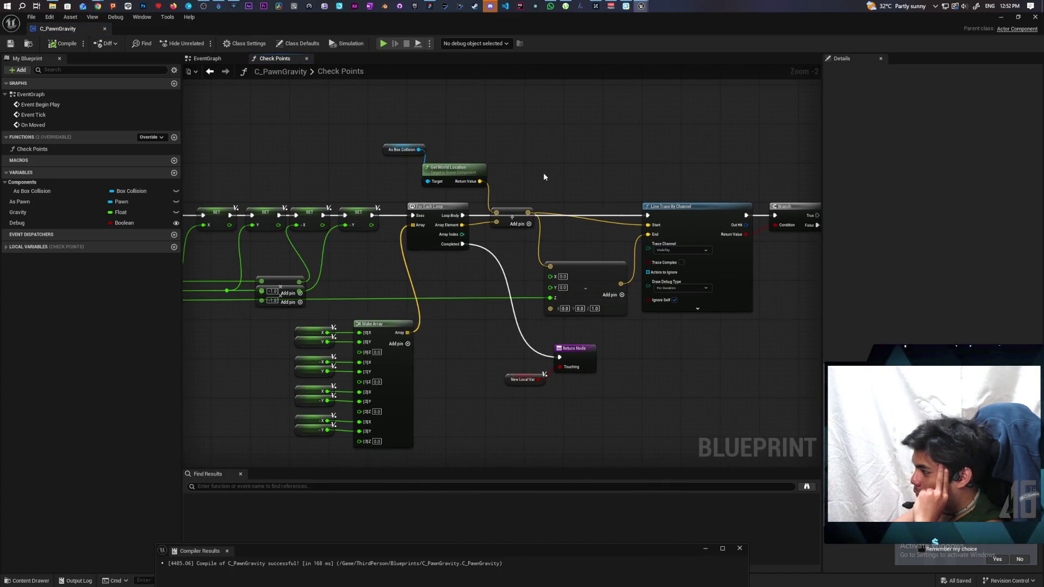
scroll(544, 177, up, 2)
mouse_move(544, 177)
mouse_down()
mouse_move(647, 180)
mouse_move(525, 152)
mouse_move(511, 116)
mouse_move(658, 107)
mouse_move(663, 124)
mouse_move(561, 137)
mouse_up()
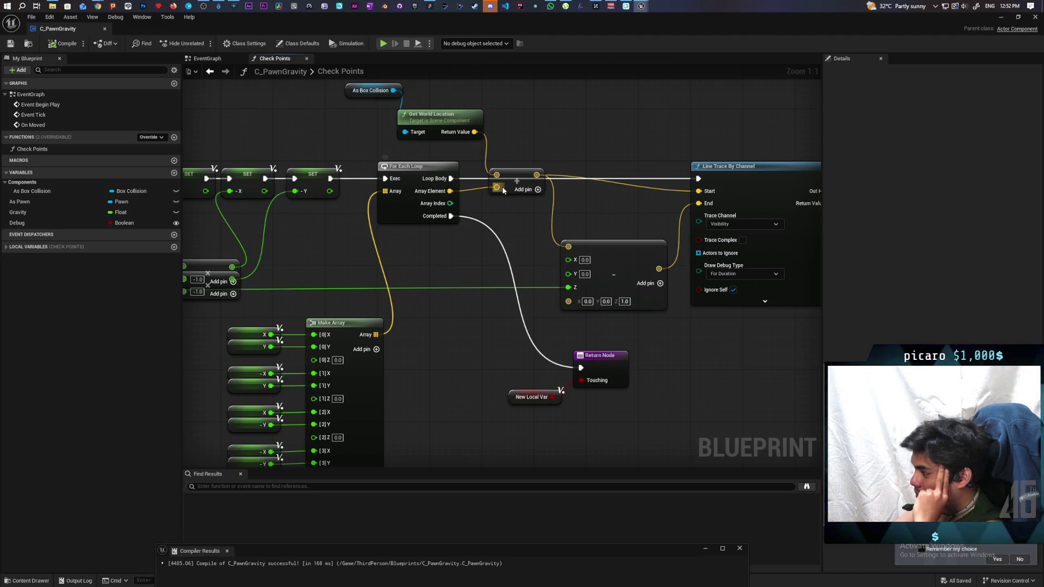
mouse_move(518, 174)
mouse_down()
mouse_move(577, 180)
mouse_move(539, 152)
mouse_move(546, 130)
mouse_up()
drag(527, 175, 523, 189)
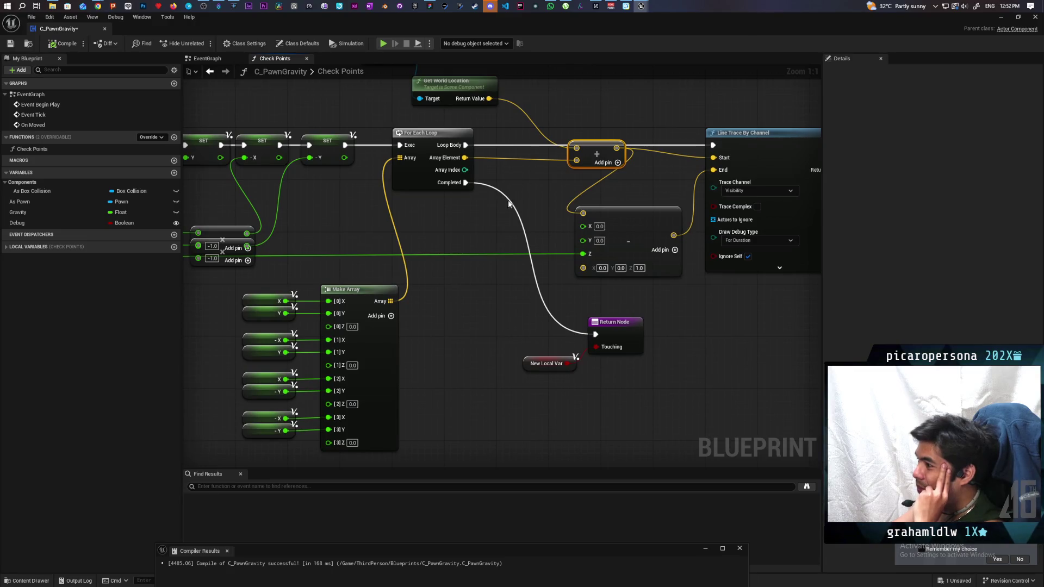
mouse_move(485, 240)
mouse_down()
mouse_move(505, 292)
mouse_move(566, 287)
mouse_move(520, 325)
mouse_up()
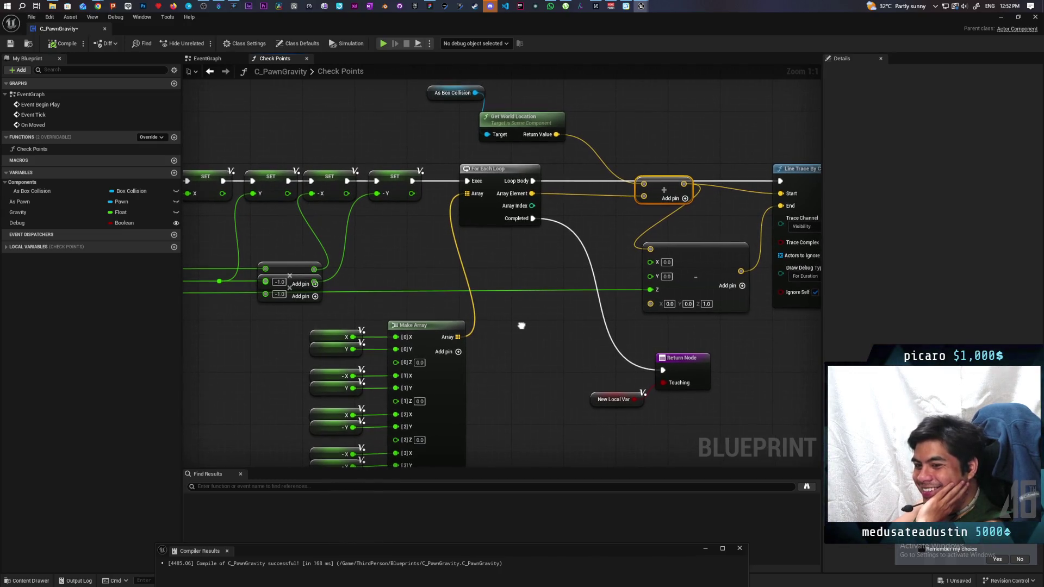
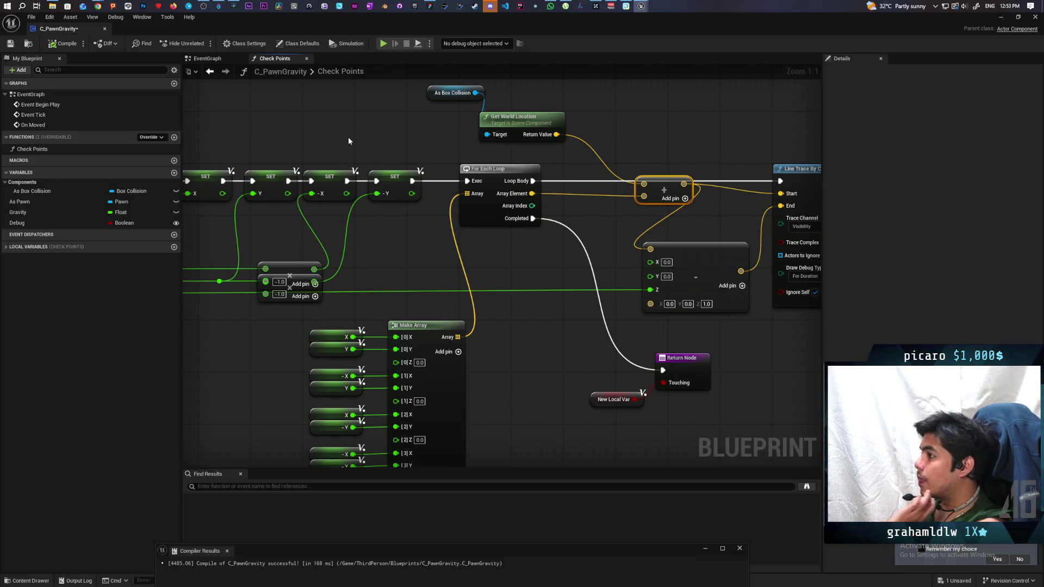
- Select the Box Extent break node at the start of the Check Points function
mouse_move(337, 139)
mouse_down()
mouse_move(245, 109)
mouse_move(299, 70)
mouse_move(602, 257)
mouse_move(650, 269)
mouse_up()
click(394, 241)
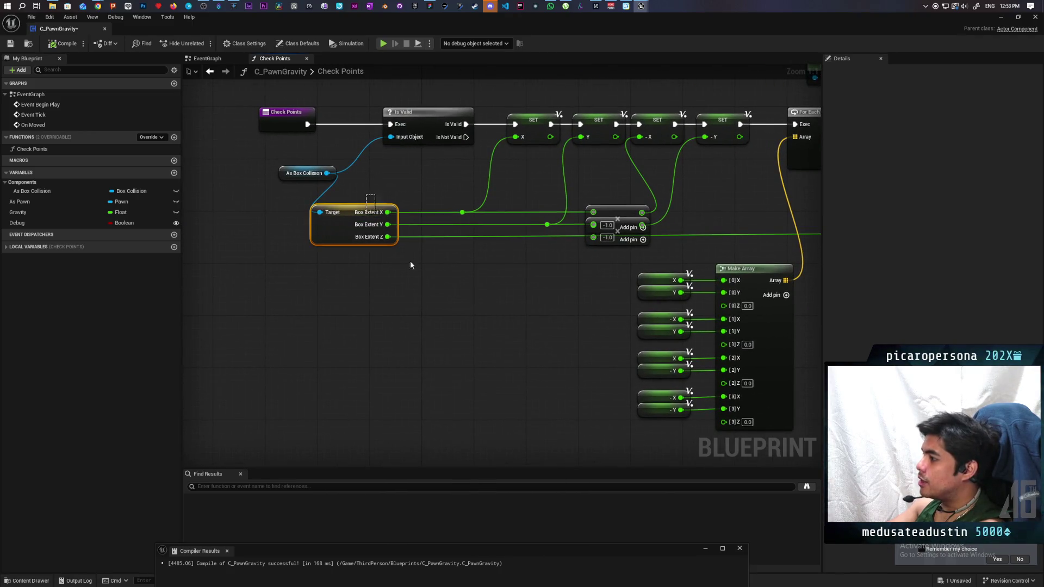
mouse_move(377, 192)
mouse_down()
mouse_move(413, 270)
mouse_move(376, 192)
mouse_move(429, 271)
mouse_move(669, 275)
mouse_move(629, 264)
mouse_move(579, 274)
mouse_move(373, 194)
mouse_move(605, 260)
mouse_up()
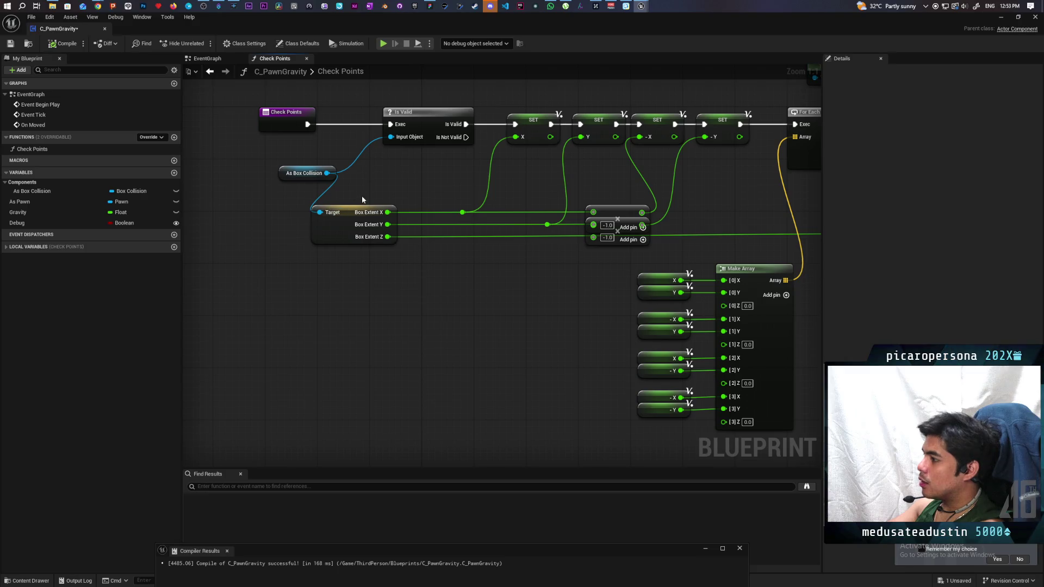
mouse_move(370, 190)
mouse_down()
mouse_move(445, 282)
mouse_move(429, 273)
mouse_up()
mouse_move(401, 194)
mouse_down()
mouse_move(391, 256)
mouse_move(405, 277)
mouse_up()
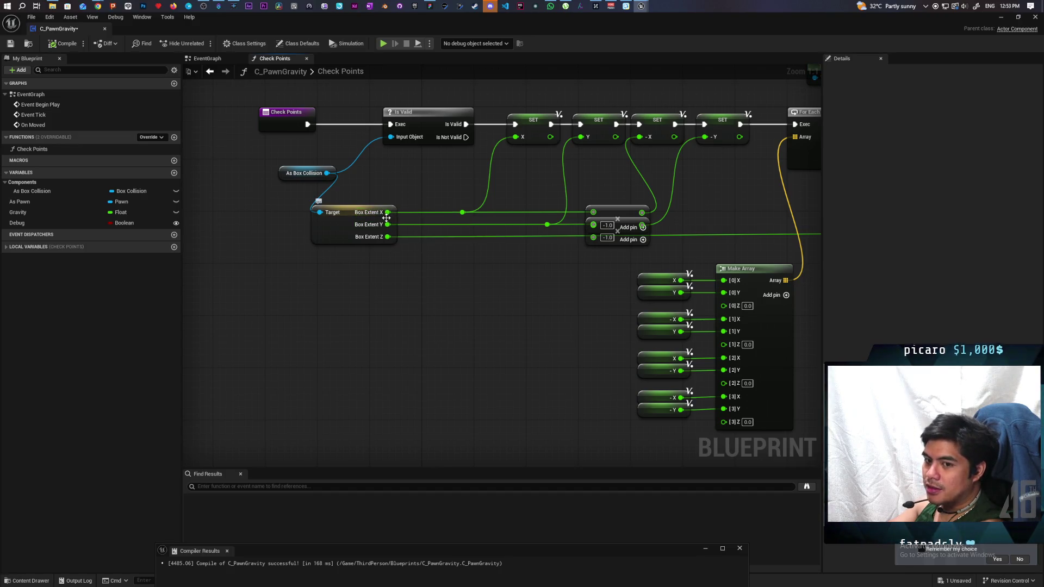
mouse_move(367, 195)
mouse_down()
mouse_move(400, 276)
mouse_move(414, 279)
mouse_up()
click(352, 300)
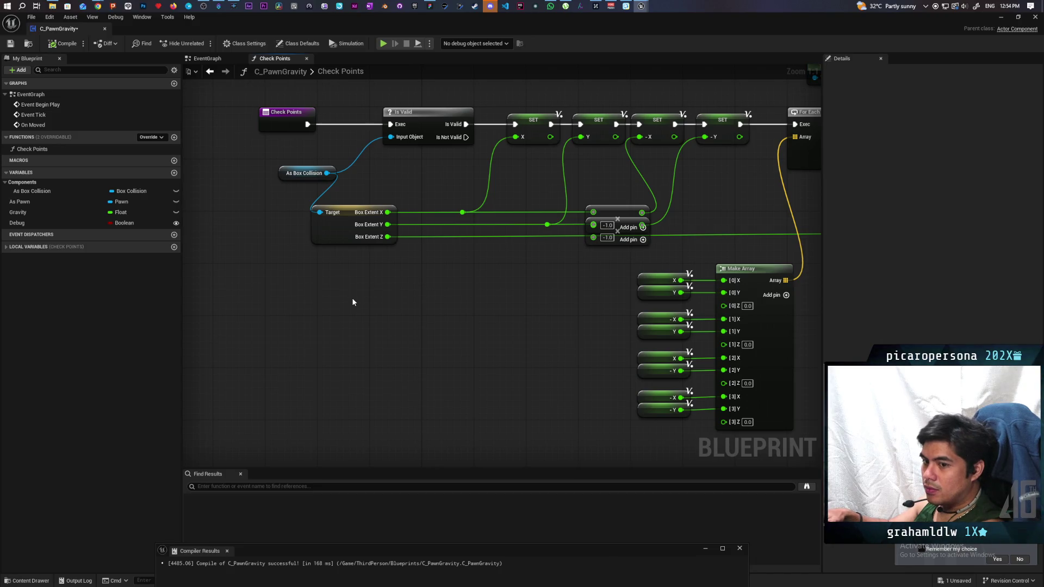
drag(376, 194, 427, 271)
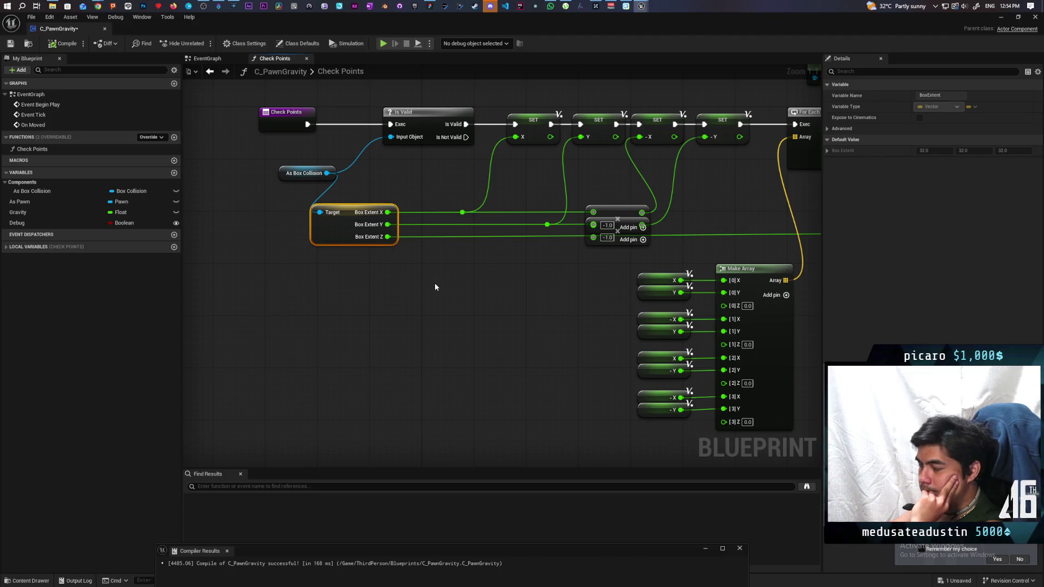
- Select the four corner variable nodes with Make Array, then save C_PawnGravity
mouse_move(436, 283)
mouse_down()
mouse_move(462, 322)
mouse_move(221, 273)
mouse_move(242, 304)
mouse_move(352, 315)
mouse_move(240, 297)
mouse_move(431, 295)
mouse_move(210, 291)
mouse_up()
drag(327, 234, 486, 392)
click(469, 420)
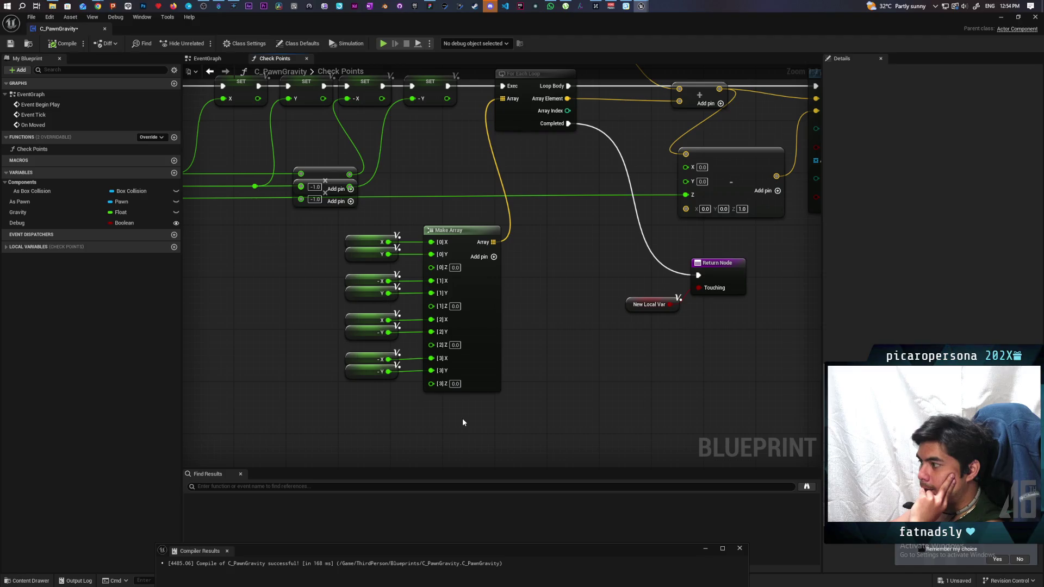
drag(318, 232, 451, 406)
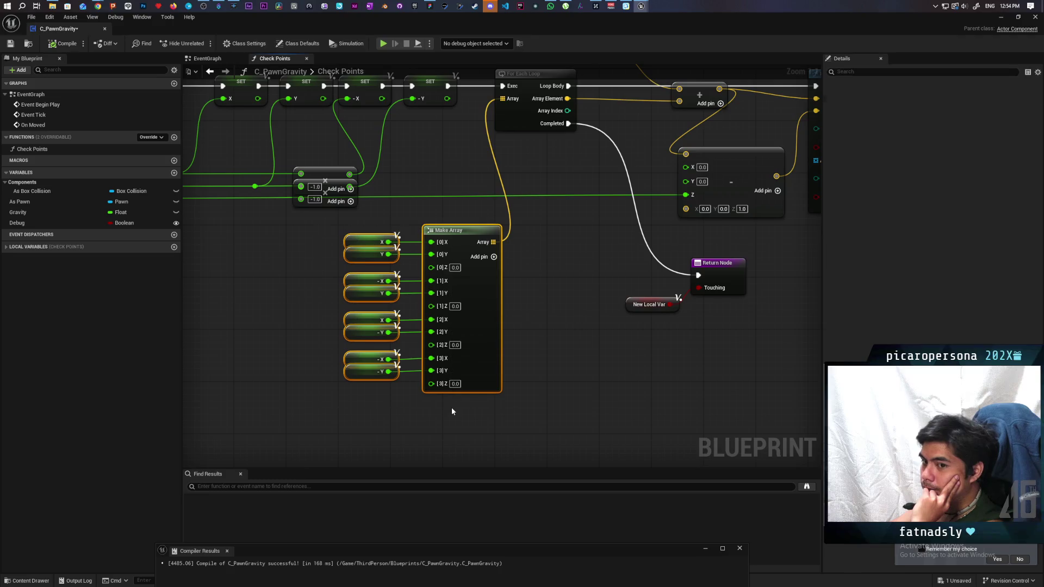
mouse_move(604, 368)
mouse_down()
mouse_move(422, 426)
mouse_move(569, 392)
mouse_up()
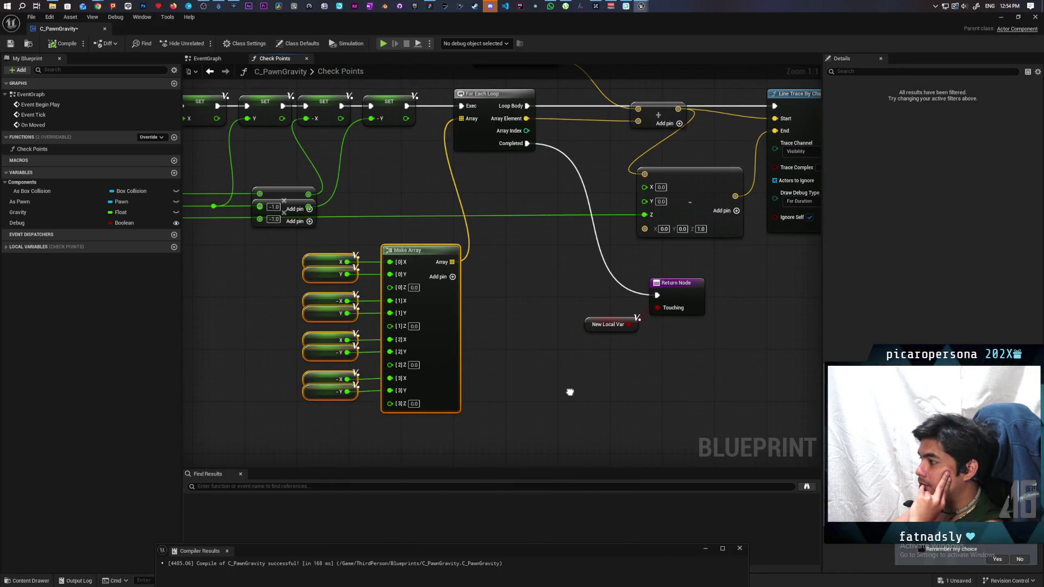
click(10, 45)
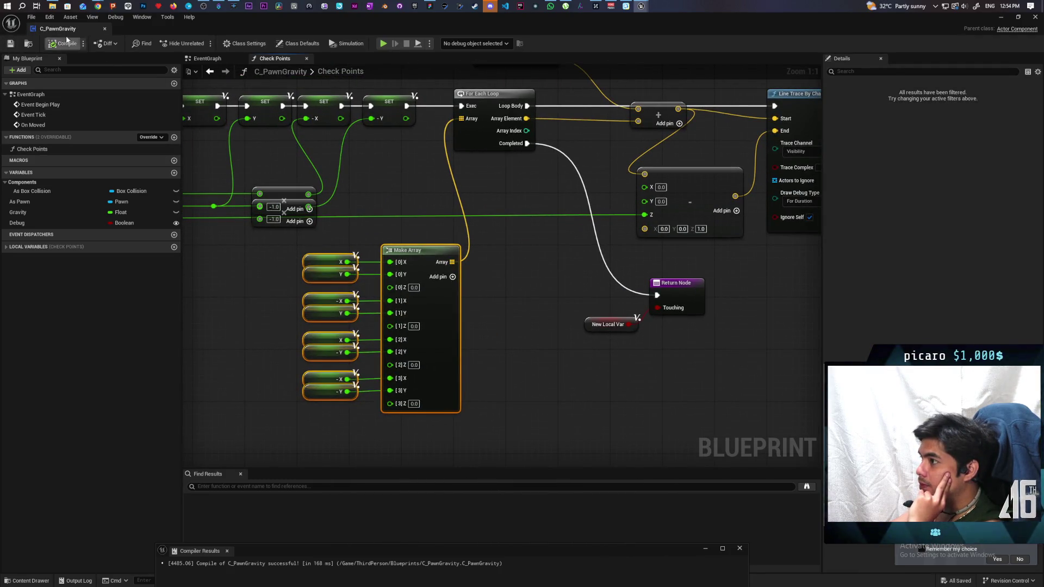
- Ask AI Mode how to get a cube's four corner positions after rotation
mouse_move(98, 6)
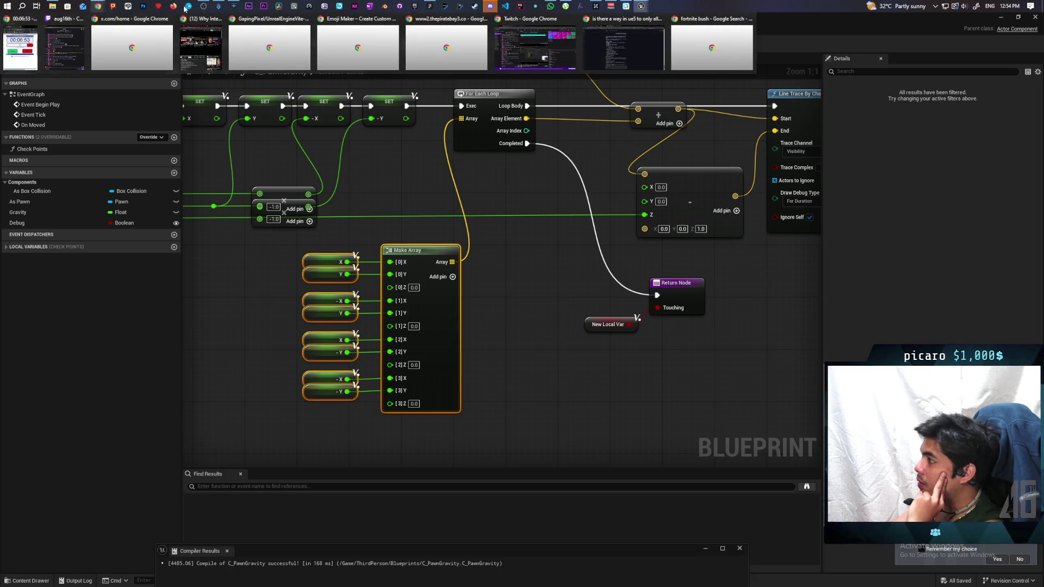
click(634, 40)
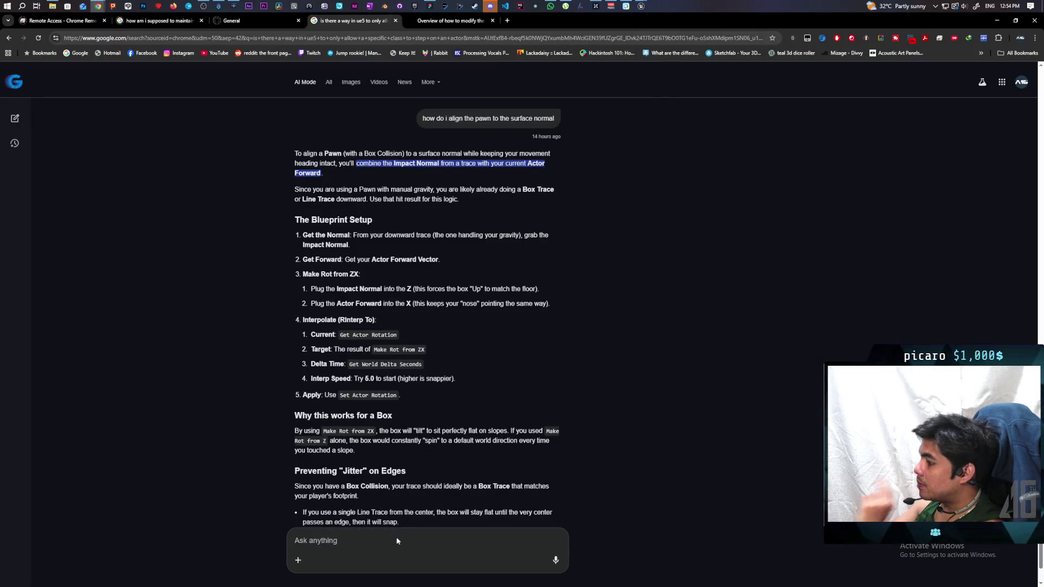
text(i have the)
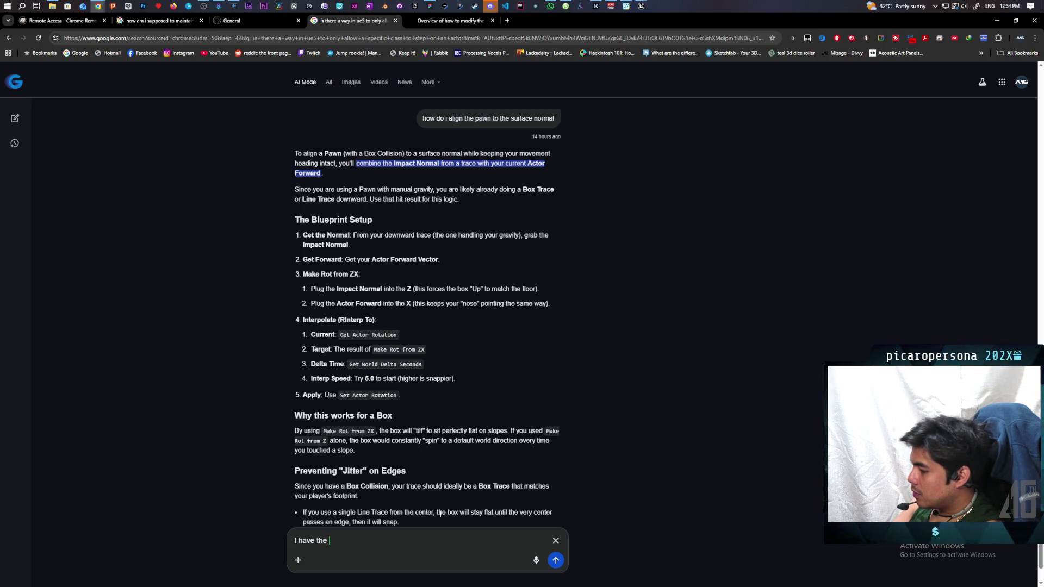
text( location)
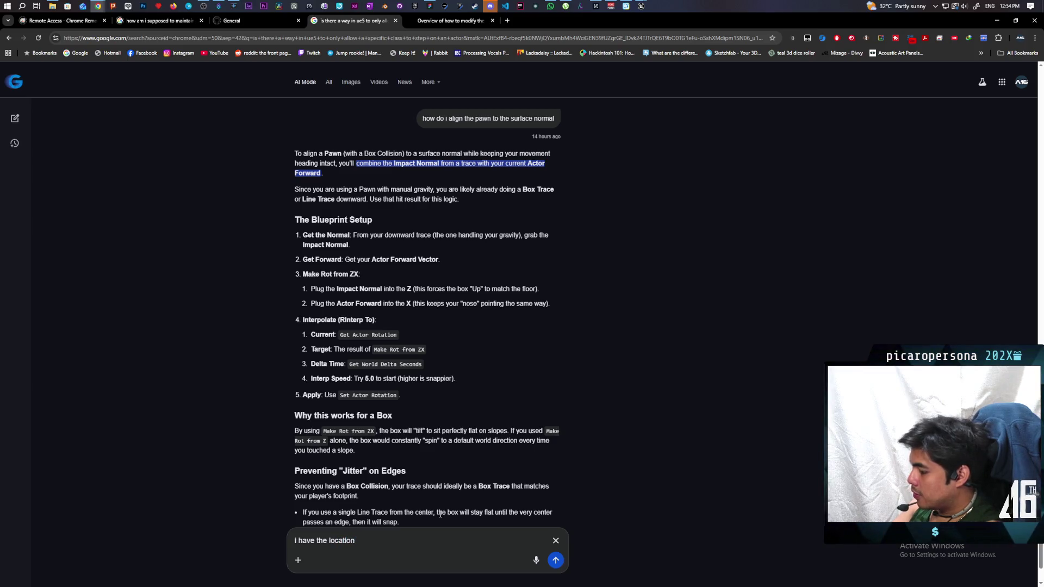
text( vecotr)
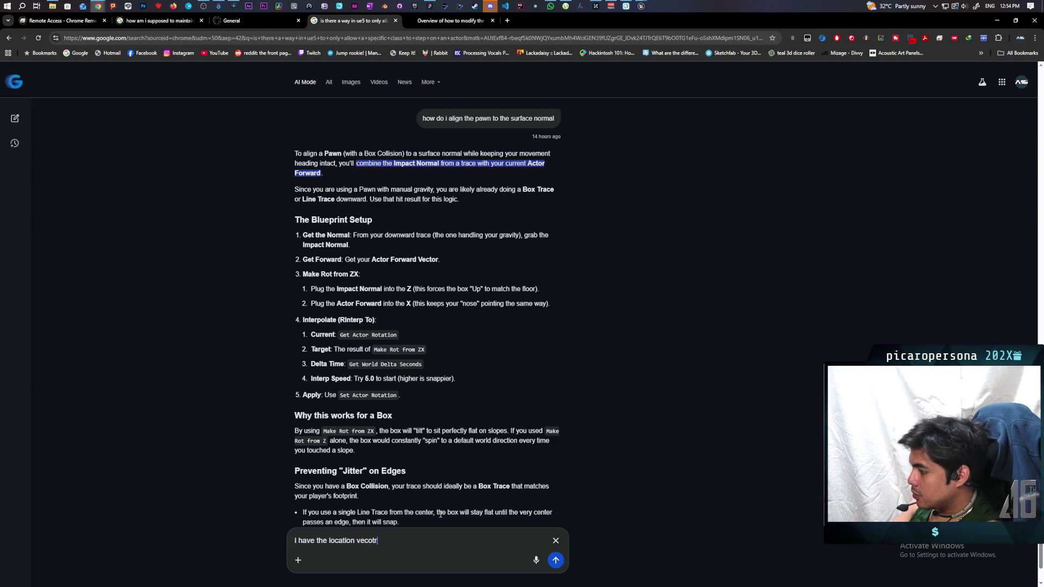
key(BackSpace)
key(BackSpace)
key(BackSpace)
text(tors )
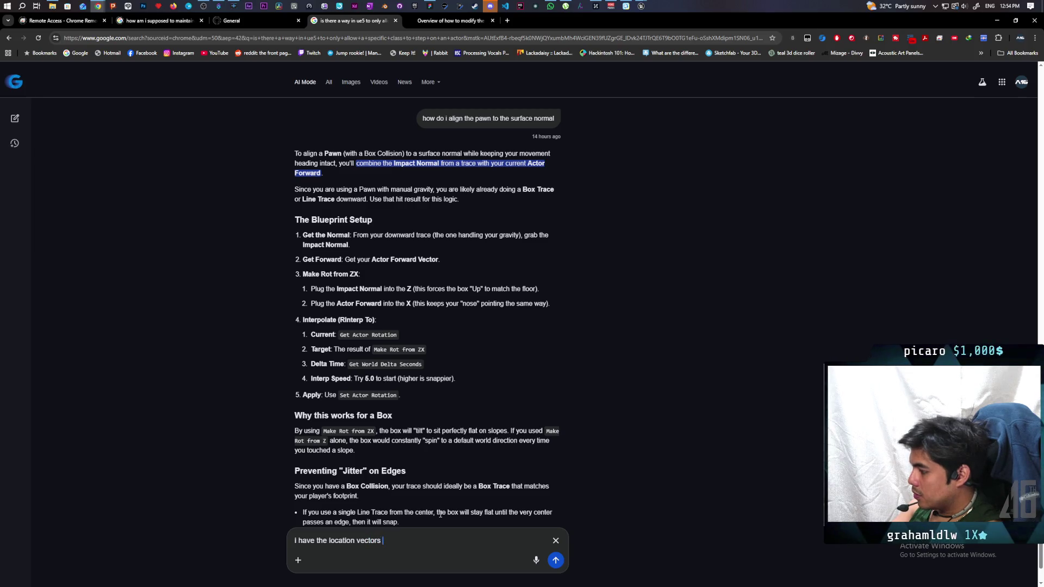
text(of the four cor)
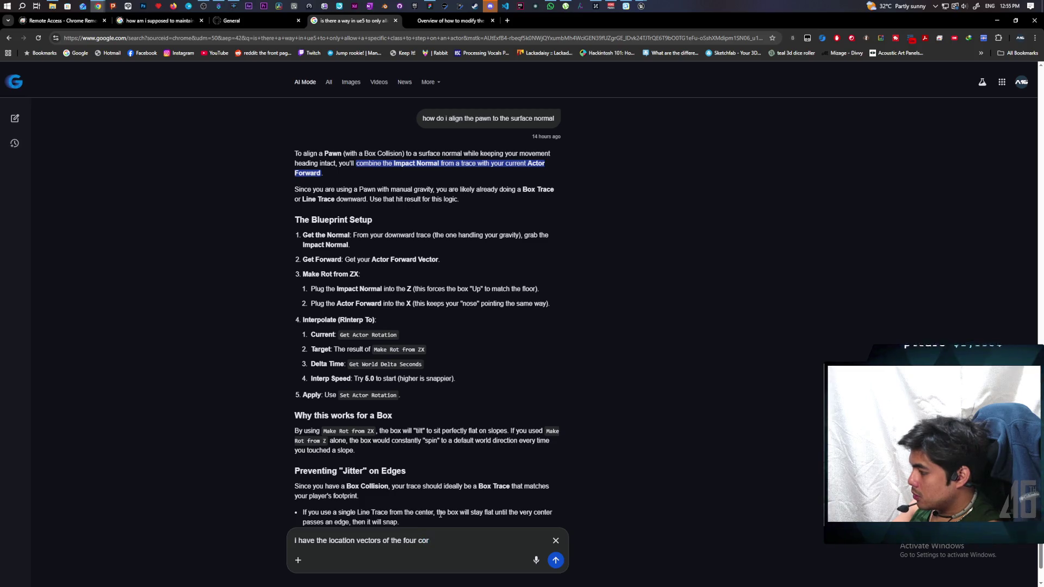
text(ners of a)
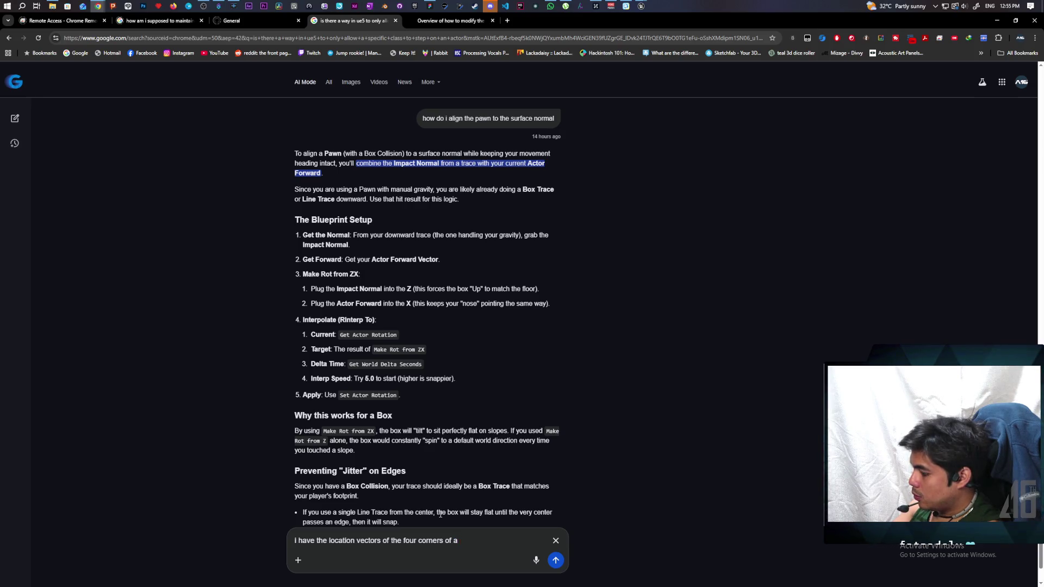
text(cube. how do i get the)
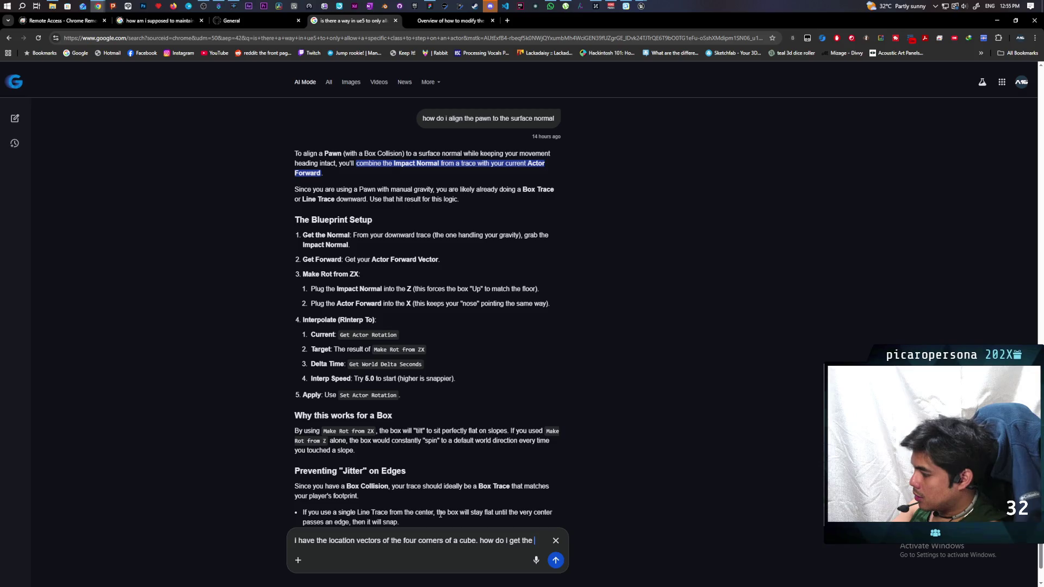
text(  new)
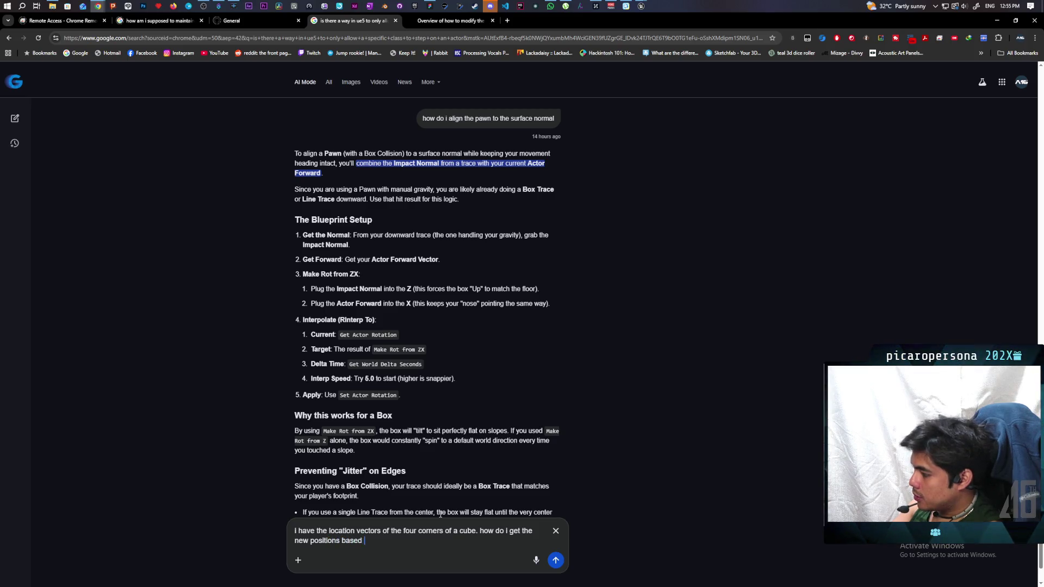
text(cub)
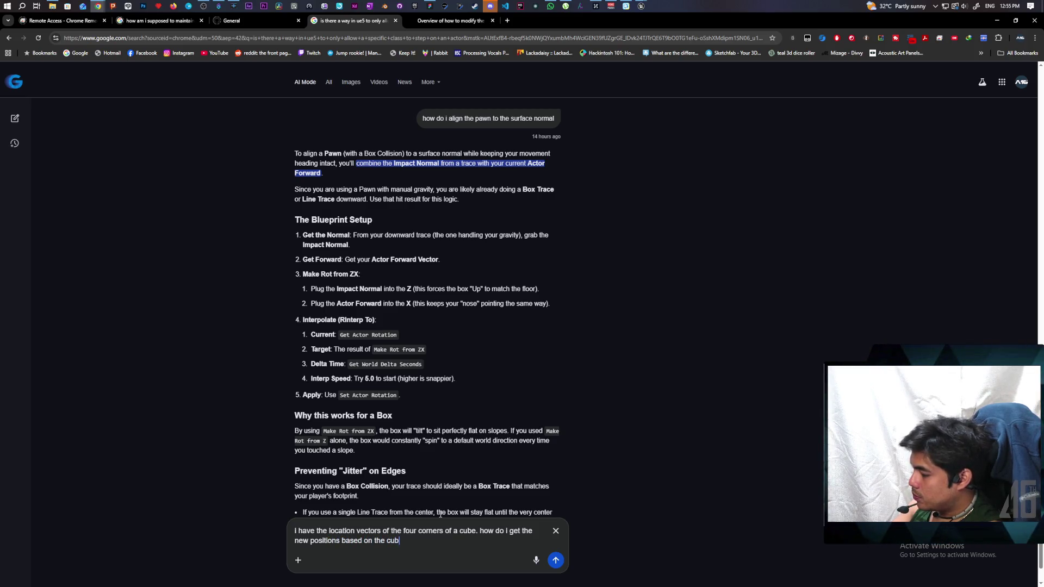
text(e's rotations?)
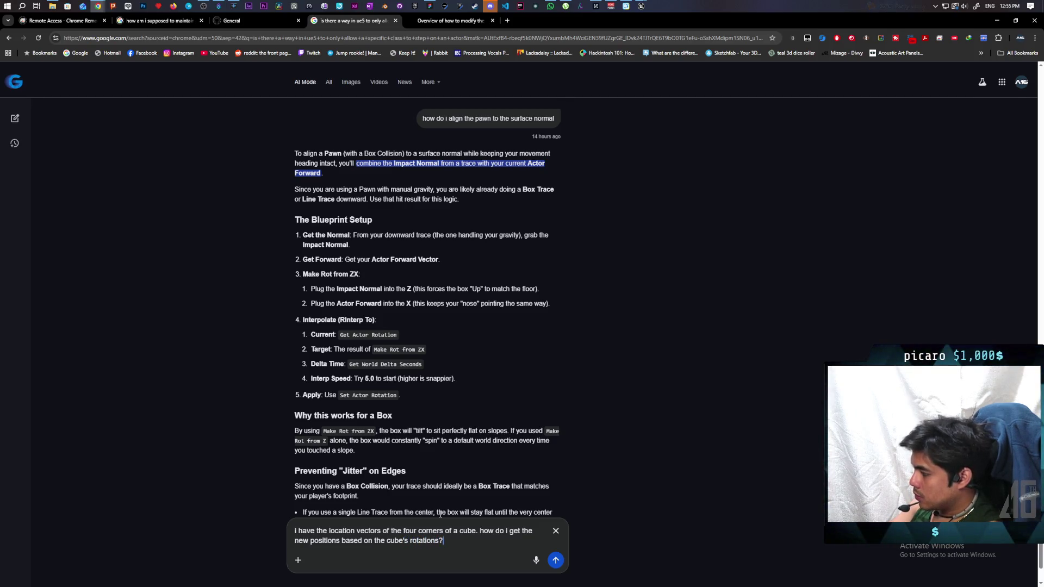
key(Return)
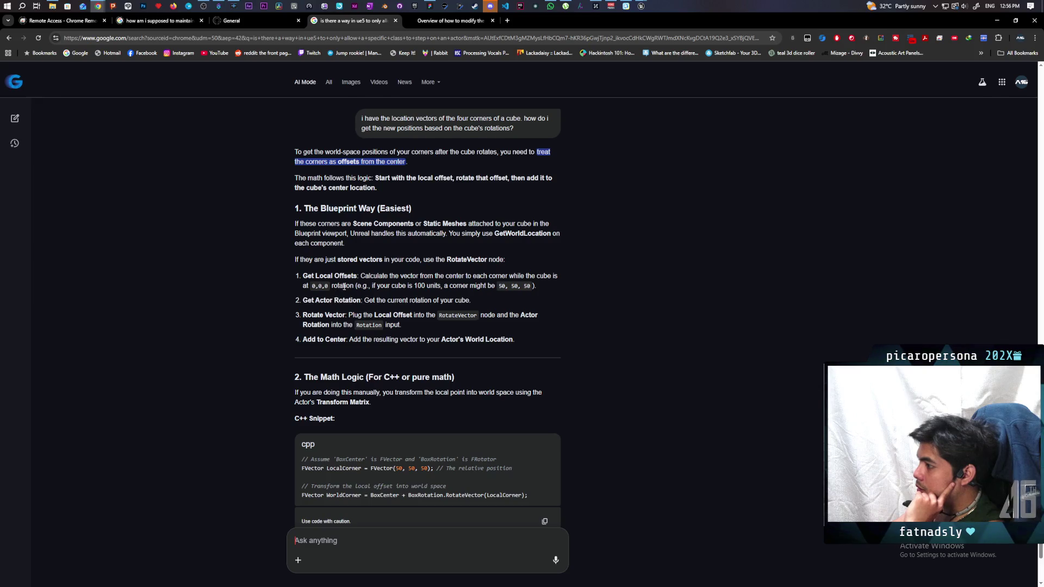
- Scroll through the AI Mode answer on rotating corner offsets with RotateVector
scroll(348, 304, up, 2)
scroll(356, 318, down, 1)
scroll(360, 323, down, 1)
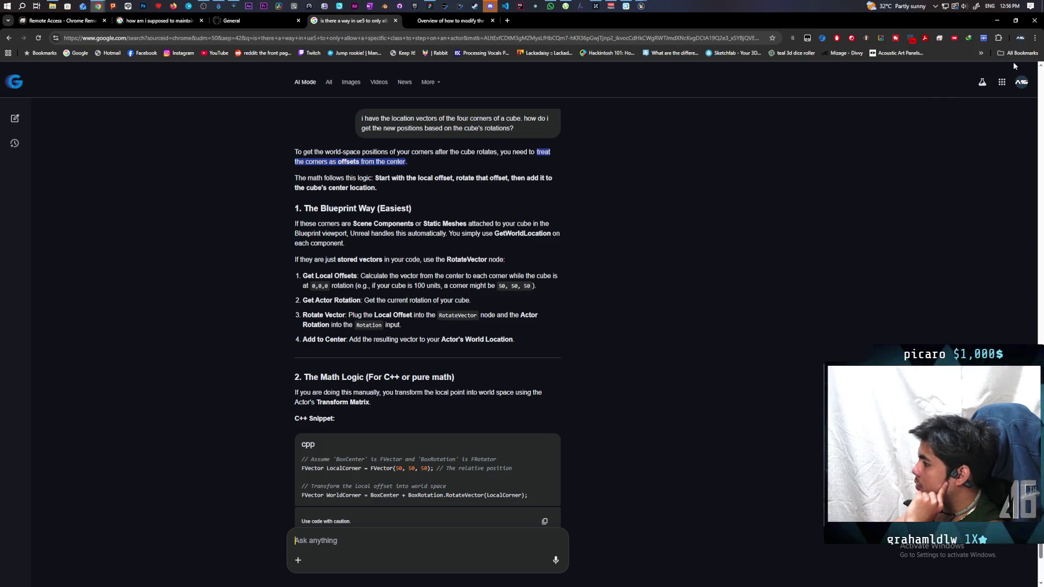
- Insert Rotate Vector between the loop's Array Element and the Add node, then drag out As Pawn
click(997, 21)
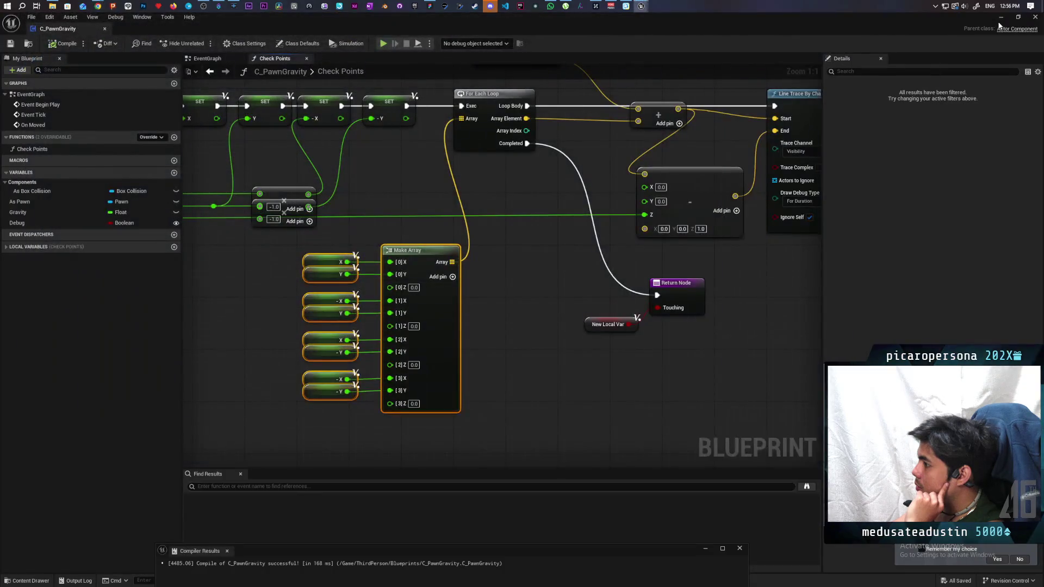
right_click(441, 262)
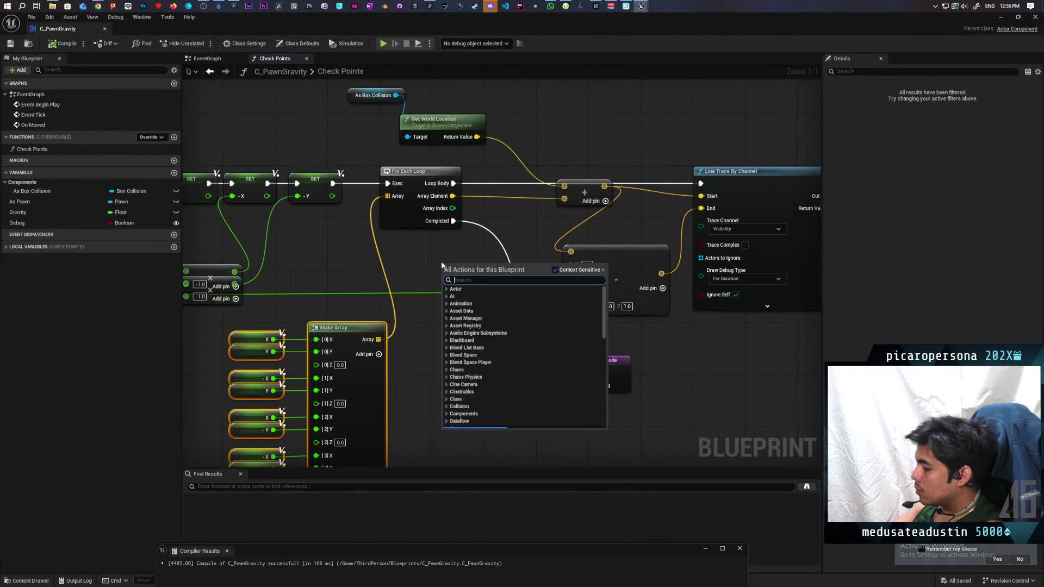
text(rotate)
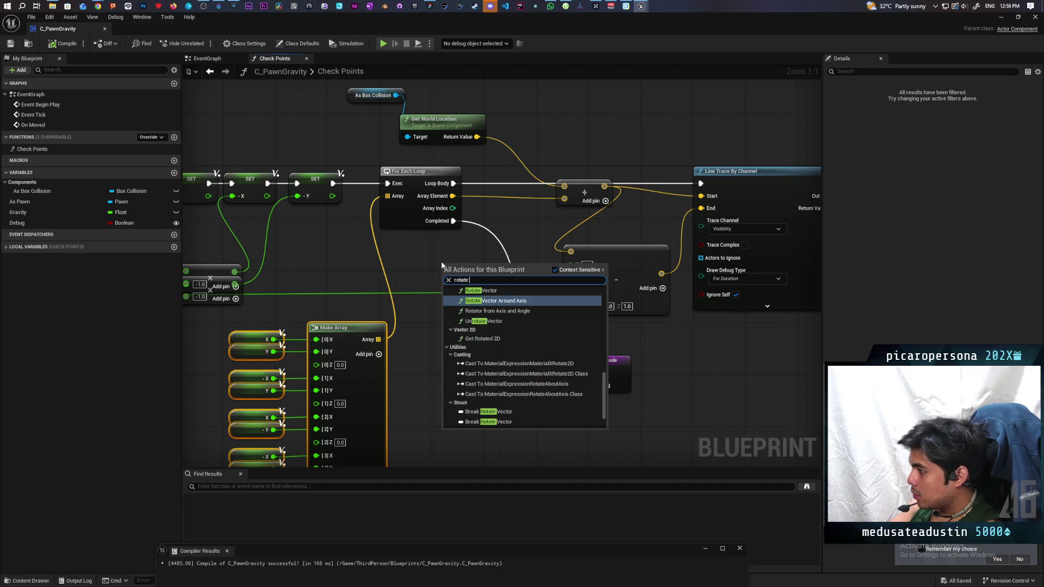
key(Return)
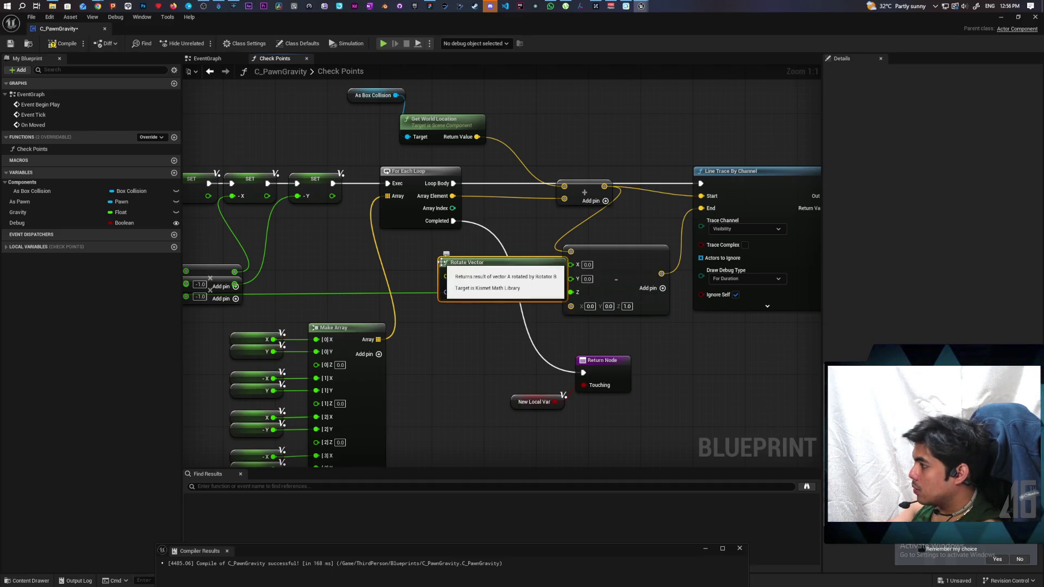
mouse_move(470, 319)
mouse_down()
mouse_move(437, 362)
mouse_move(448, 340)
mouse_move(483, 320)
mouse_up()
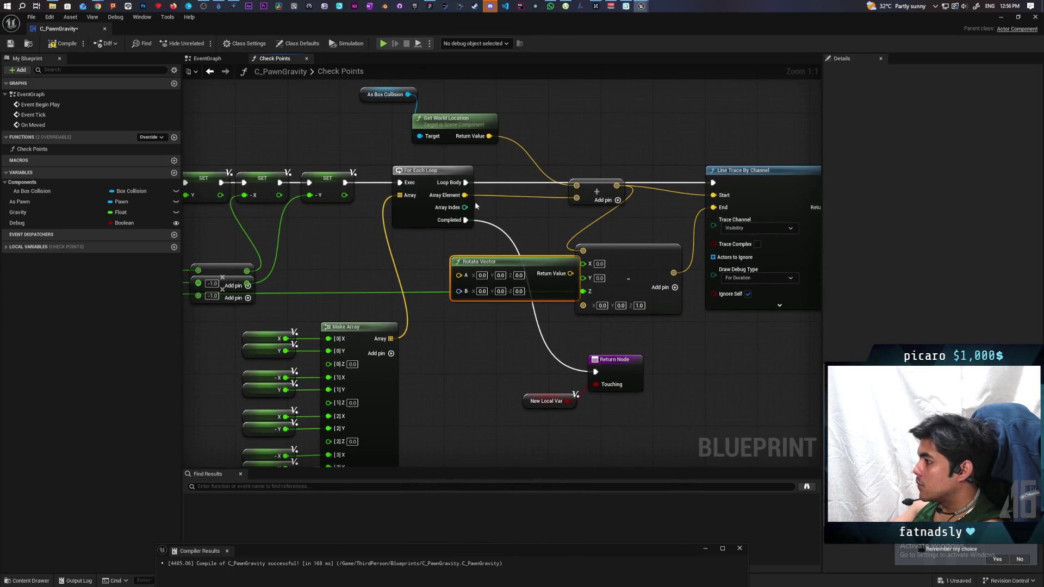
drag(465, 195, 458, 274)
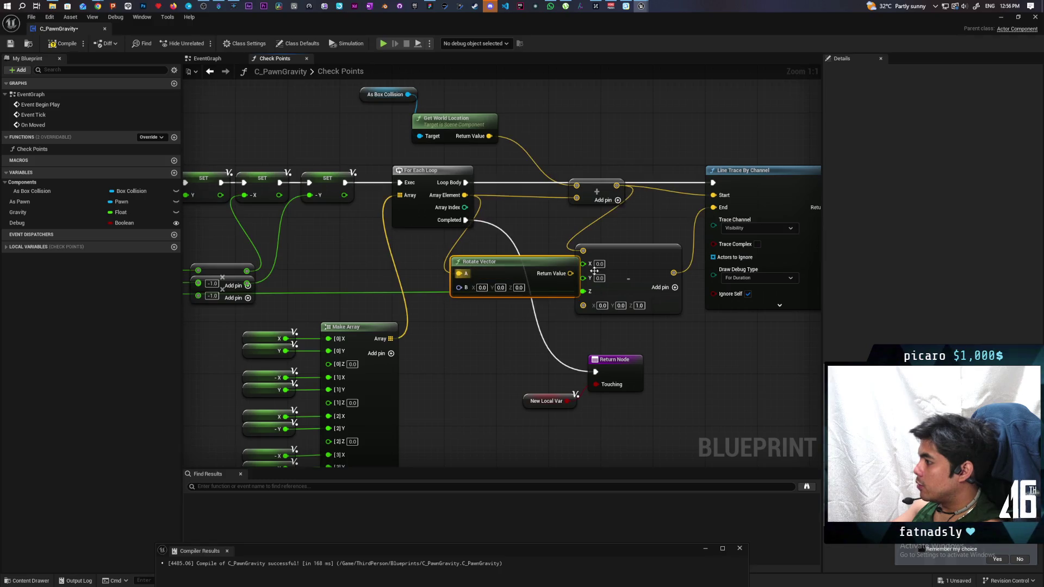
drag(570, 273, 577, 197)
drag(506, 269, 487, 256)
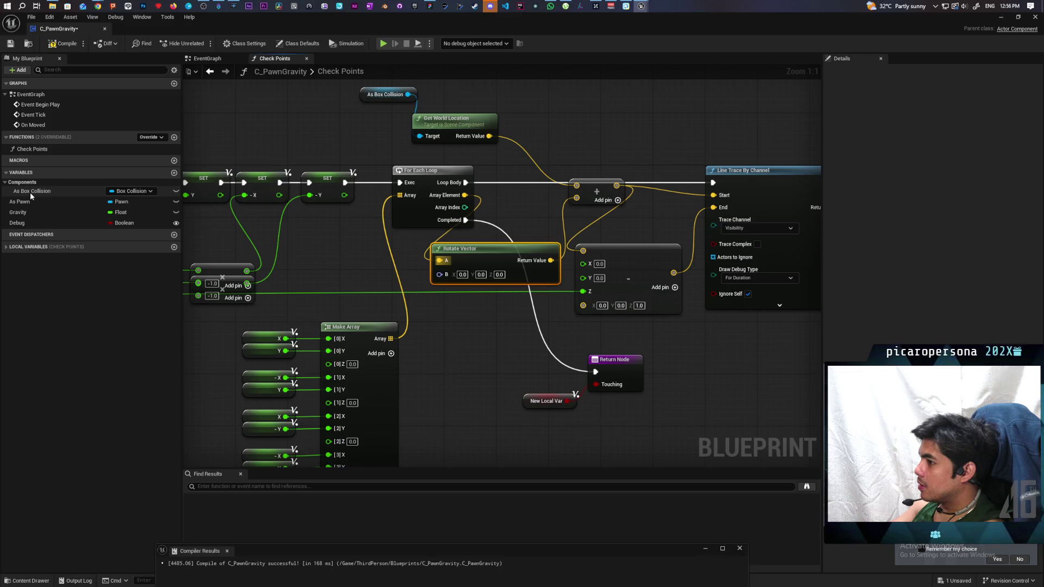
mouse_move(25, 201)
mouse_down()
mouse_move(425, 332)
mouse_move(487, 368)
mouse_up()
- Drive Rotate Vector's B with As Pawn's Get Actor Rotation, then compile and save
text(get wo)
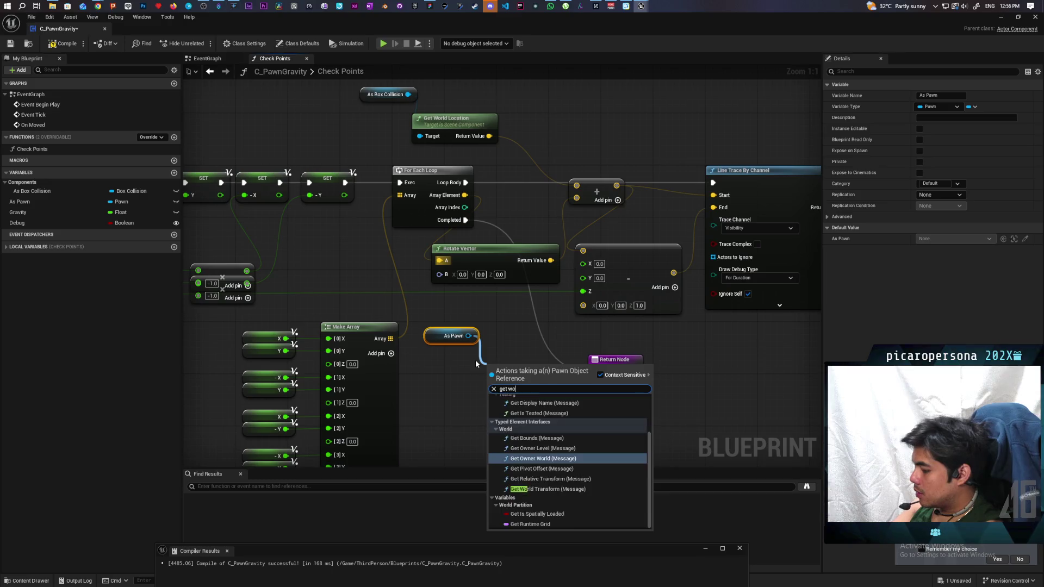
text(rld rot)
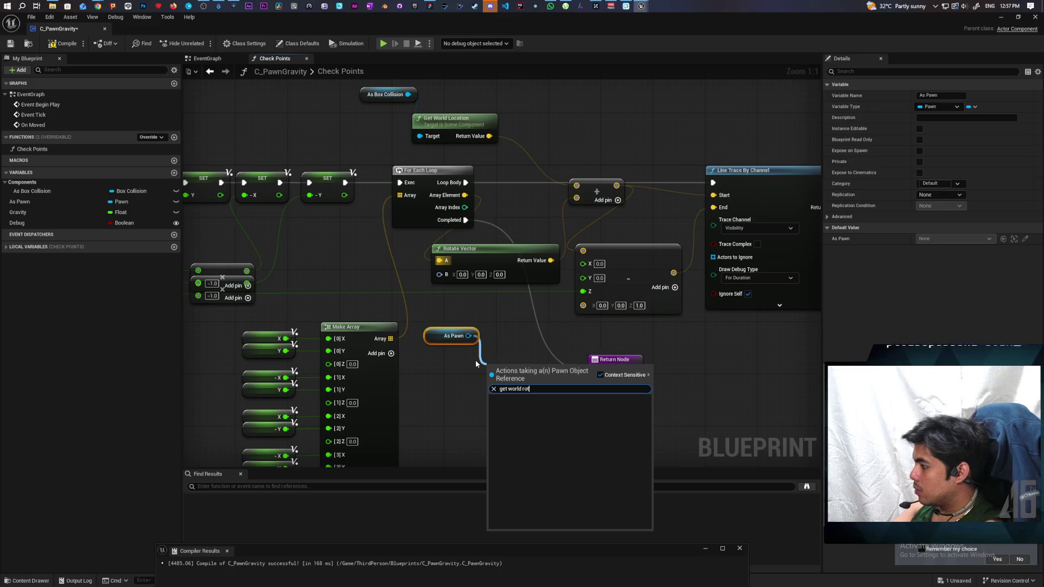
key(BackSpace)
key(BackSpace)
key(BackSpace)
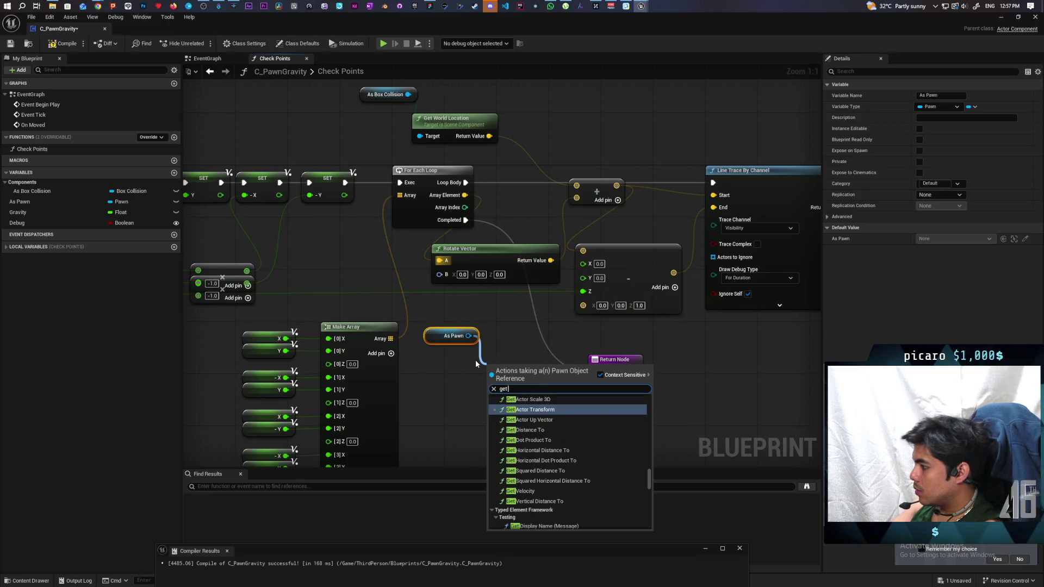
text( actor rotat)
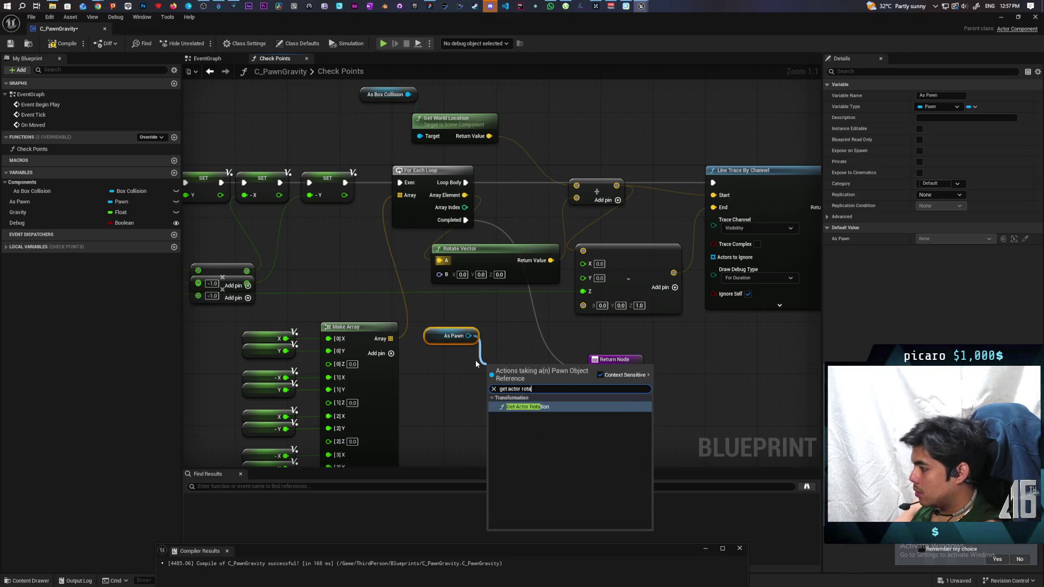
key(Return)
drag(558, 384, 439, 273)
mouse_move(517, 371)
mouse_down()
mouse_move(516, 332)
mouse_move(507, 337)
mouse_up()
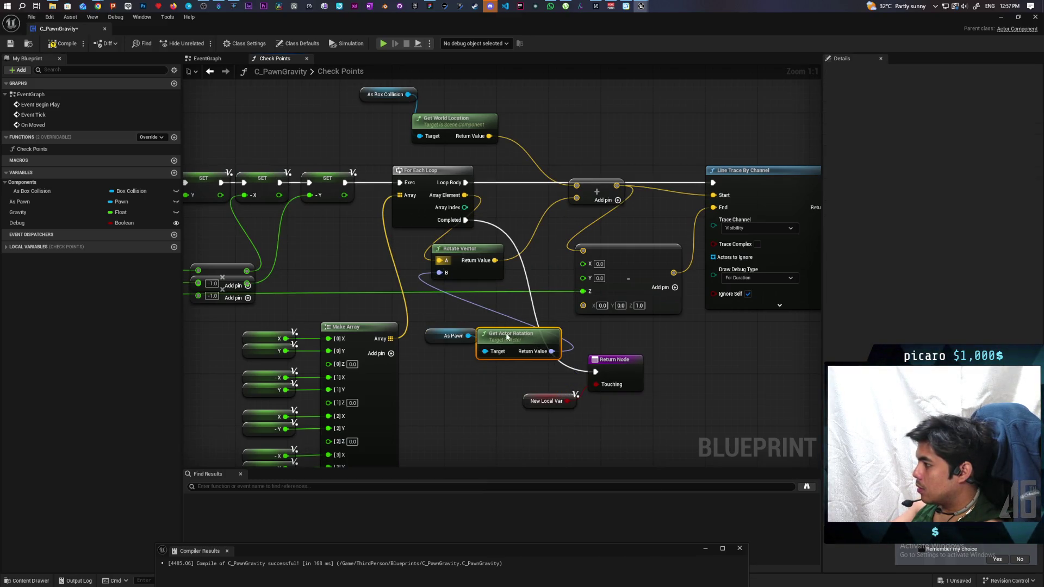
click(64, 43)
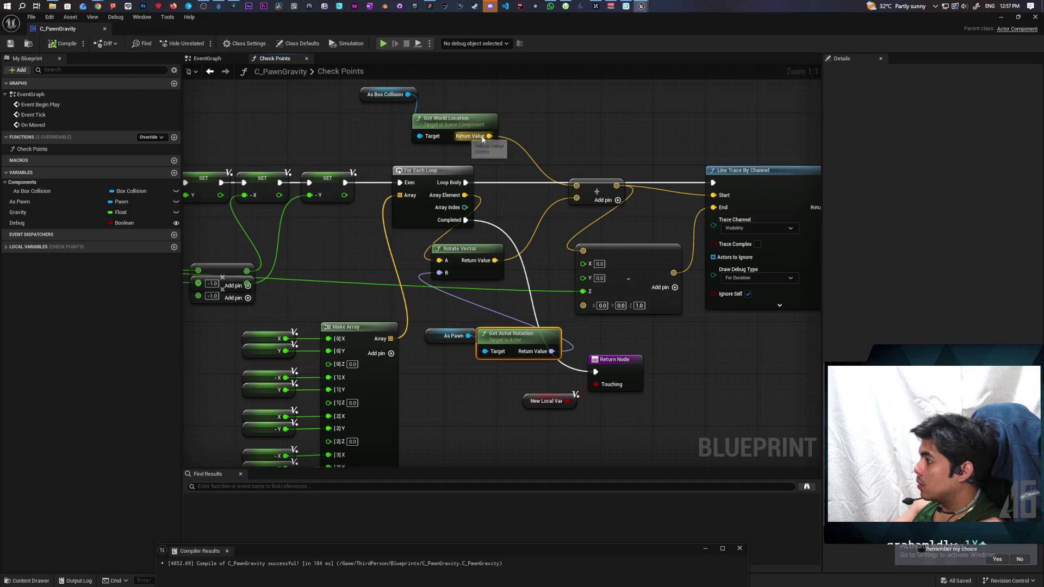
- Playtest the level, walking the character forward to the box, then stop
click(1006, 17)
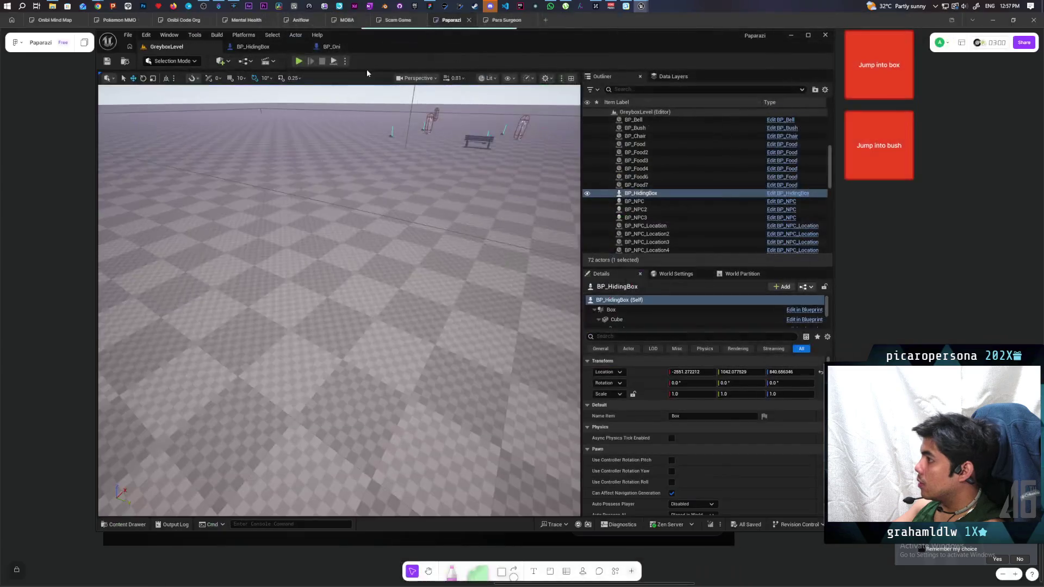
key(alt+p)
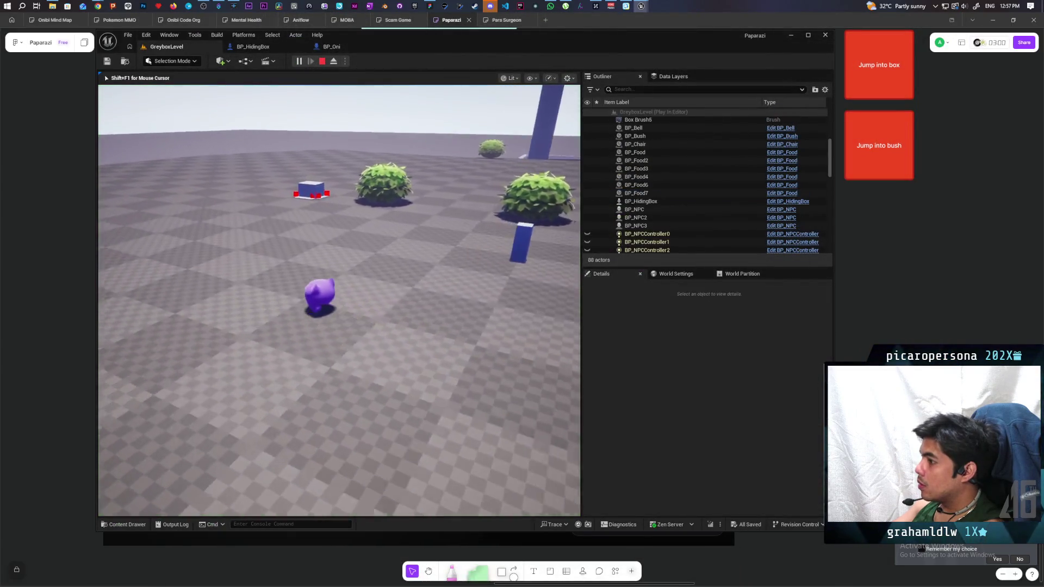
key(w)
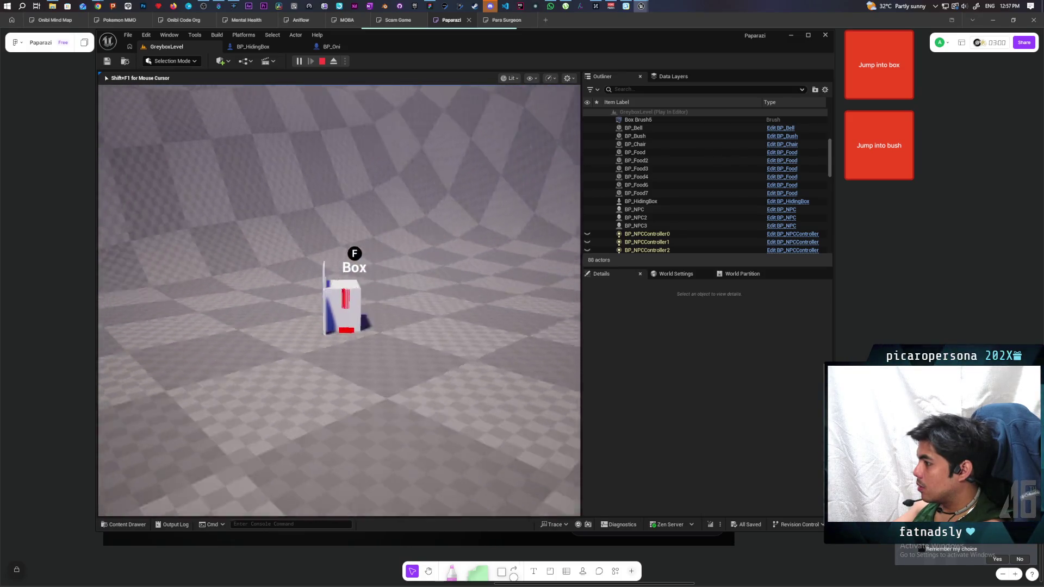
key(Escape)
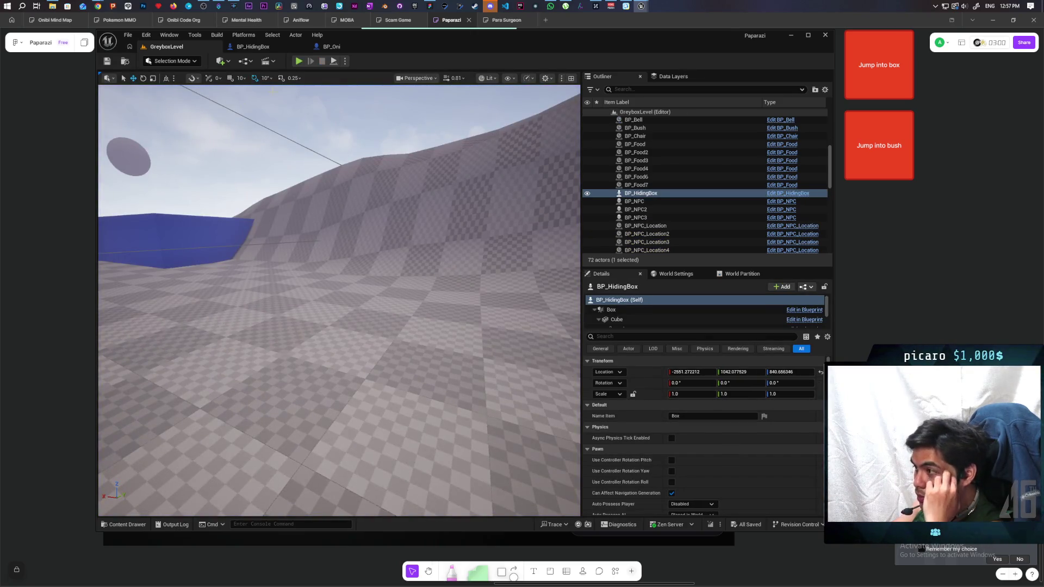
- Glance at BP_HidingBox, then bring the C_PawnGravity blueprint back up
click(344, 47)
click(166, 46)
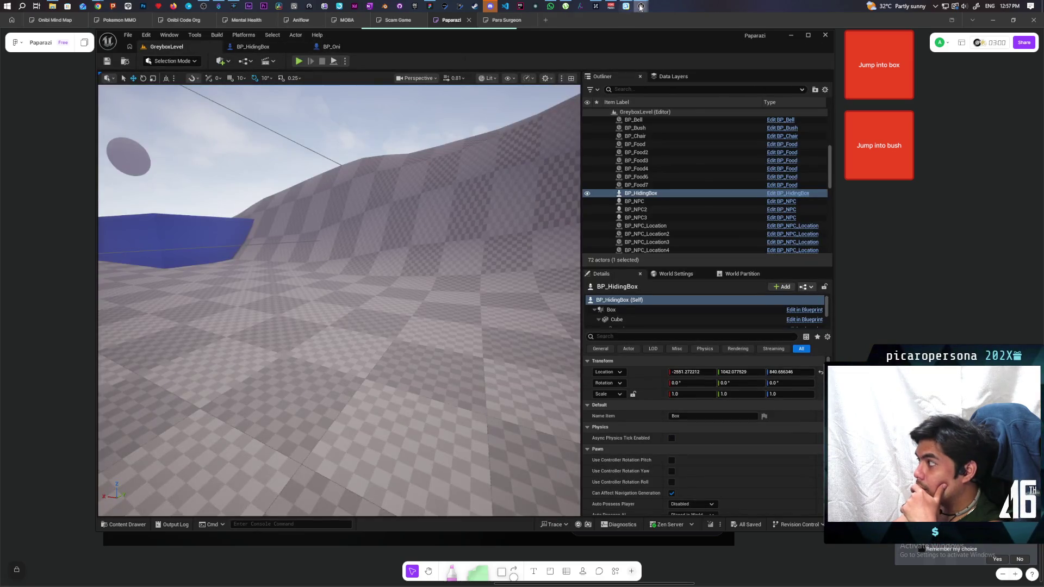
mouse_move(641, 6)
click(682, 44)
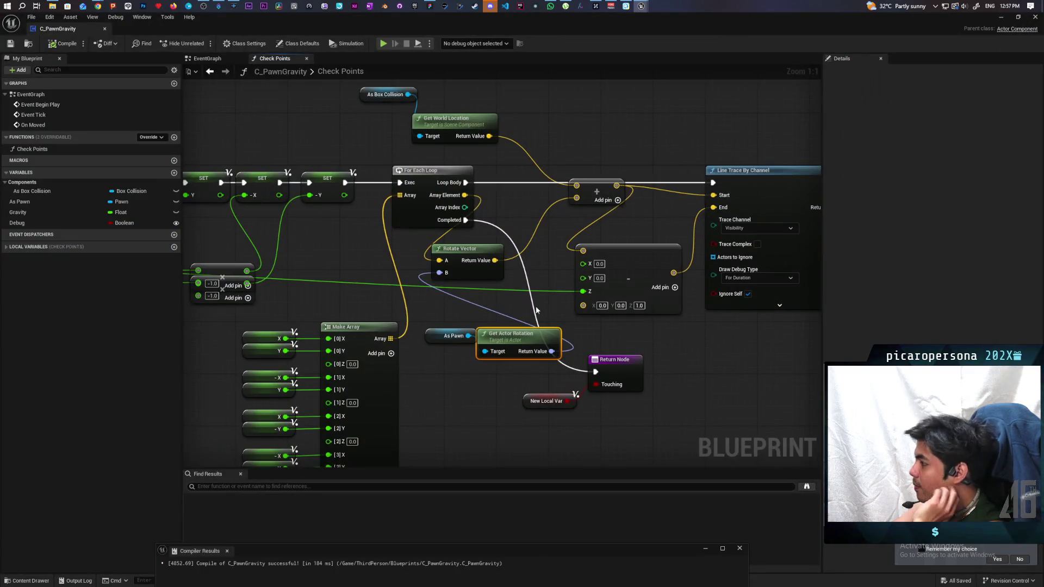
- Store Box Extent Z in a new local variable named Z
mouse_move(547, 282)
mouse_down()
mouse_move(516, 241)
mouse_move(501, 326)
mouse_move(501, 303)
mouse_move(563, 170)
mouse_move(589, 175)
mouse_up()
mouse_move(494, 291)
mouse_down()
mouse_move(704, 292)
mouse_move(697, 320)
mouse_up()
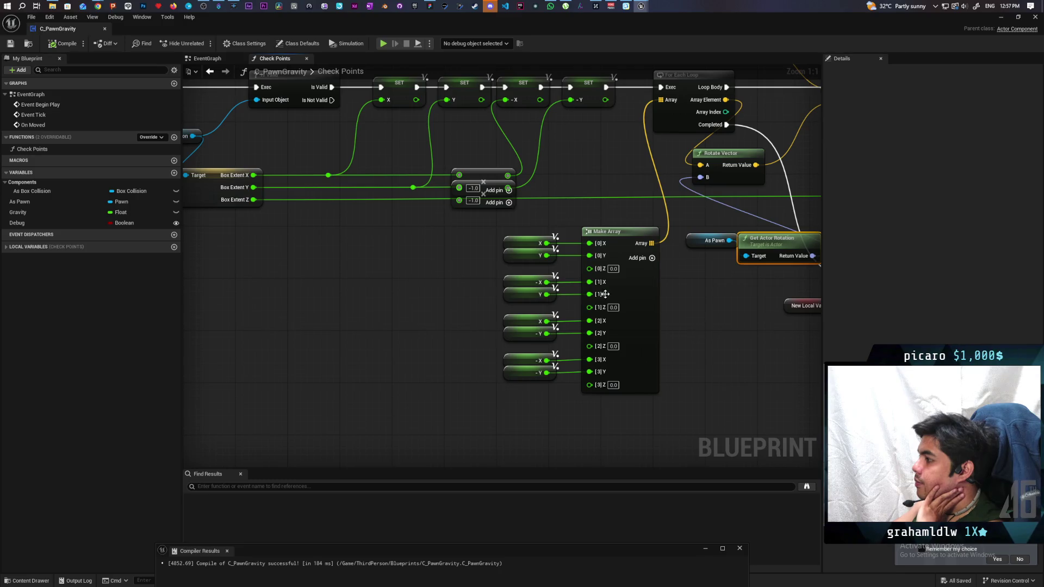
mouse_move(370, 249)
mouse_down()
mouse_move(361, 275)
mouse_move(451, 309)
mouse_up()
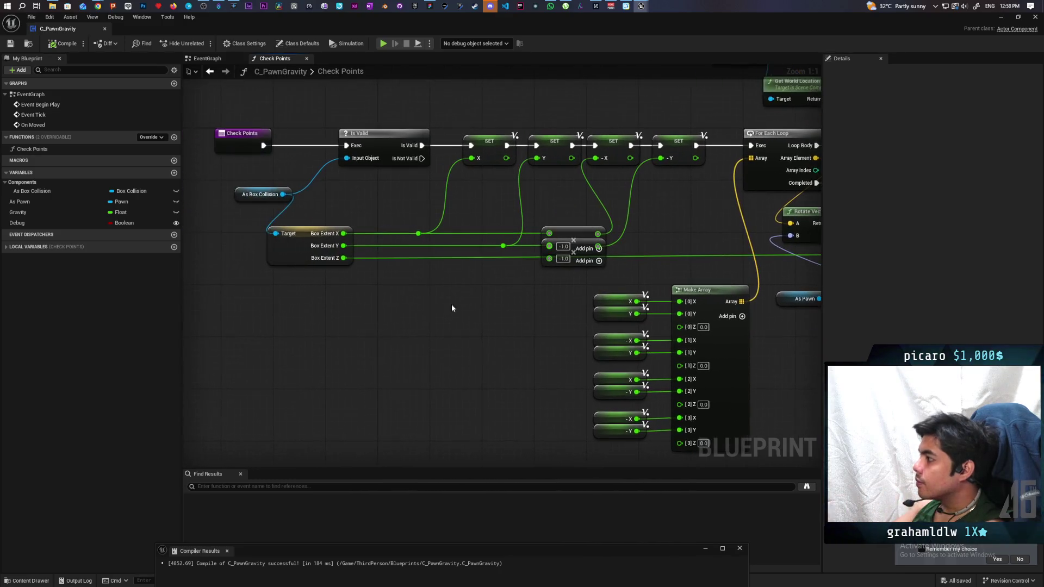
drag(344, 258, 376, 304)
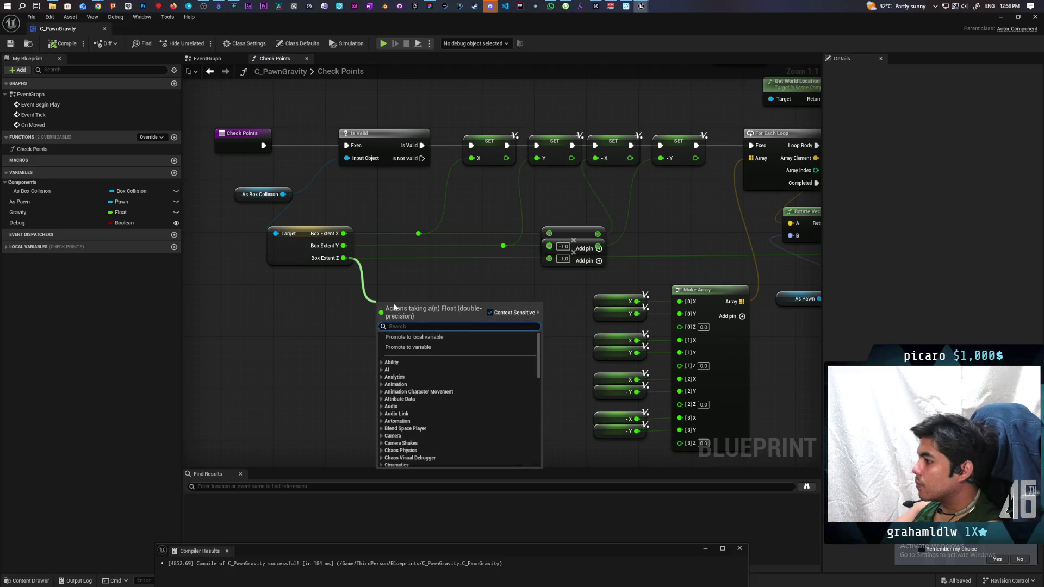
click(430, 338)
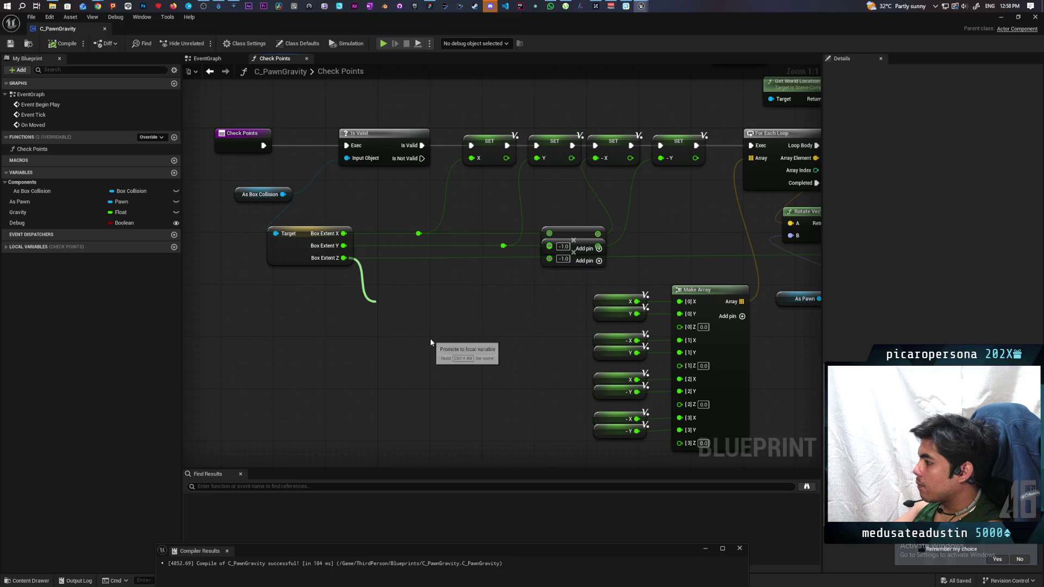
text(Z)
key(Return)
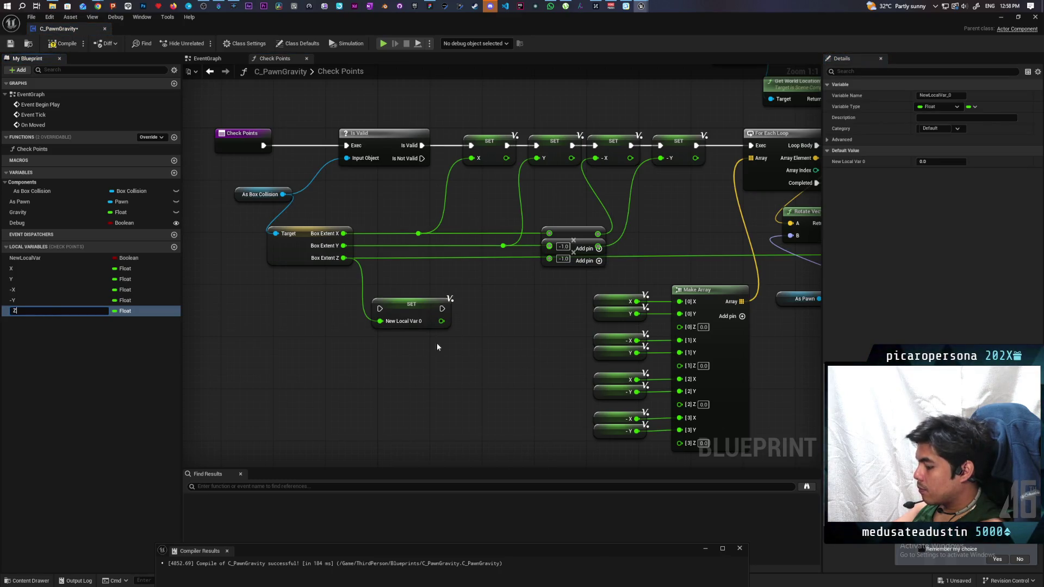
mouse_move(436, 343)
mouse_down()
mouse_move(315, 425)
mouse_move(582, 326)
mouse_move(544, 303)
mouse_up()
key(Escape)
drag(275, 416, 569, 311)
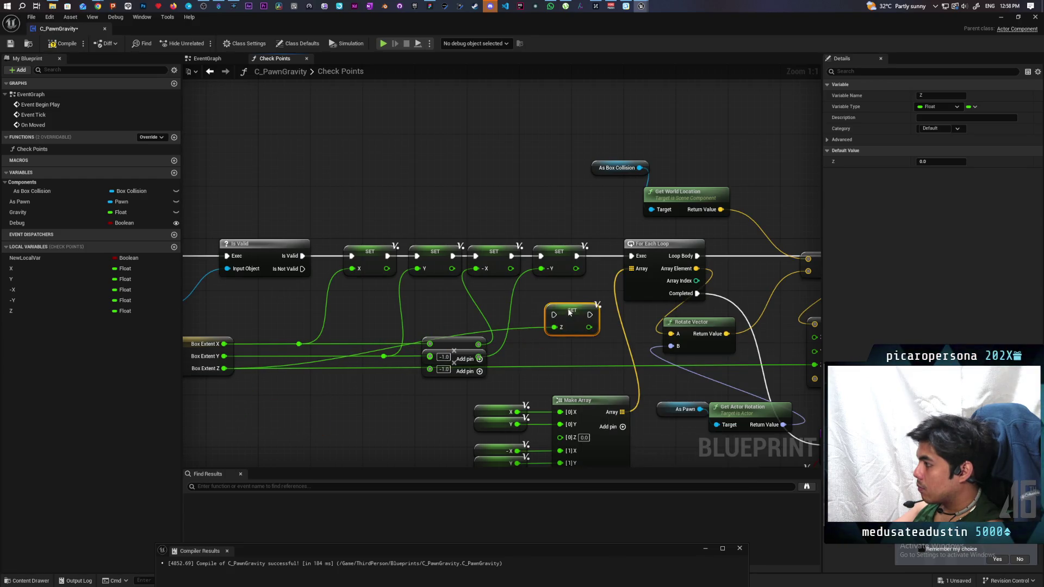
- Slot the SET Z node into the SET execution chain
scroll(424, 225, down, 2)
drag(283, 224, 617, 345)
drag(634, 261, 585, 262)
mouse_move(643, 295)
mouse_down()
mouse_move(632, 274)
mouse_move(639, 250)
mouse_move(623, 252)
mouse_move(688, 252)
mouse_up()
scroll(490, 245, up, 2)
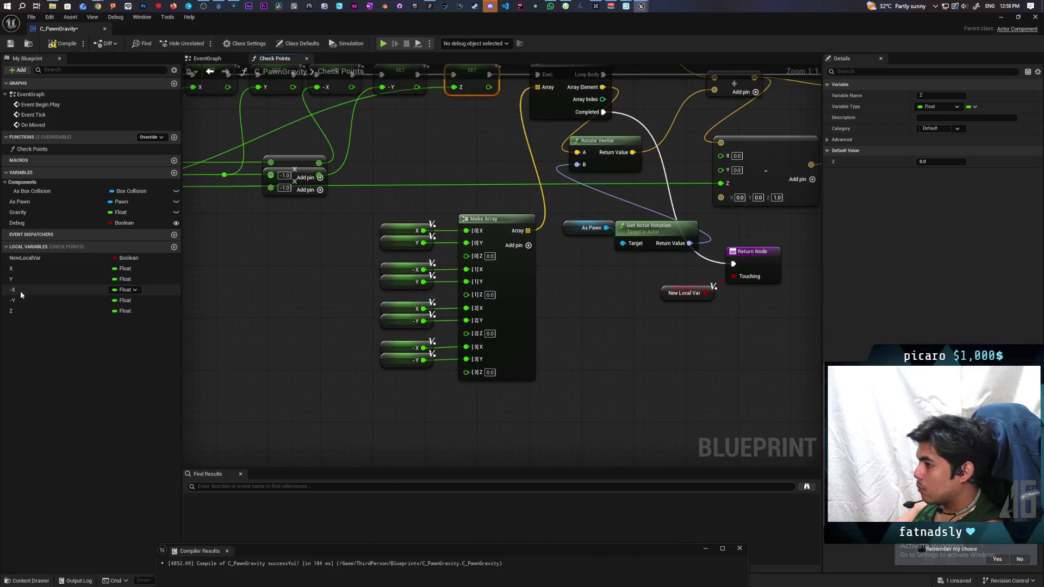
- Wire Z into Make Array's four corner Z inputs and straighten the getter wires
mouse_move(22, 310)
mouse_down()
mouse_move(147, 323)
mouse_move(466, 255)
mouse_up()
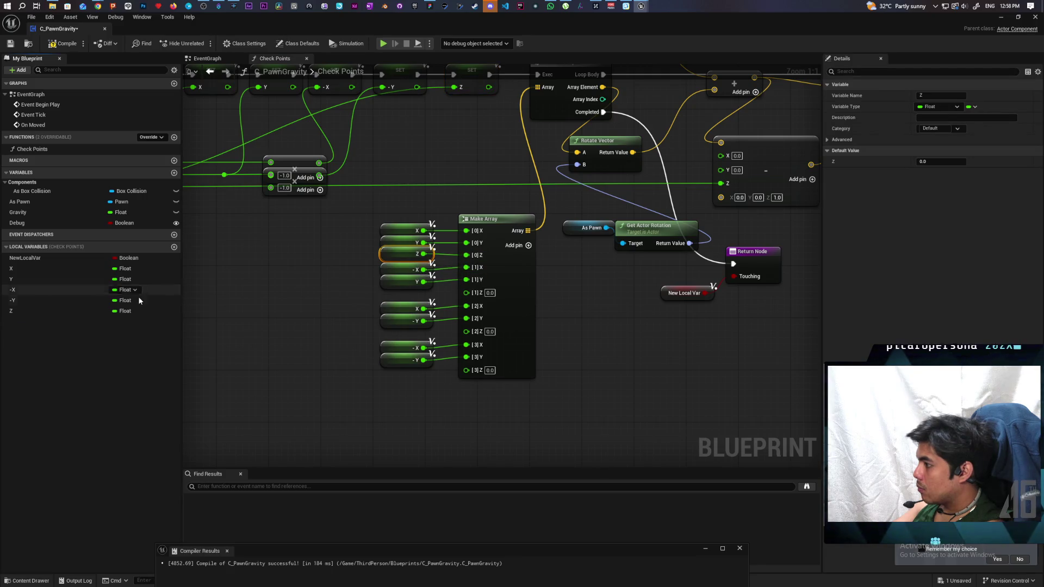
mouse_move(123, 311)
mouse_down()
mouse_move(435, 320)
mouse_move(466, 292)
mouse_up()
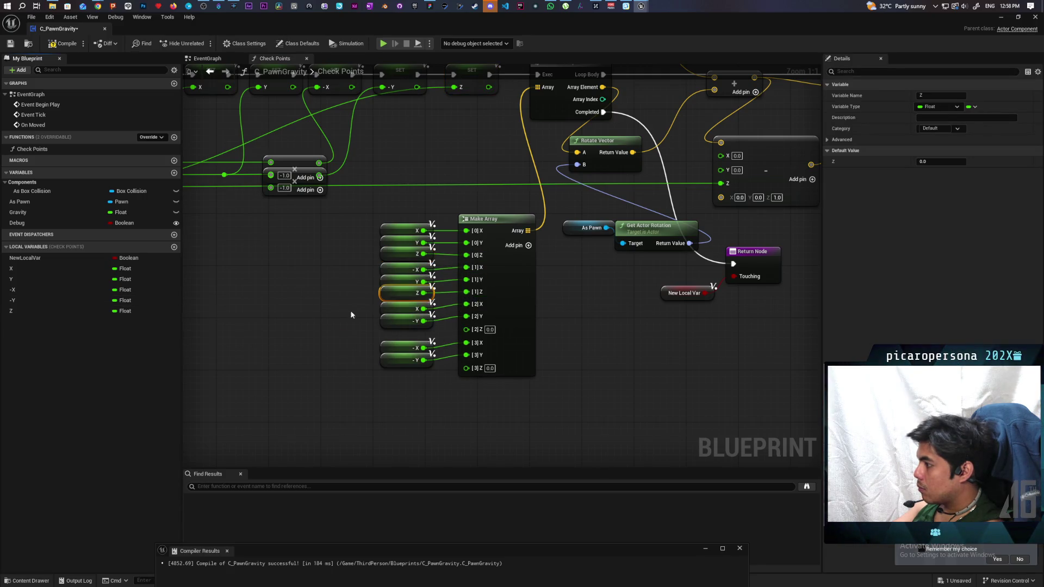
mouse_move(11, 310)
mouse_down()
mouse_move(492, 345)
mouse_move(467, 328)
mouse_up()
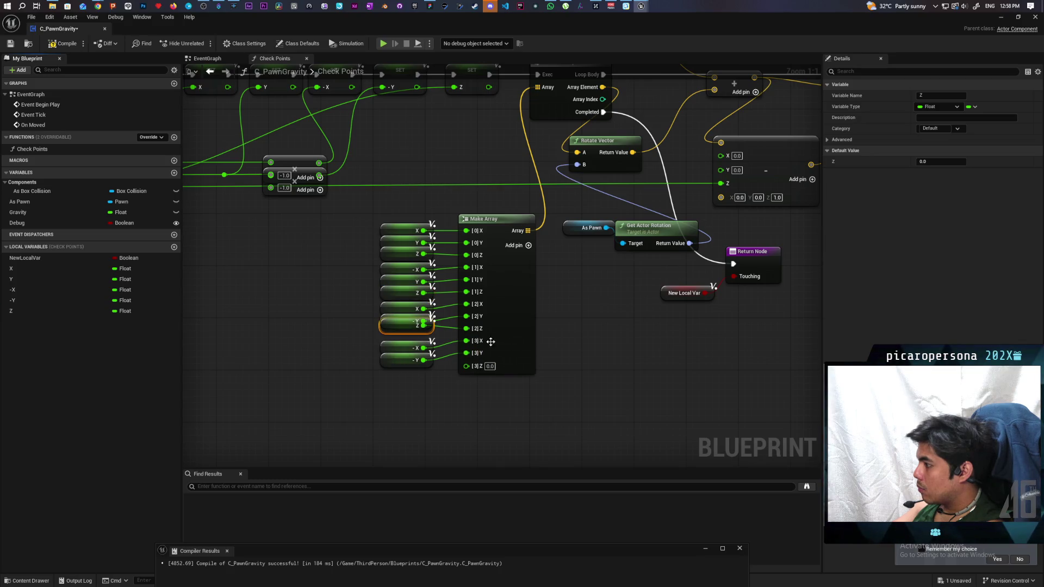
mouse_move(60, 311)
mouse_down()
mouse_move(198, 357)
mouse_move(447, 406)
mouse_move(467, 365)
mouse_up()
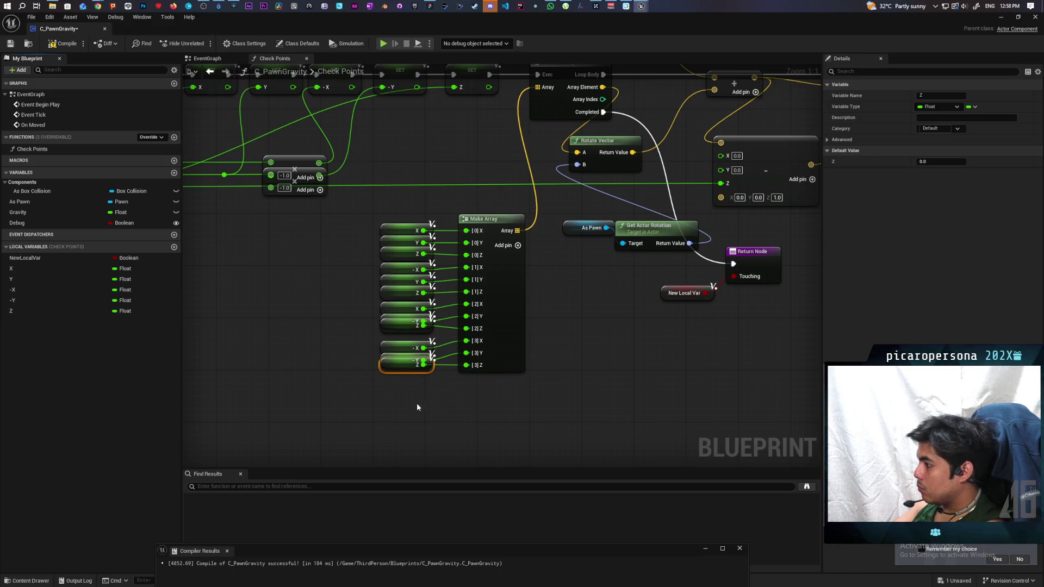
drag(375, 250, 481, 379)
key(q)
click(466, 400)
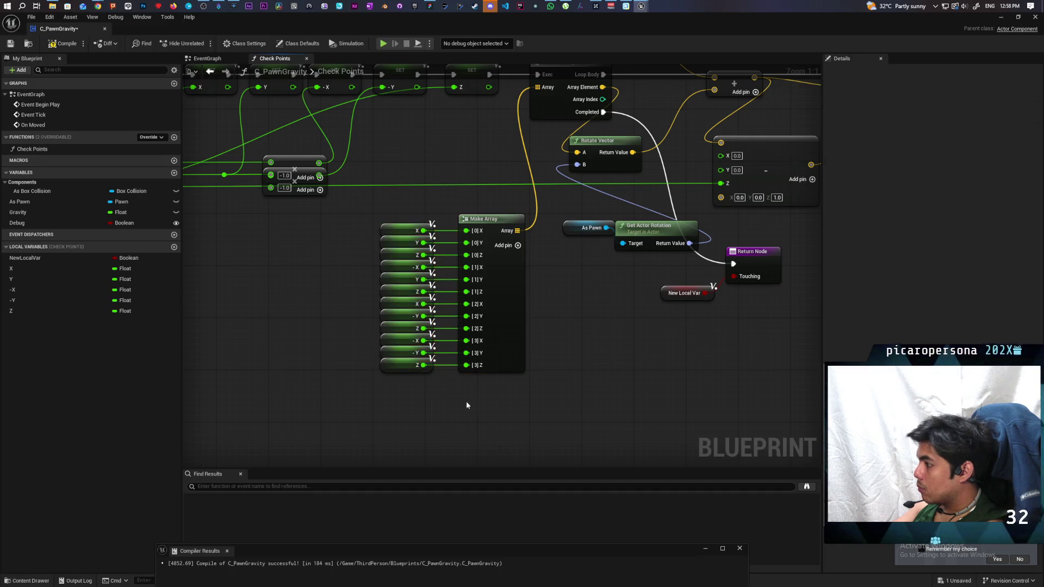
scroll(548, 374, down, 2)
drag(549, 373, 451, 434)
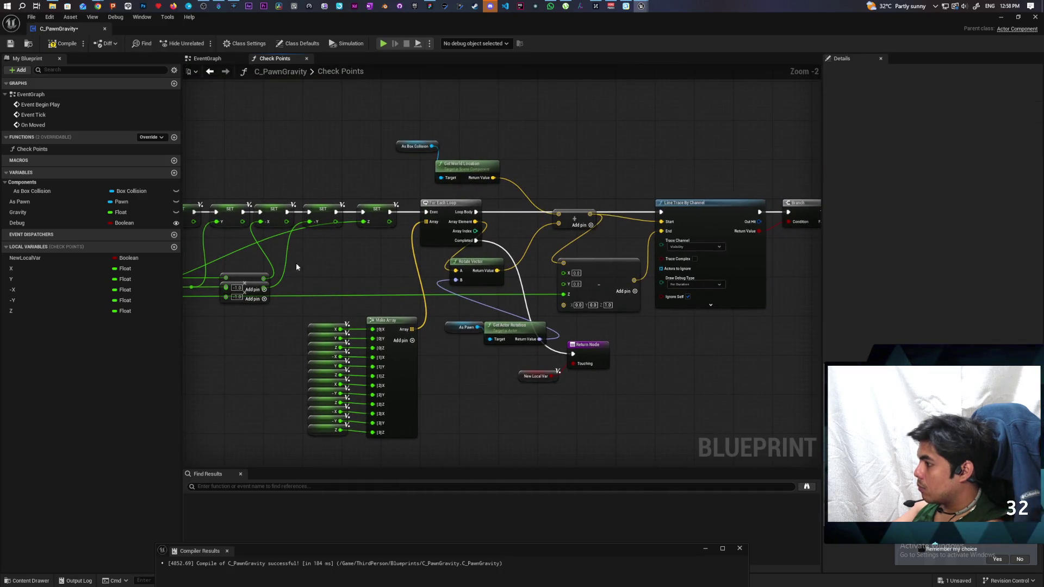
- Compile the blueprint and bring the Box Extent and SET nodes into view
click(63, 44)
scroll(665, 211, up, 2)
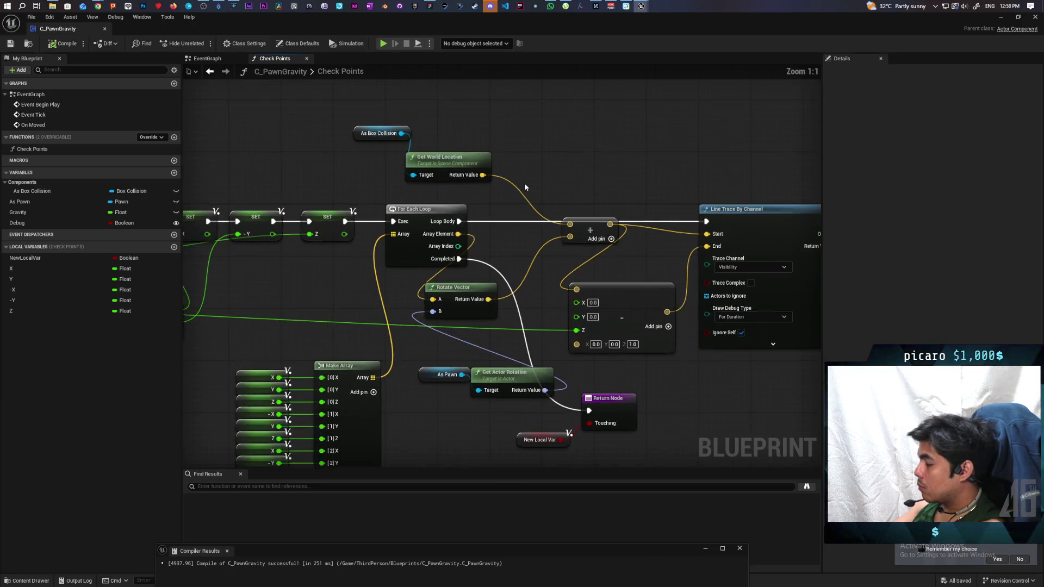
drag(484, 198, 442, 194)
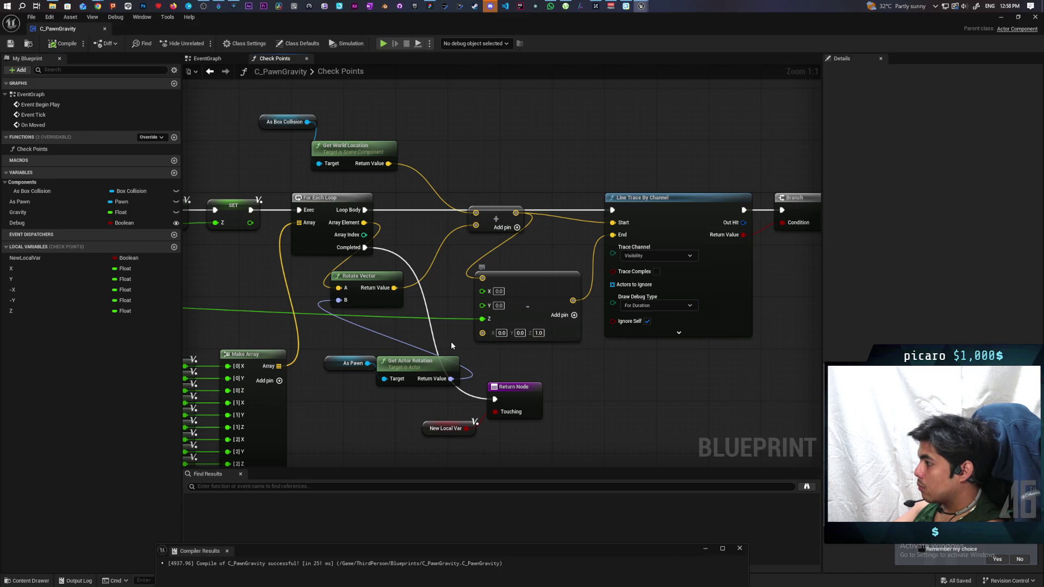
mouse_move(382, 352)
mouse_down()
mouse_move(546, 280)
mouse_move(426, 315)
mouse_move(597, 269)
mouse_move(690, 288)
mouse_move(762, 346)
mouse_up()
drag(531, 281, 590, 282)
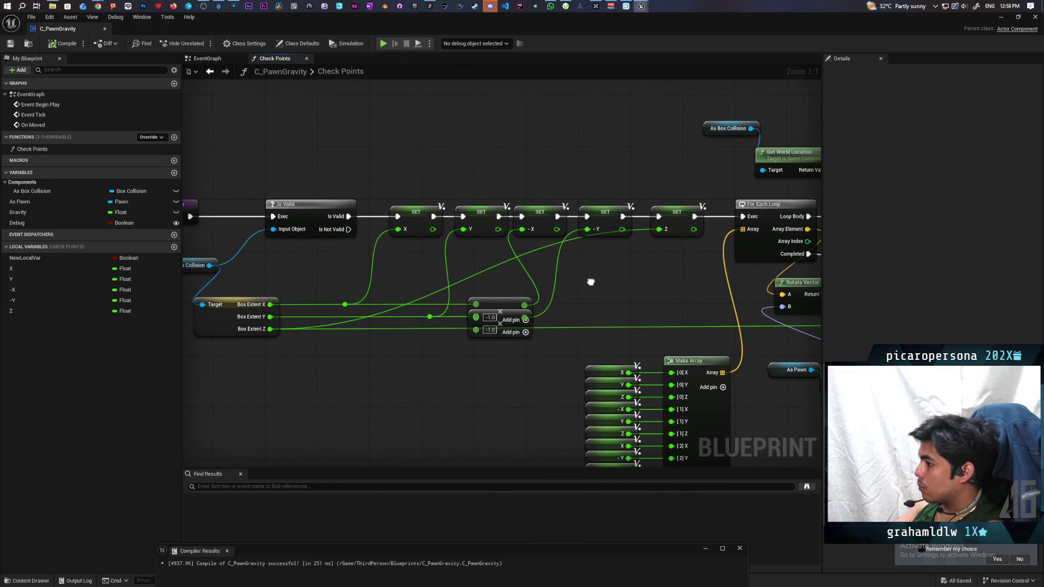
- Add 1.0 to Box Extent Z with an Add node and feed the sum into SET Z
drag(270, 329, 355, 359)
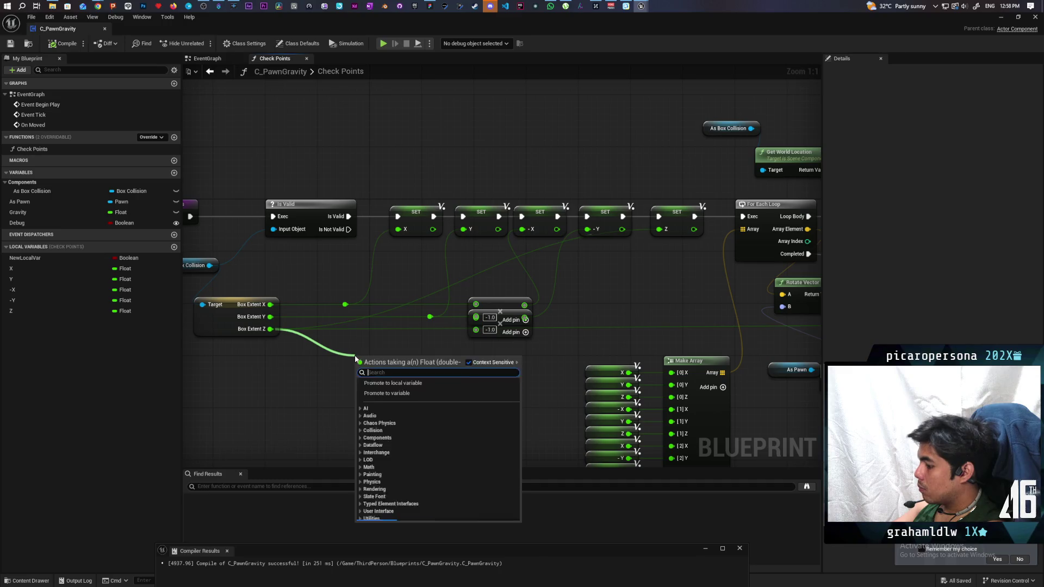
text(+)
key(Return)
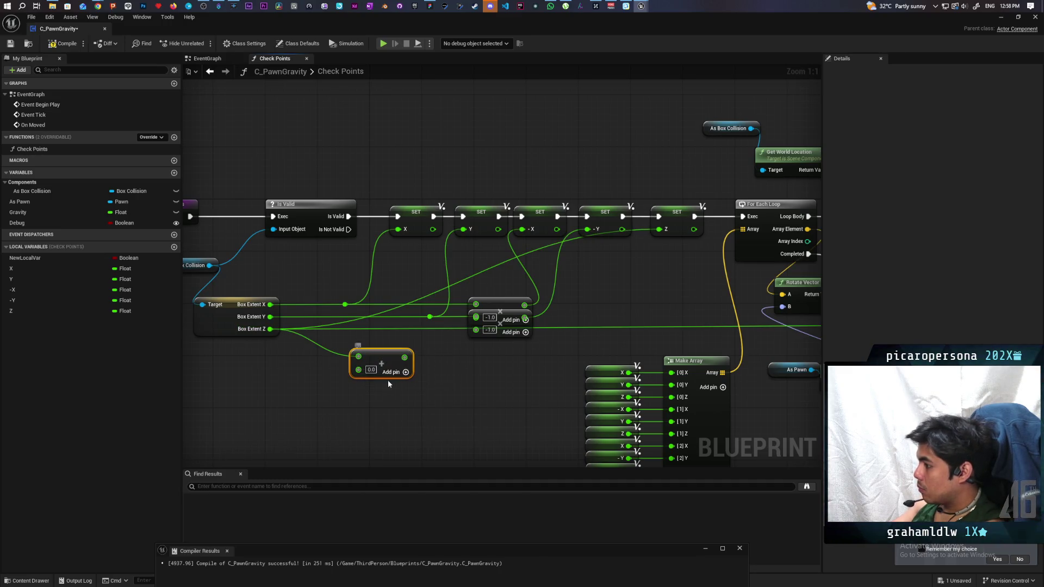
click(371, 369)
text(1)
key(Return)
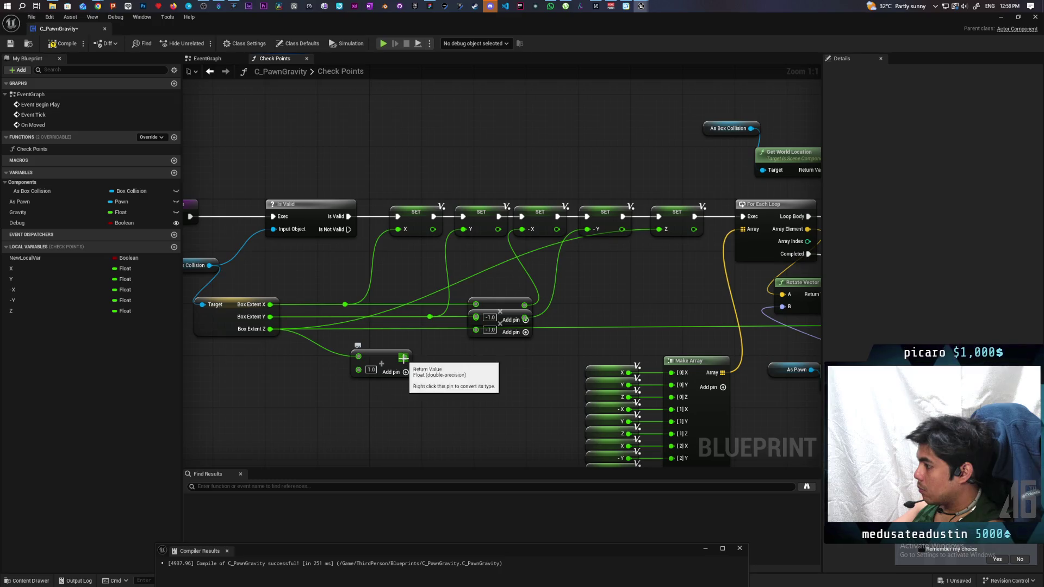
drag(403, 358, 662, 233)
mouse_move(375, 360)
mouse_down()
mouse_move(392, 337)
mouse_move(386, 330)
mouse_move(593, 321)
mouse_move(522, 343)
mouse_move(594, 331)
mouse_up()
mouse_move(664, 337)
mouse_down()
mouse_move(602, 305)
mouse_move(554, 227)
mouse_up()
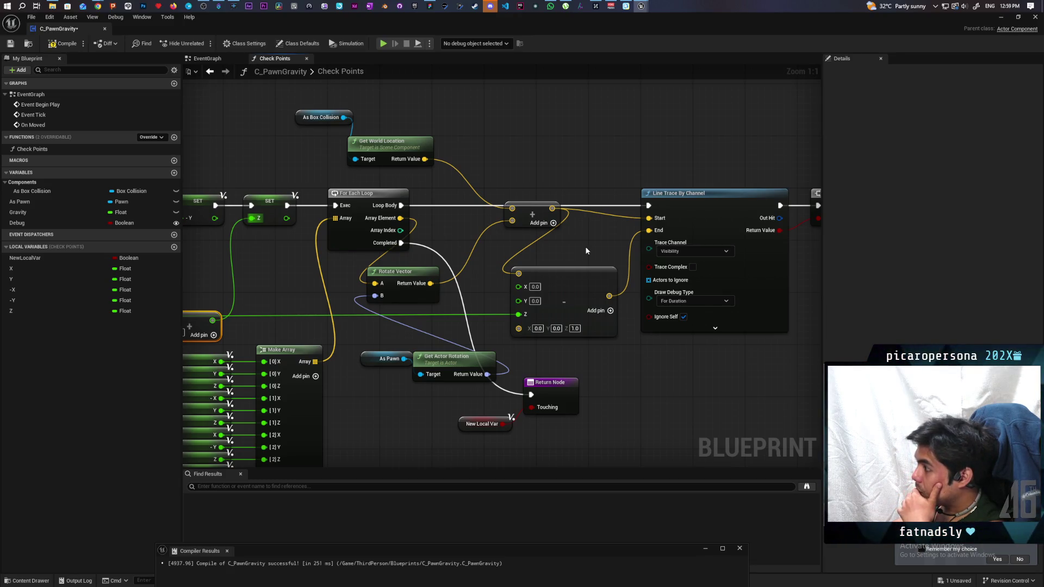
- Drag Rotate Vector up and right next to the For Each Loop node
mouse_move(586, 251)
mouse_down()
mouse_move(599, 243)
mouse_move(653, 332)
mouse_move(680, 237)
mouse_move(494, 293)
mouse_move(691, 268)
mouse_up()
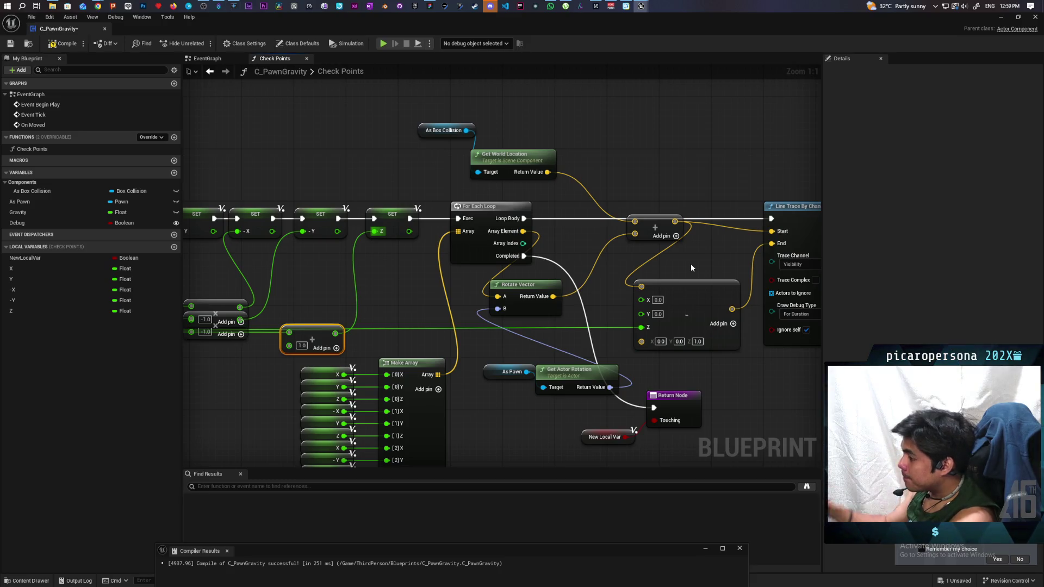
mouse_move(546, 279)
mouse_down()
mouse_move(504, 225)
mouse_move(508, 272)
mouse_move(496, 253)
mouse_move(494, 288)
mouse_up()
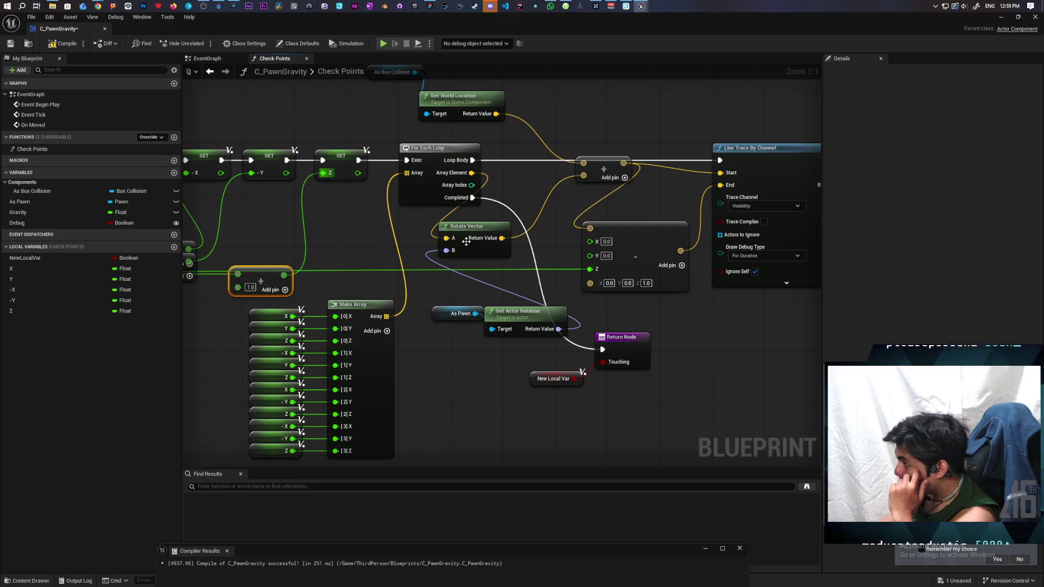
drag(466, 241, 517, 221)
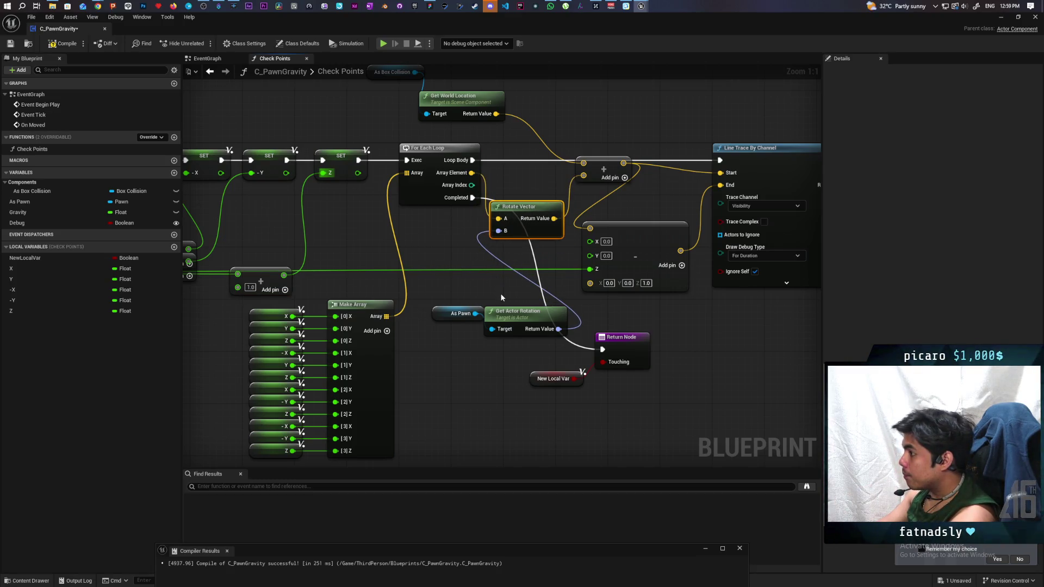
mouse_move(500, 293)
mouse_down()
mouse_move(468, 373)
mouse_move(456, 373)
mouse_move(555, 330)
mouse_move(563, 309)
mouse_move(625, 303)
mouse_move(573, 309)
mouse_move(468, 354)
mouse_up()
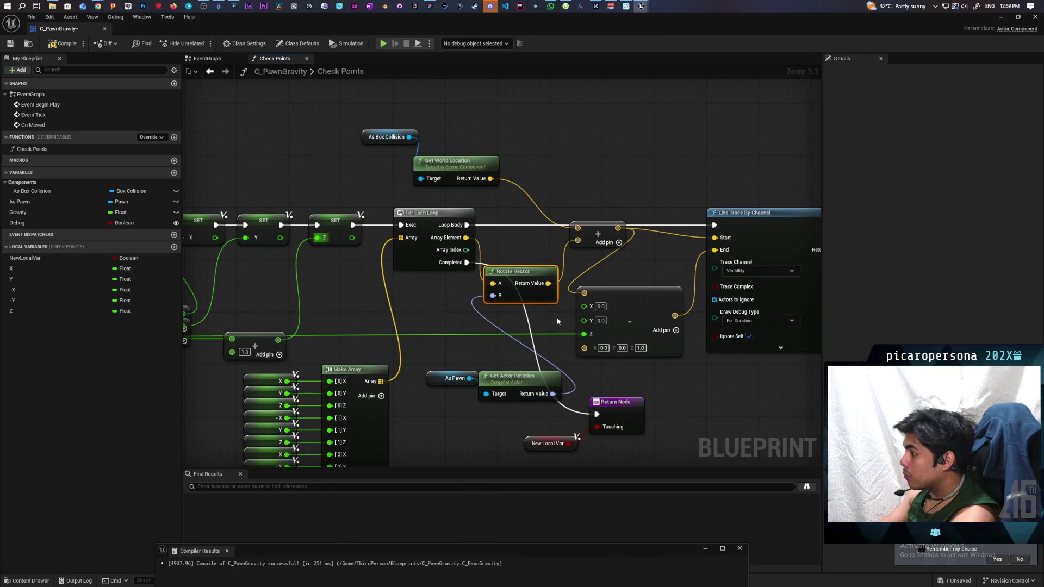
- Nudge As Pawn and Get Actor Rotation left and down, then pan through the graph
mouse_move(458, 361)
mouse_down()
mouse_move(511, 382)
mouse_move(492, 388)
mouse_up()
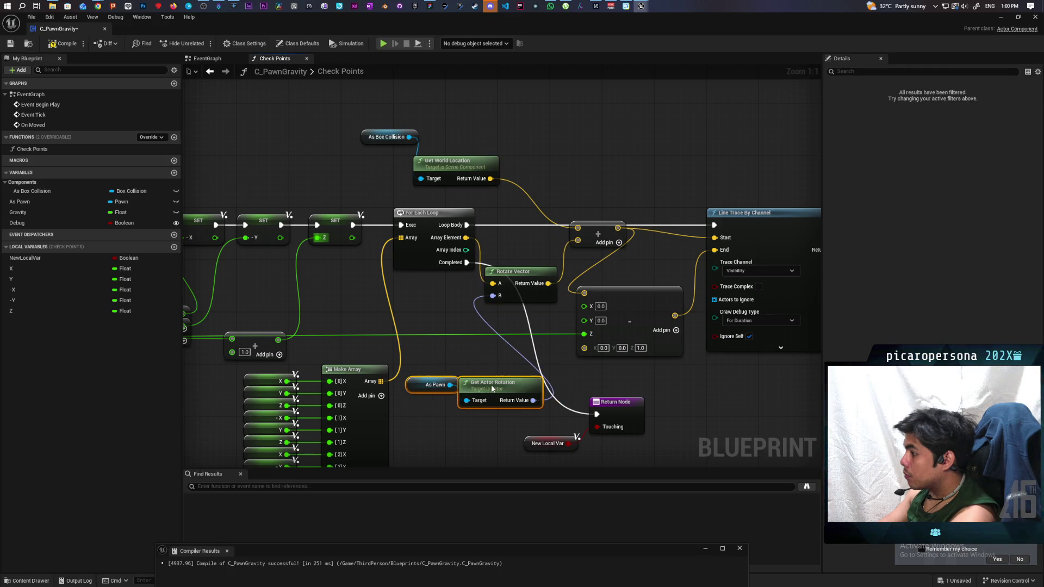
click(479, 361)
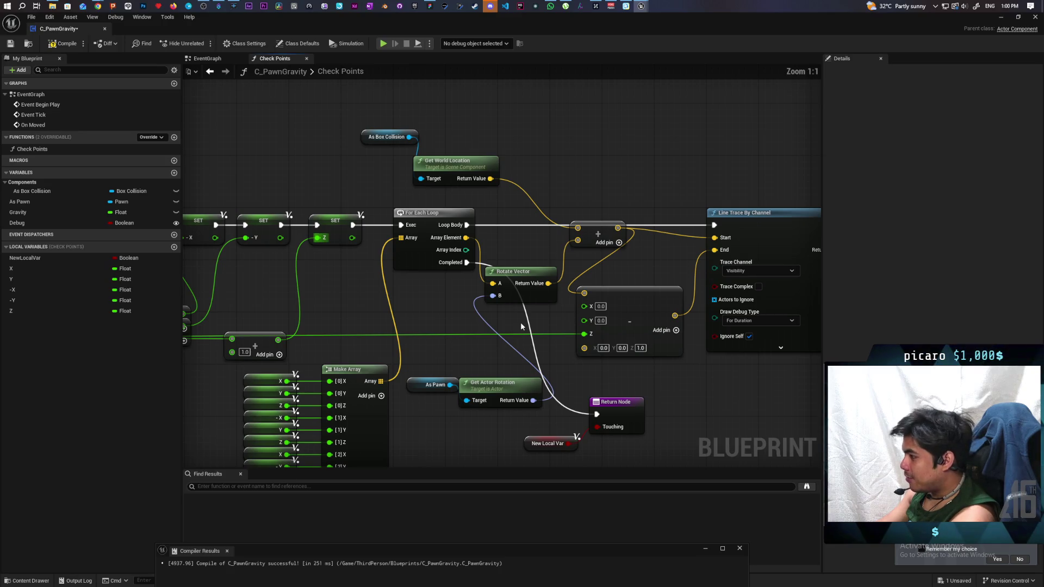
drag(520, 322, 482, 312)
drag(486, 354, 502, 364)
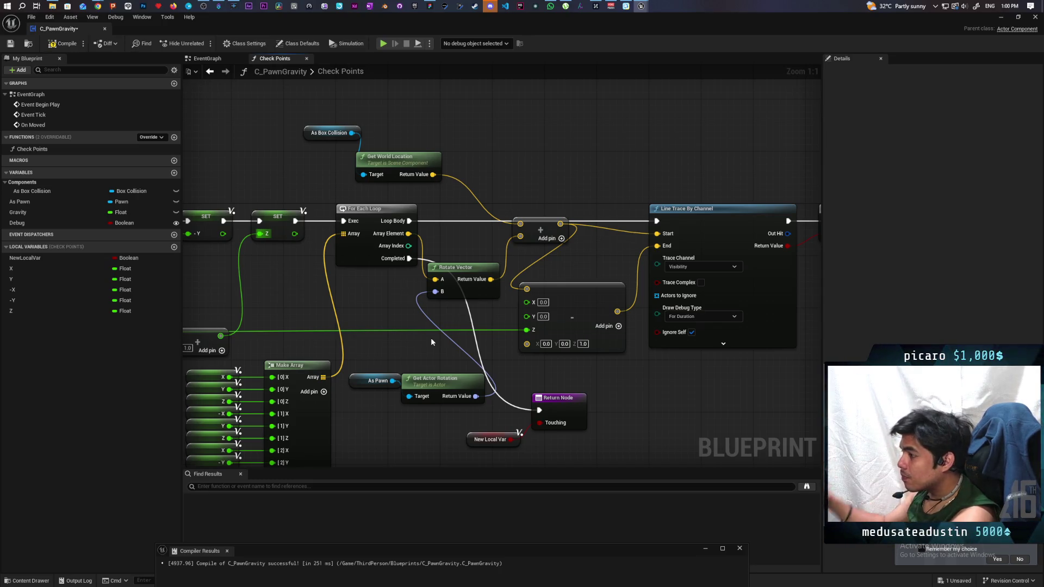
drag(431, 341, 456, 345)
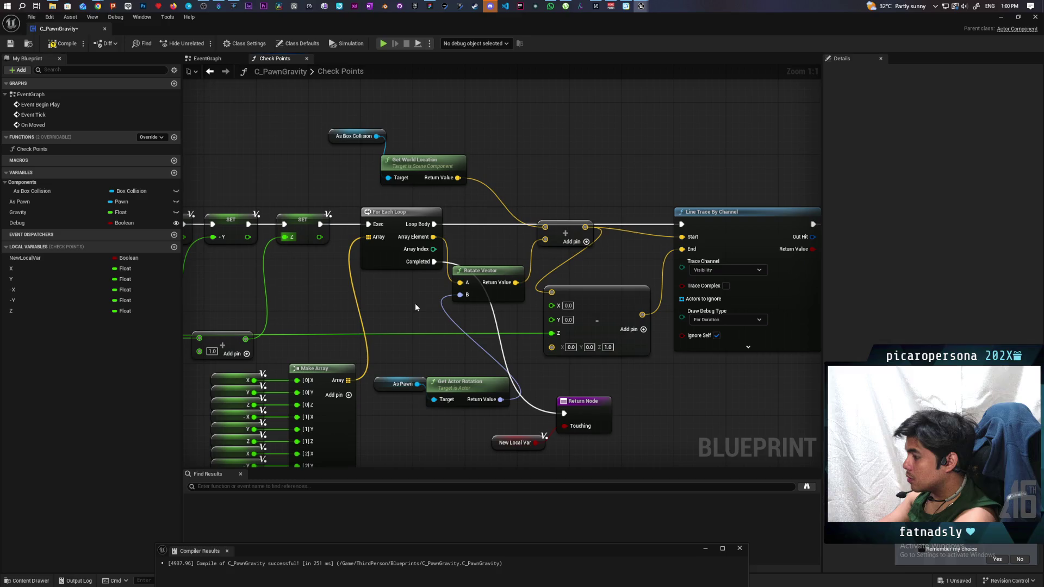
mouse_move(415, 307)
mouse_down()
mouse_move(728, 289)
mouse_move(625, 284)
mouse_move(401, 313)
mouse_up()
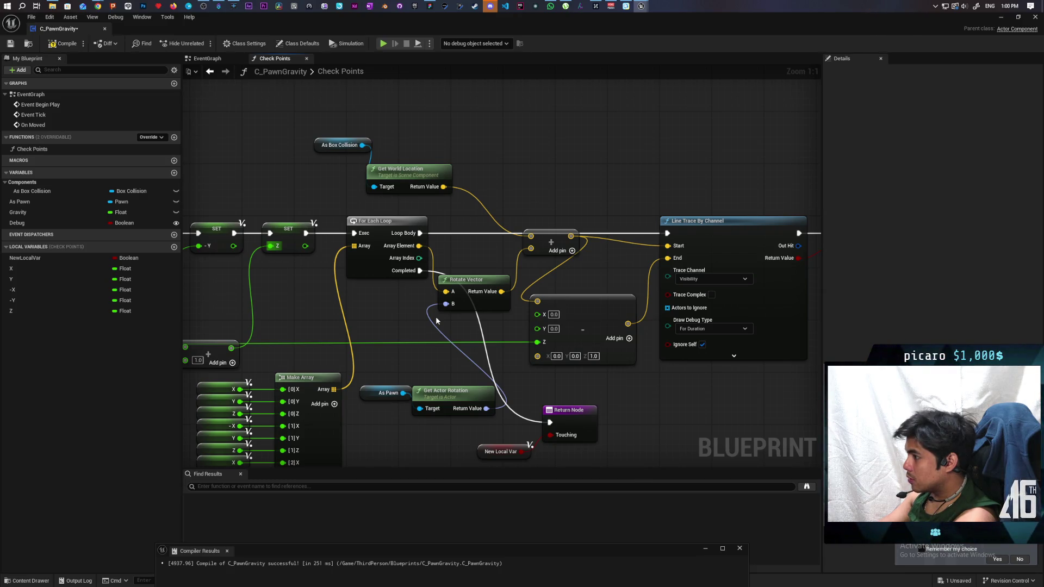
mouse_move(413, 332)
mouse_down()
mouse_move(606, 247)
mouse_move(628, 214)
mouse_move(594, 224)
mouse_up()
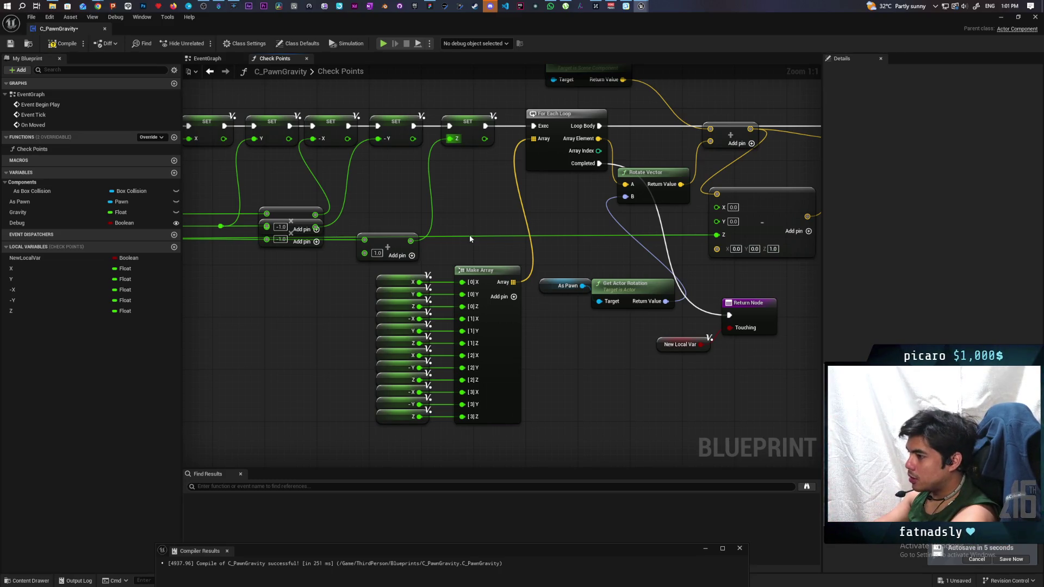
- Undo the Z SET node and getter links so Make Array's Z entries return to 0.0, and delete the Z local variable
key(ctrl+z)
key(ctrl+z)
key(ctrl+z)
key(ctrl+z)
key(ctrl+z)
key(ctrl+z)
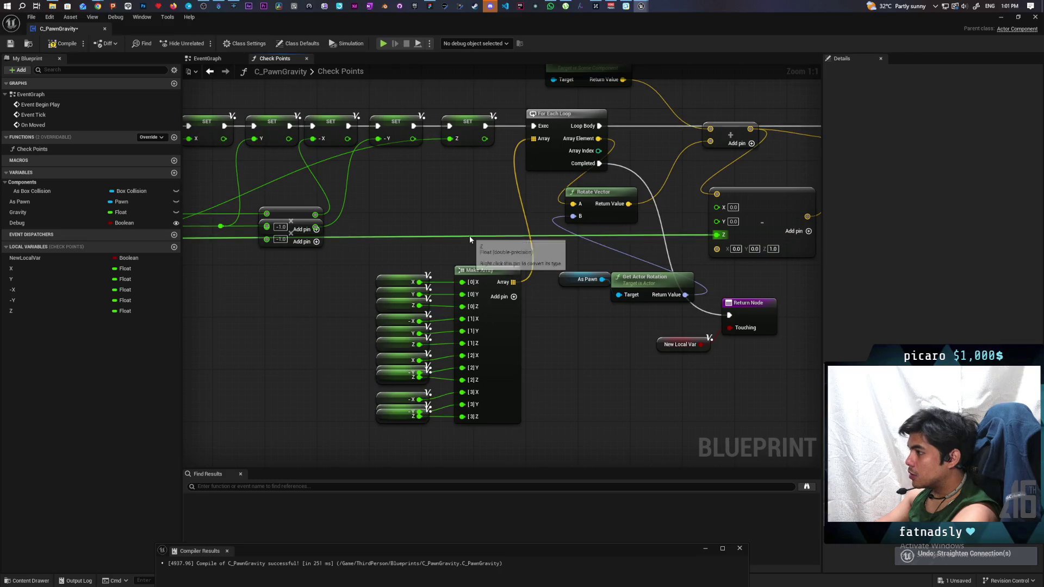
key(ctrl+z)
key(ctrl+z)
key(ctrl+z)
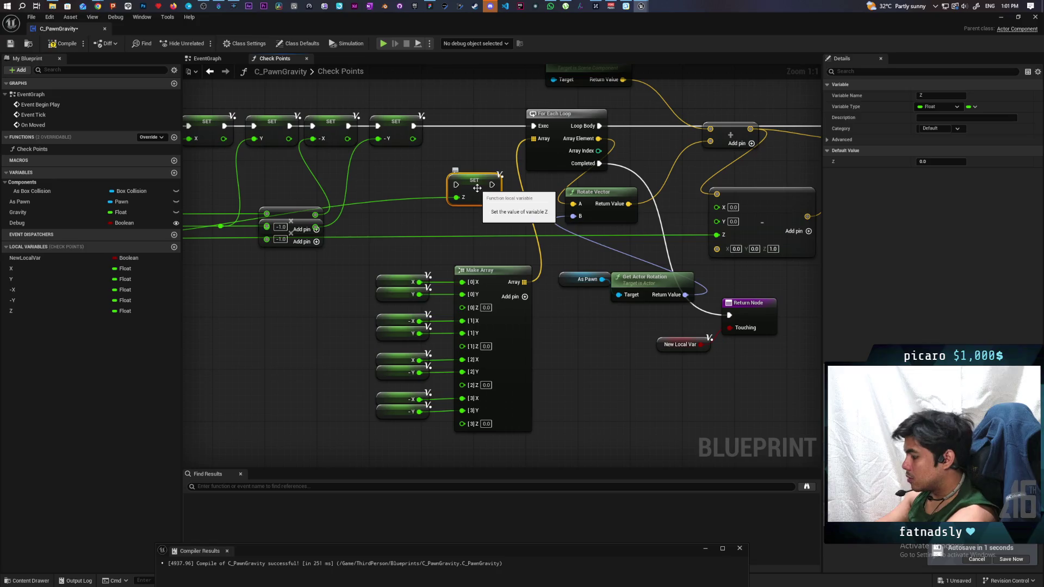
key(ctrl+z)
key(ctrl+z)
click(41, 311)
key(Delete)
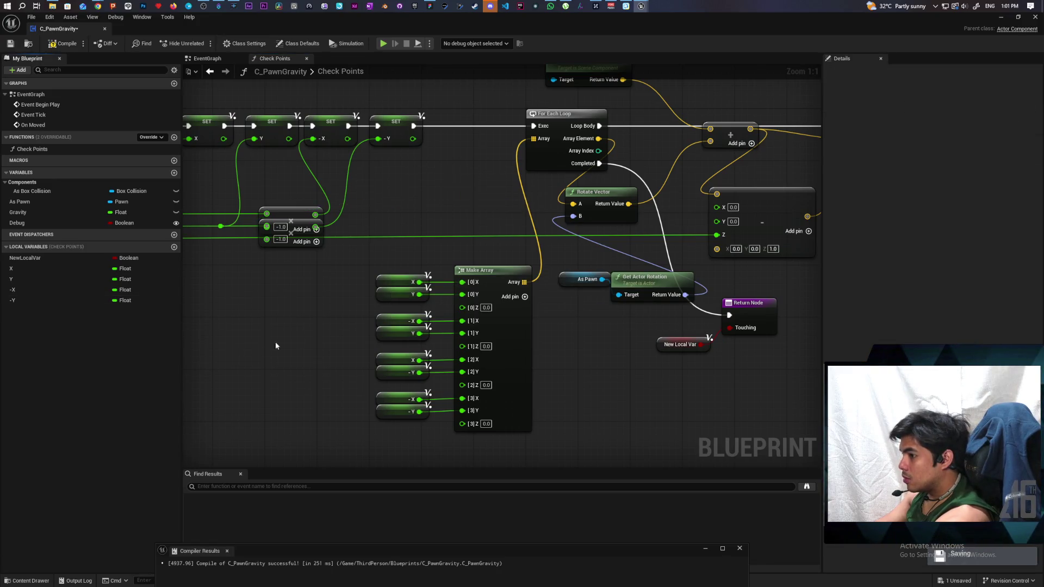
scroll(275, 341, down, 2)
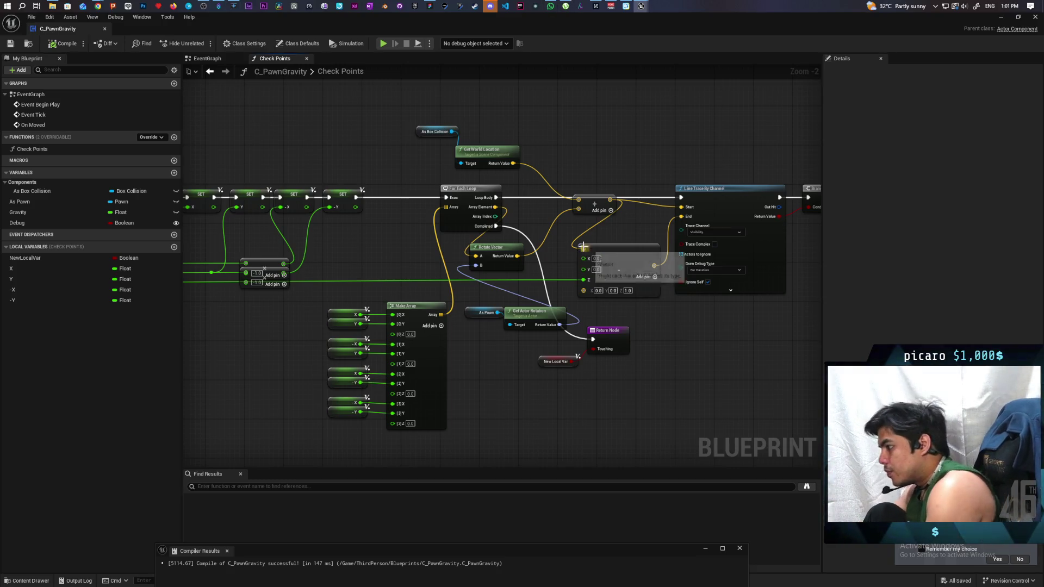
- Add a Get Actor Up Vector node wired from As Pawn and move it into open space
scroll(541, 255, up, 2)
drag(484, 333, 470, 389)
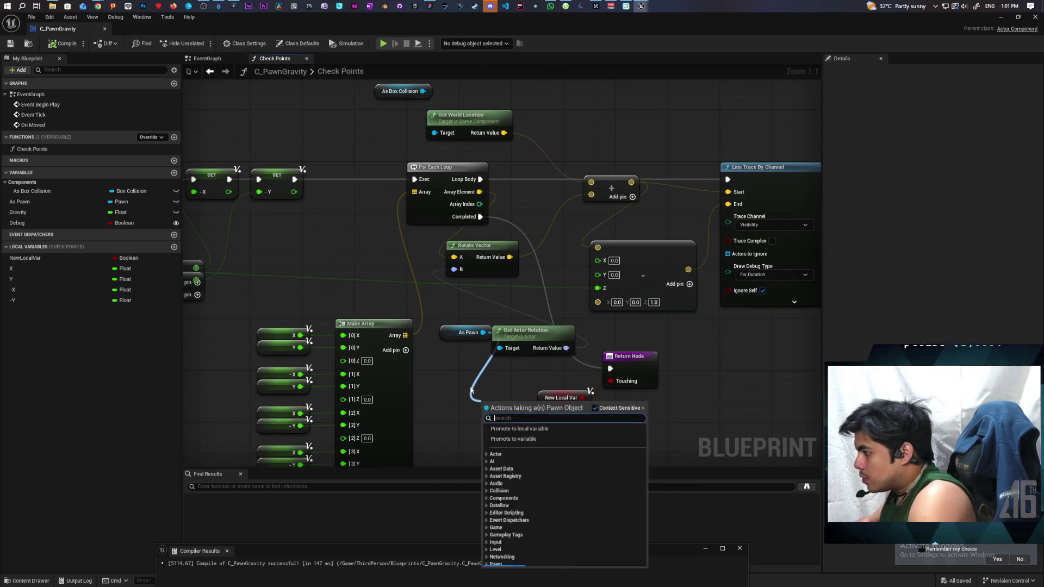
text(up vector)
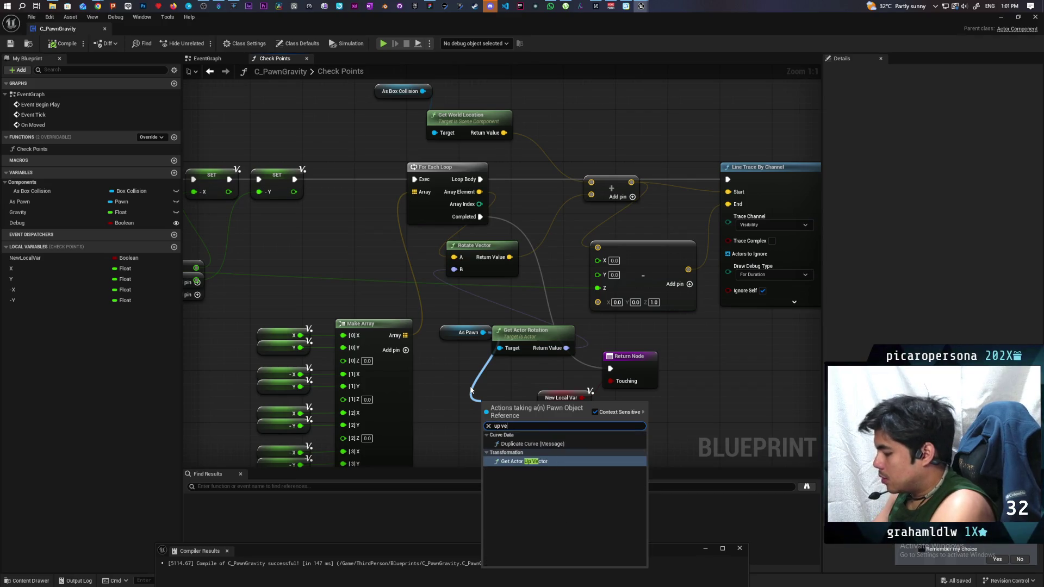
key(Return)
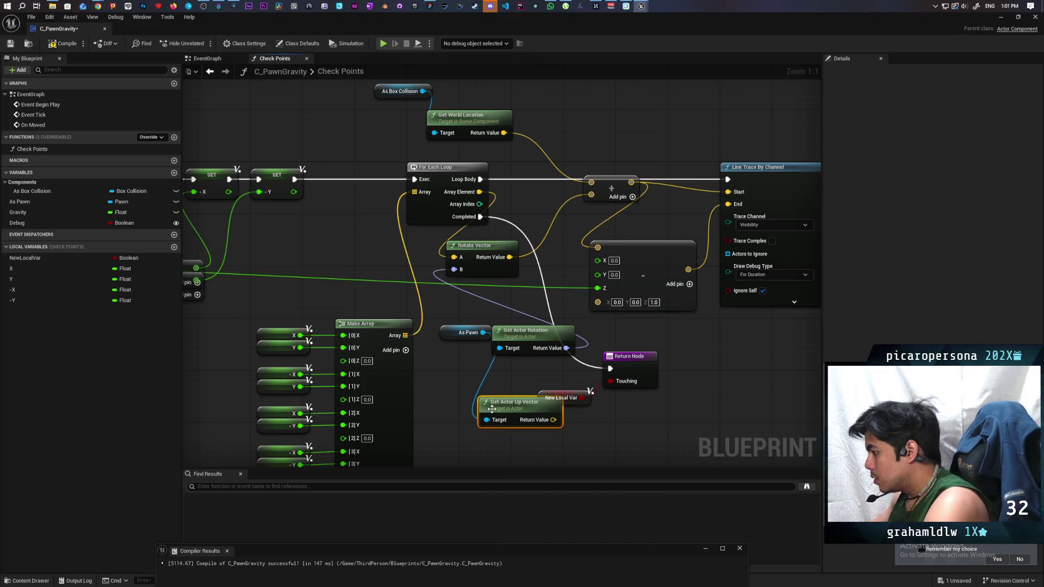
mouse_move(494, 411)
mouse_down()
mouse_move(456, 418)
mouse_move(536, 431)
mouse_up()
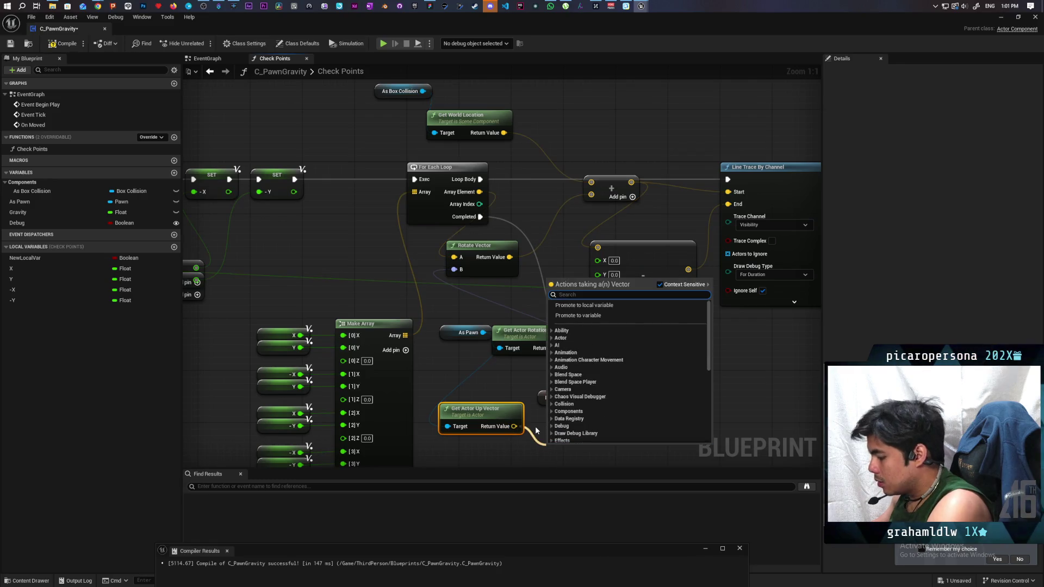
click(745, 375)
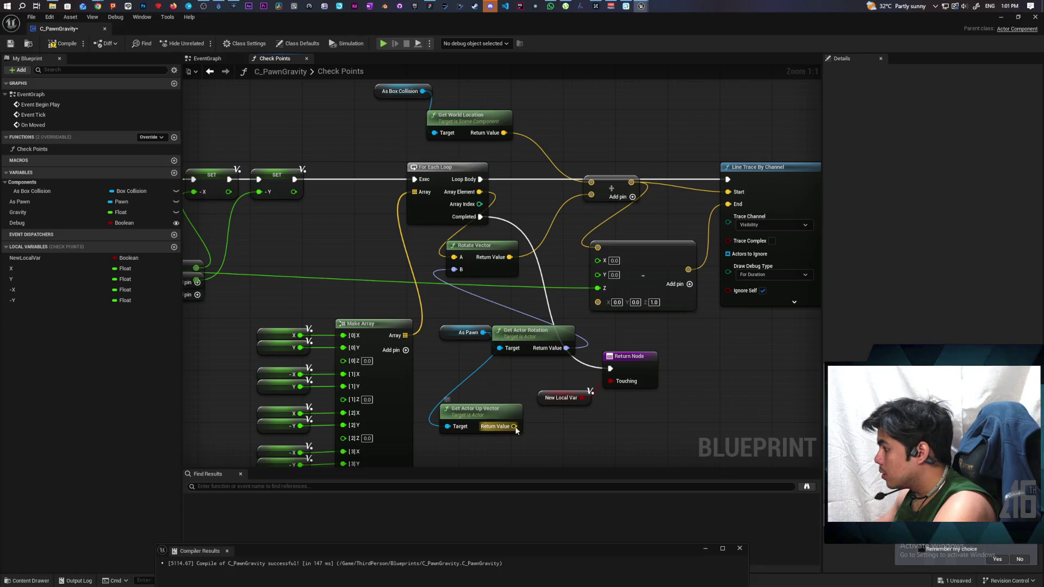
- Add a vector + node on the up vector with Z 1.0, and break the wire into the split Z input
drag(514, 426, 538, 430)
text(+)
key(Return)
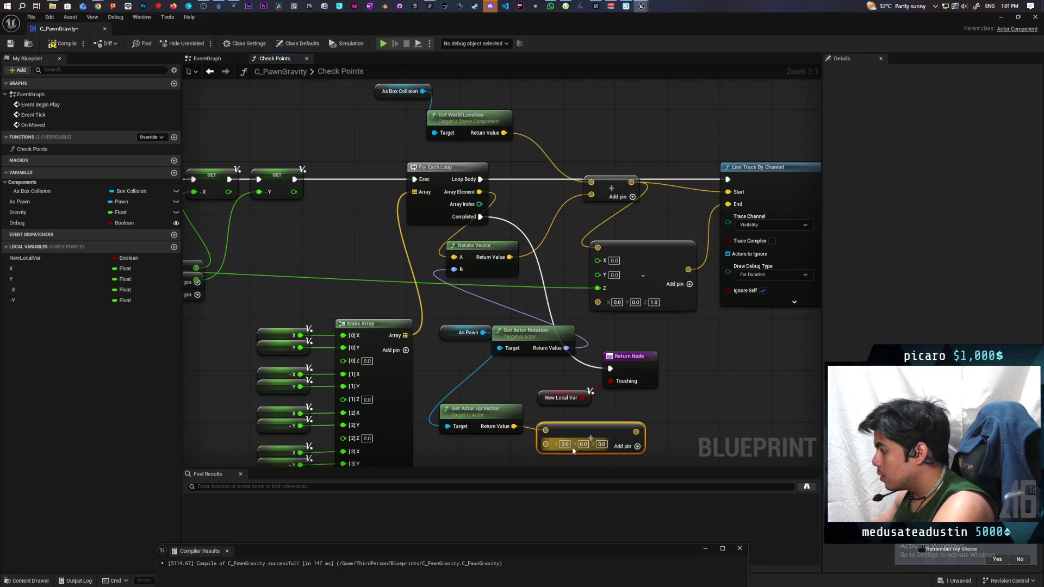
click(601, 444)
text(1)
click(683, 406)
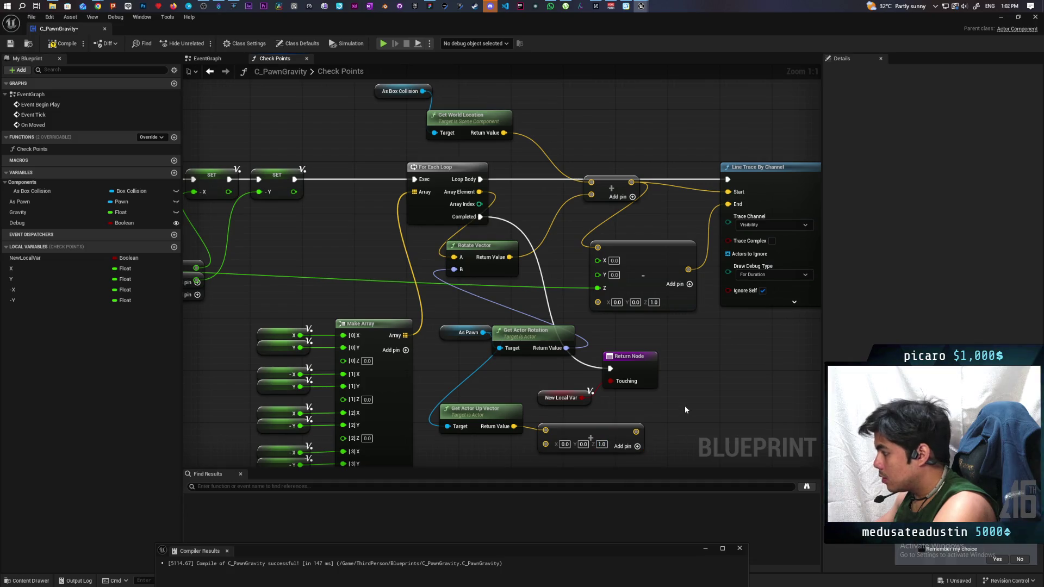
alt+click(598, 287)
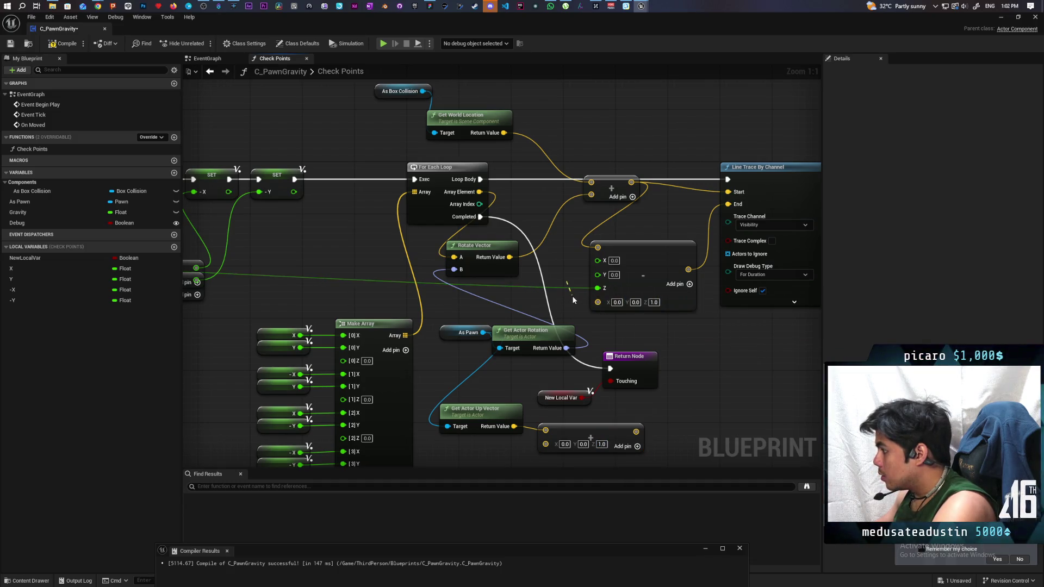
drag(611, 309, 623, 294)
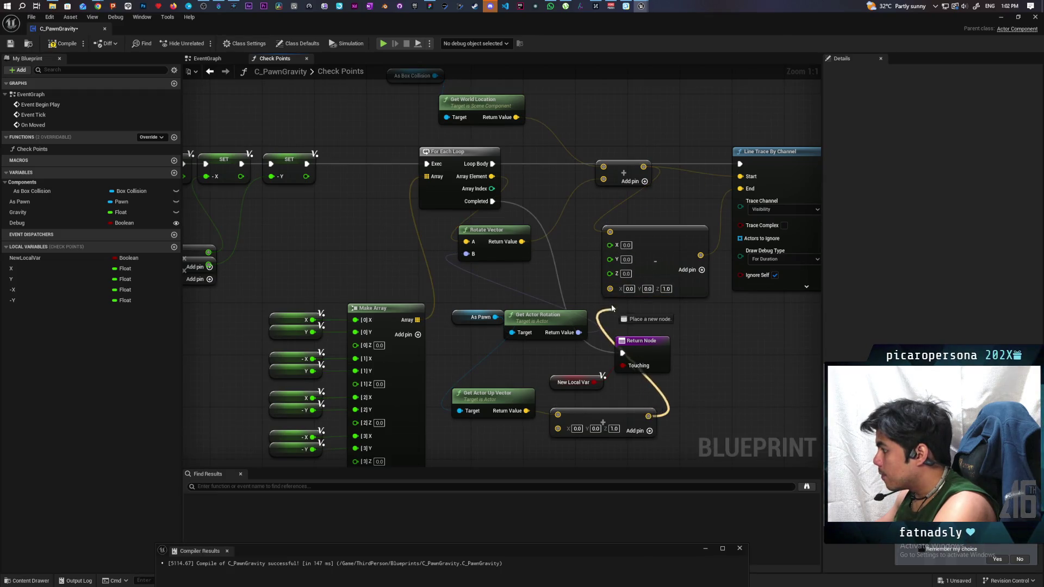
- Recombine the subtract node's split X/Y/Z input and remove that pin
right_click(610, 245)
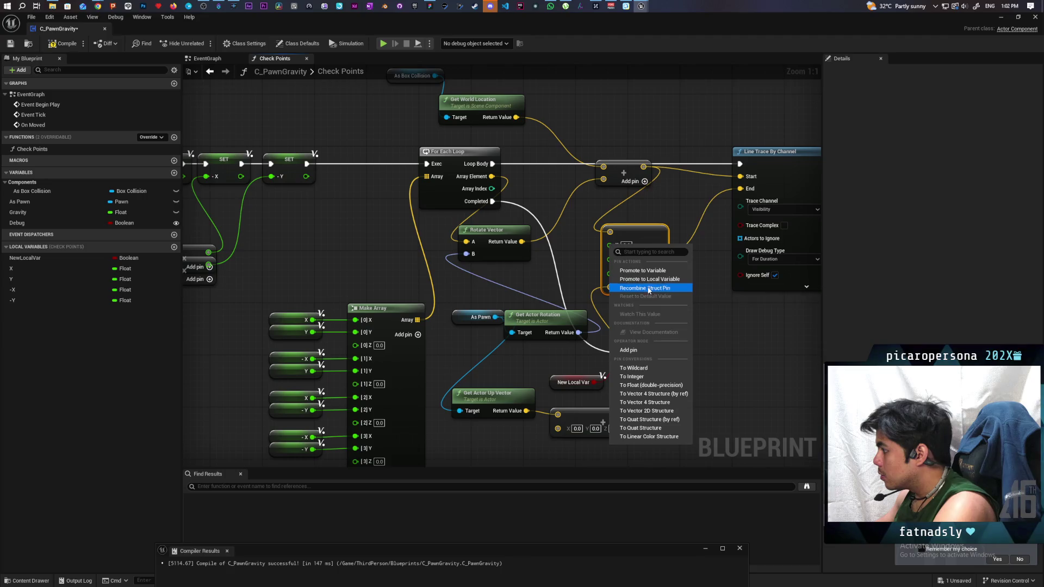
click(648, 289)
right_click(611, 247)
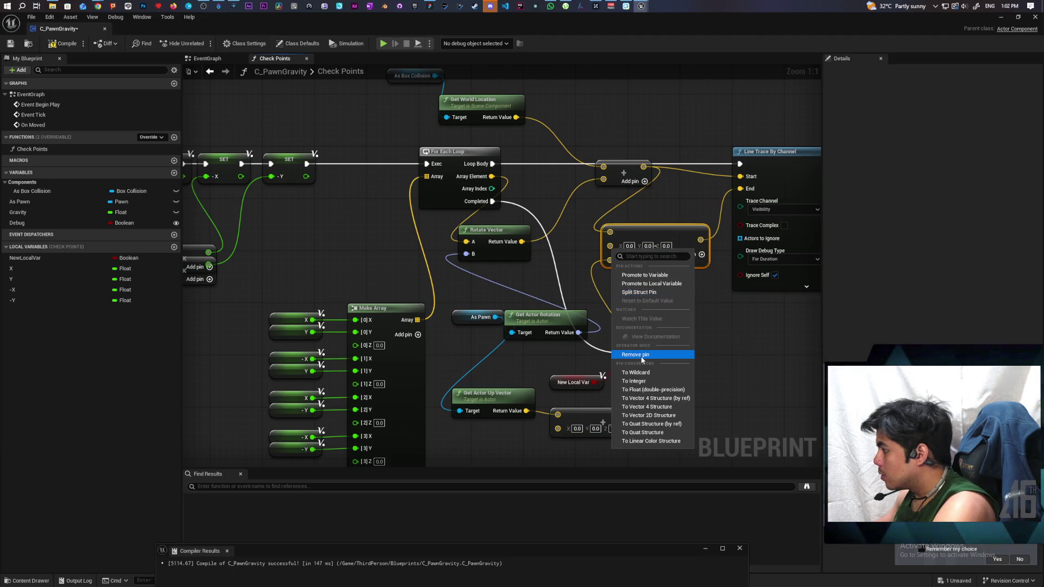
click(643, 354)
- Regroup As Pawn, Get Actor Rotation and the up-vector nodes, then compile and save C_PawnGravity
mouse_move(598, 411)
mouse_down()
mouse_move(605, 398)
mouse_move(607, 414)
mouse_up()
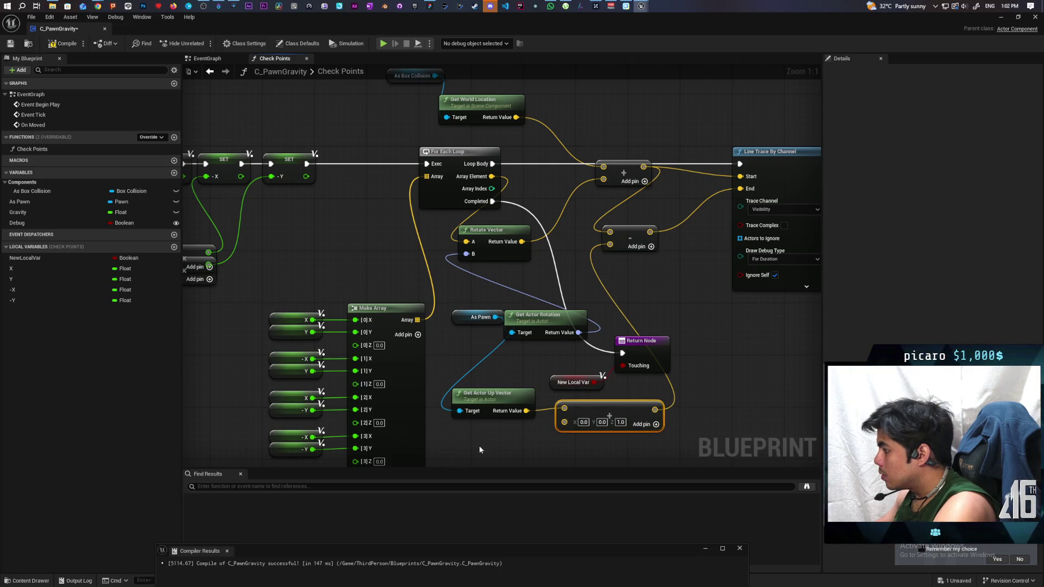
mouse_move(482, 331)
mouse_down()
mouse_move(542, 310)
mouse_move(529, 271)
mouse_up()
drag(500, 394, 488, 324)
mouse_move(595, 425)
mouse_down()
mouse_move(575, 338)
mouse_move(575, 352)
mouse_up()
mouse_move(543, 396)
mouse_down()
mouse_move(660, 367)
mouse_move(623, 418)
mouse_up()
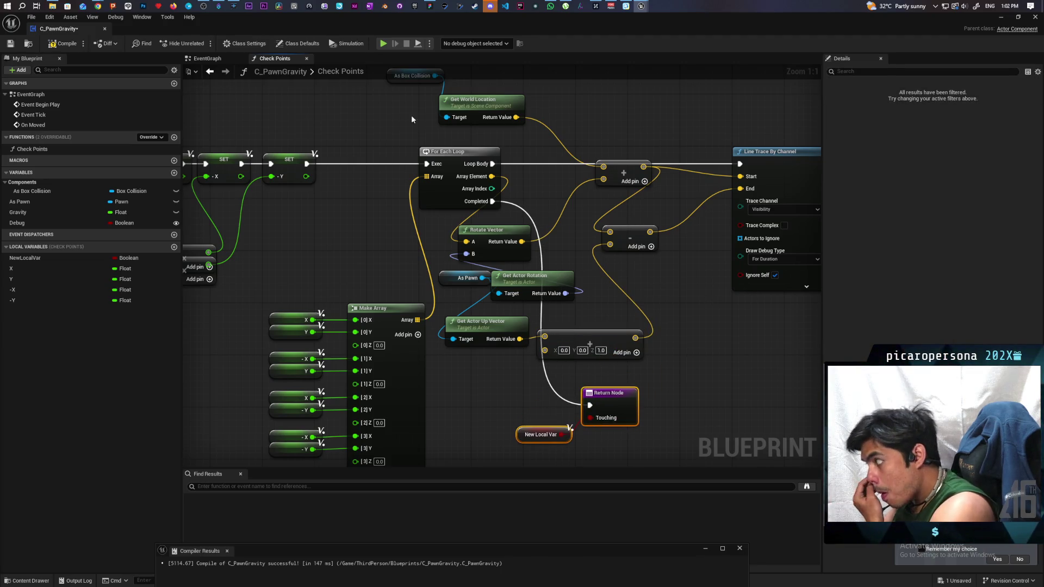
click(64, 44)
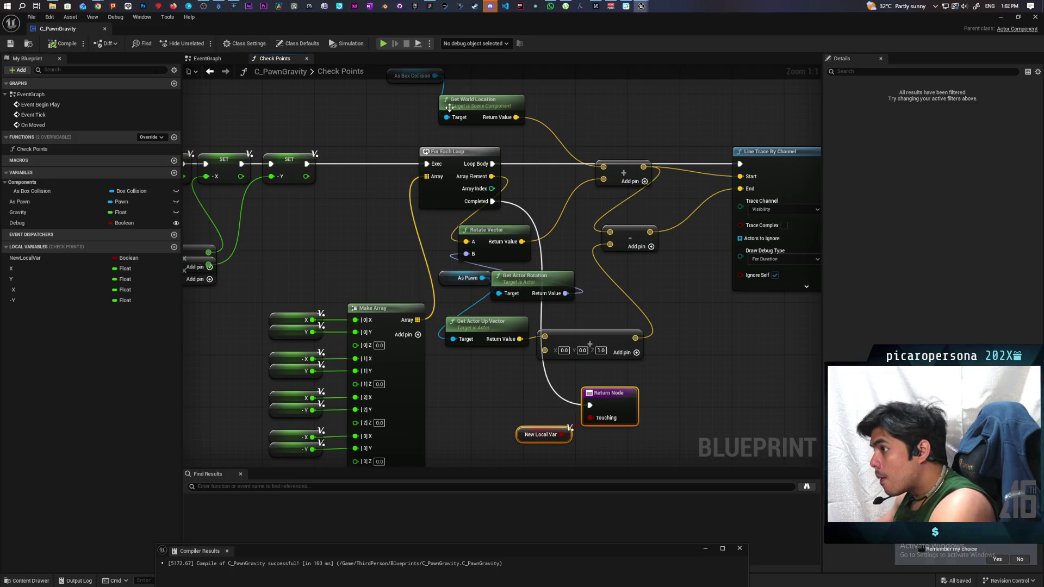
- Playtest the level by walking the purple character into the blue box and hiding with F
click(999, 17)
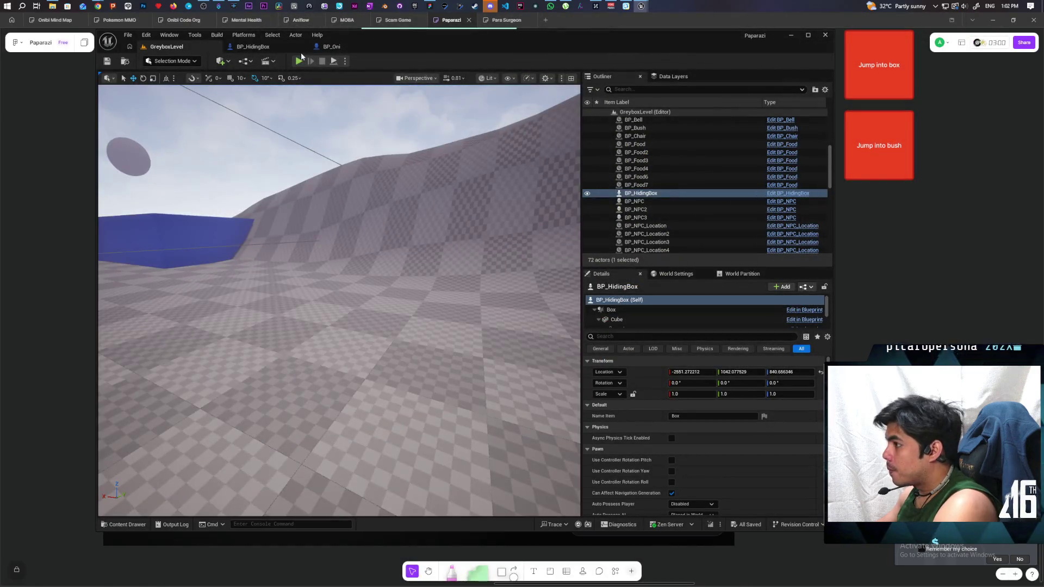
click(298, 61)
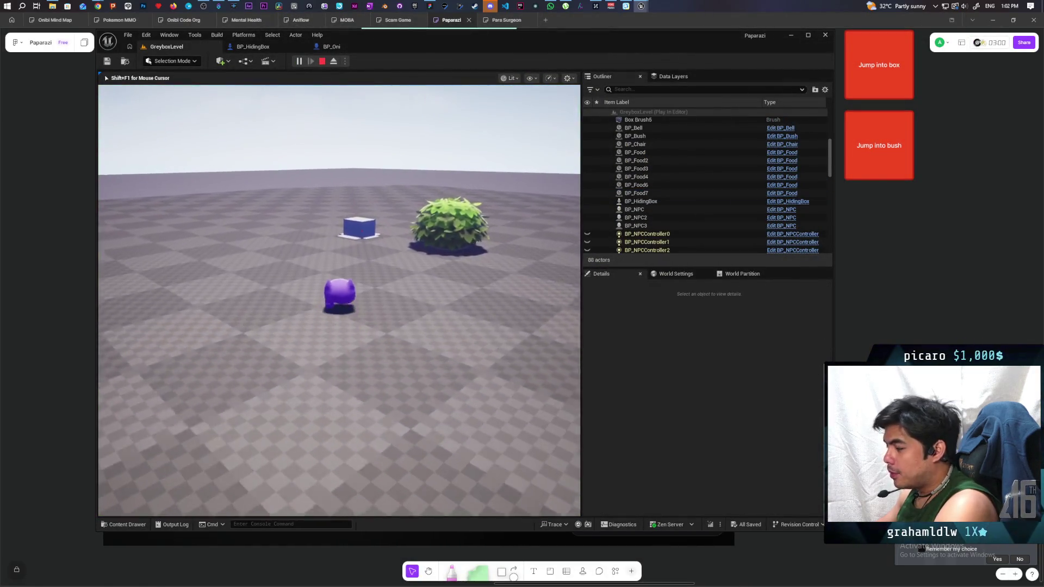
key(w)
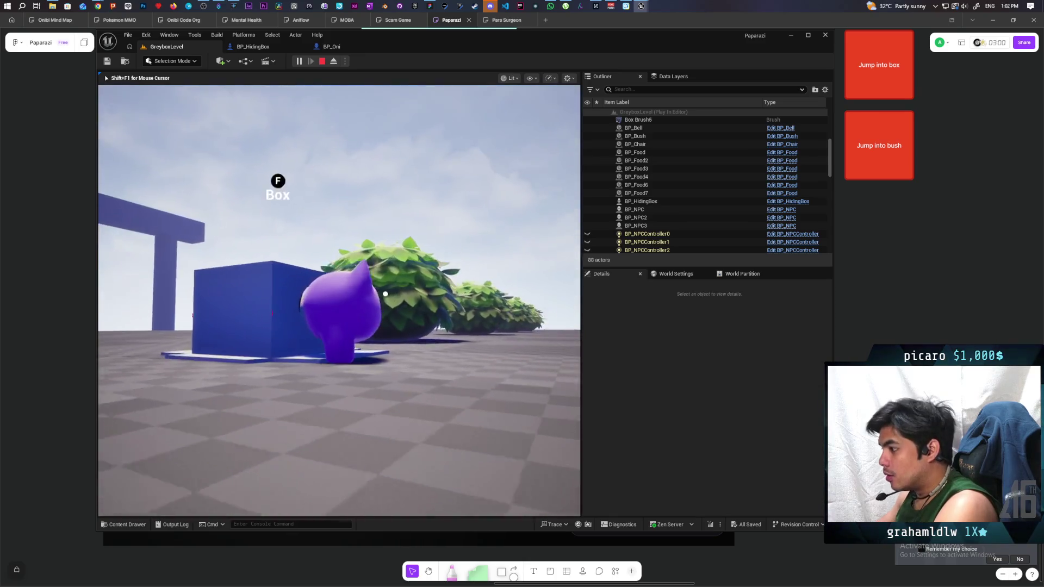
key(a)
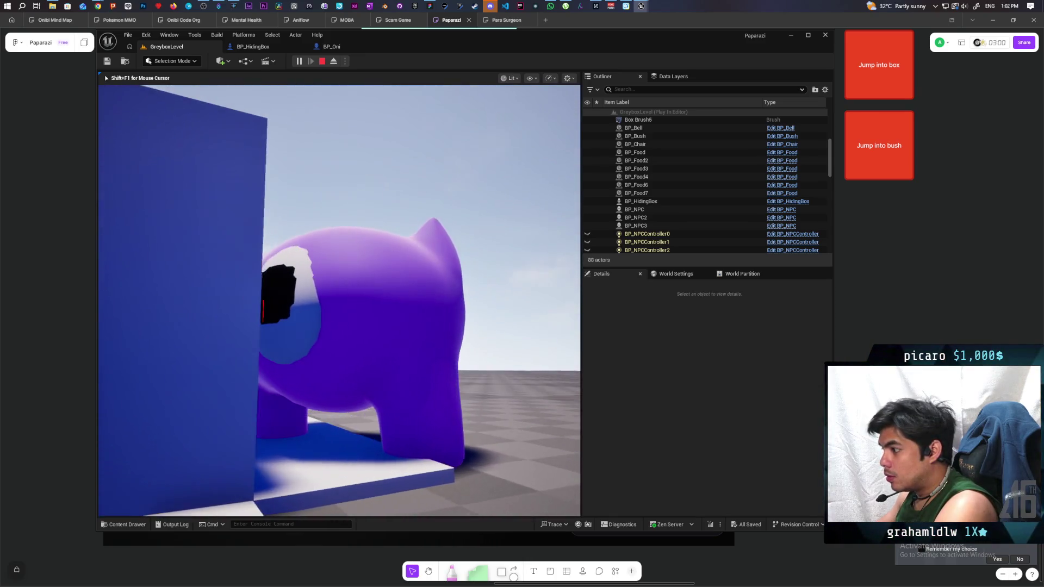
key(f)
key(Escape)
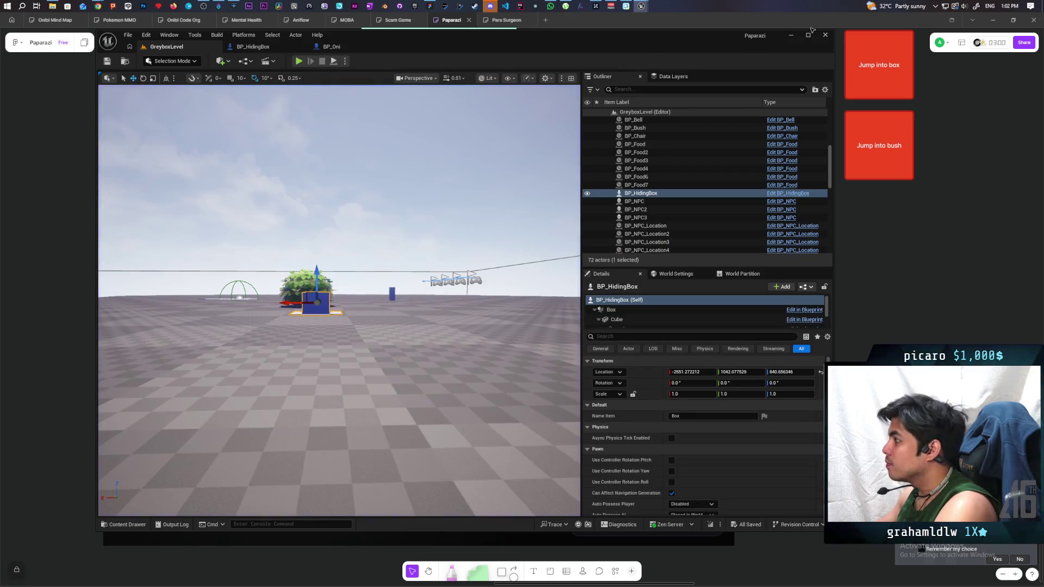
- Return to the C_PawnGravity blueprint window via BP_Oni and the taskbar
click(331, 47)
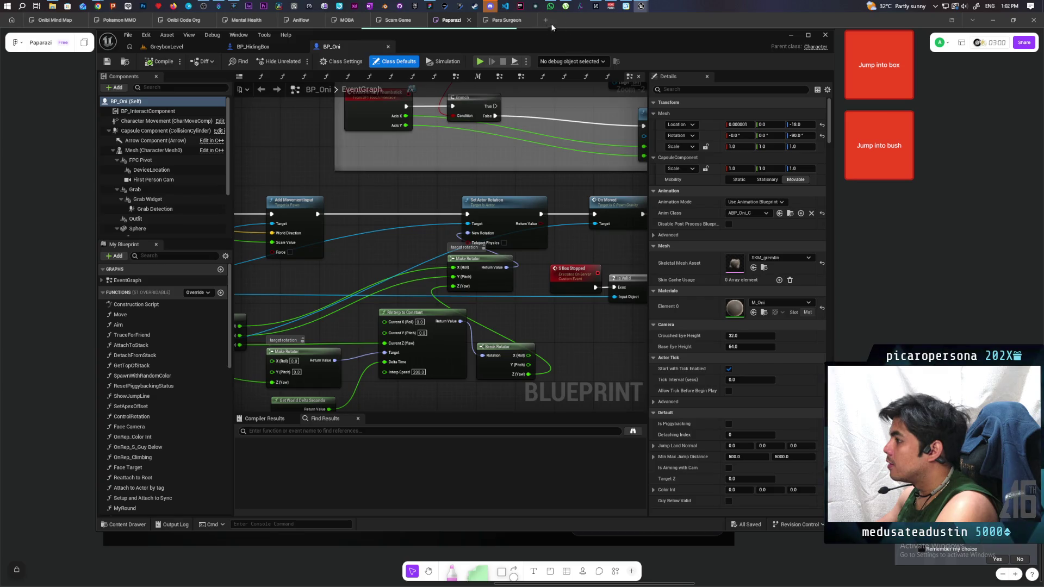
mouse_move(642, 6)
click(700, 51)
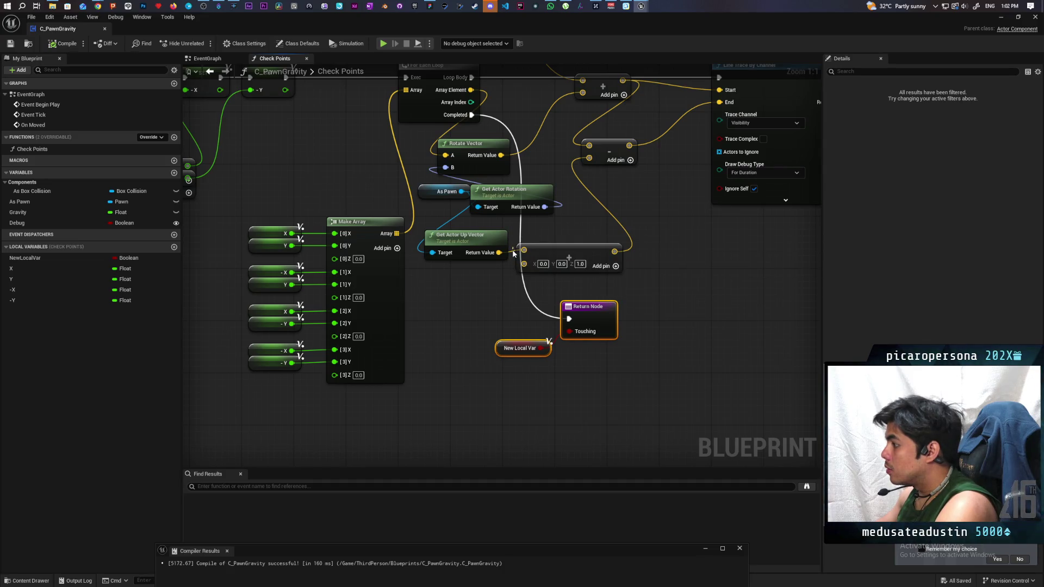
- Disconnect the up vector from the Add node and create a Multiply node from it
alt+click(523, 250)
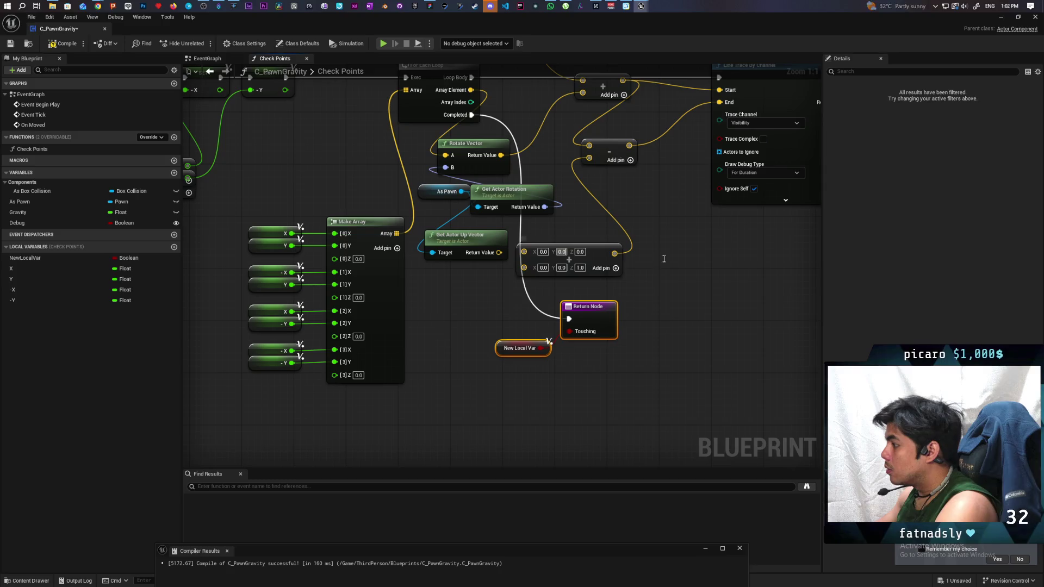
drag(597, 254, 701, 260)
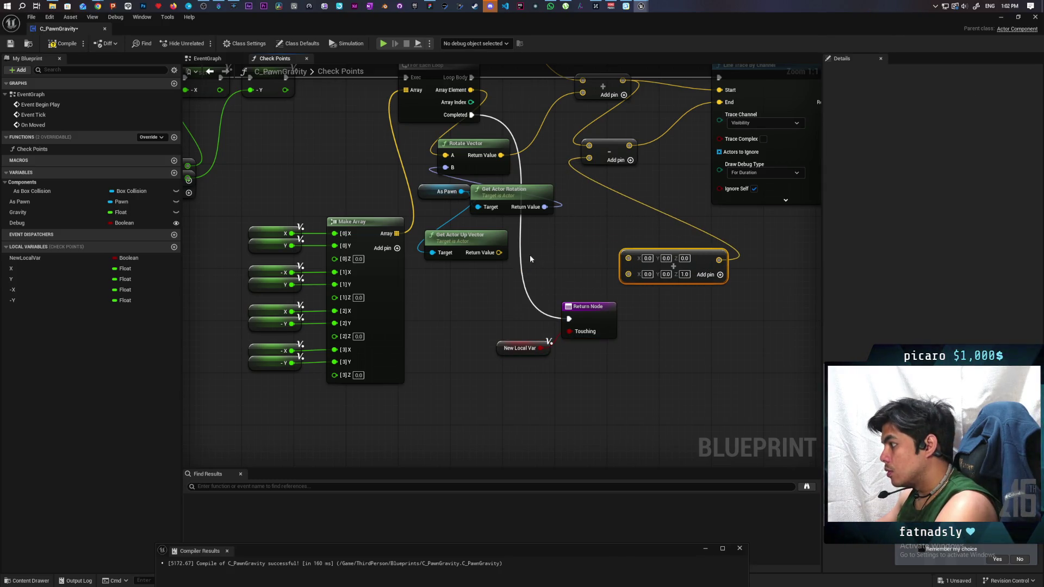
drag(499, 252, 523, 250)
text(multipl)
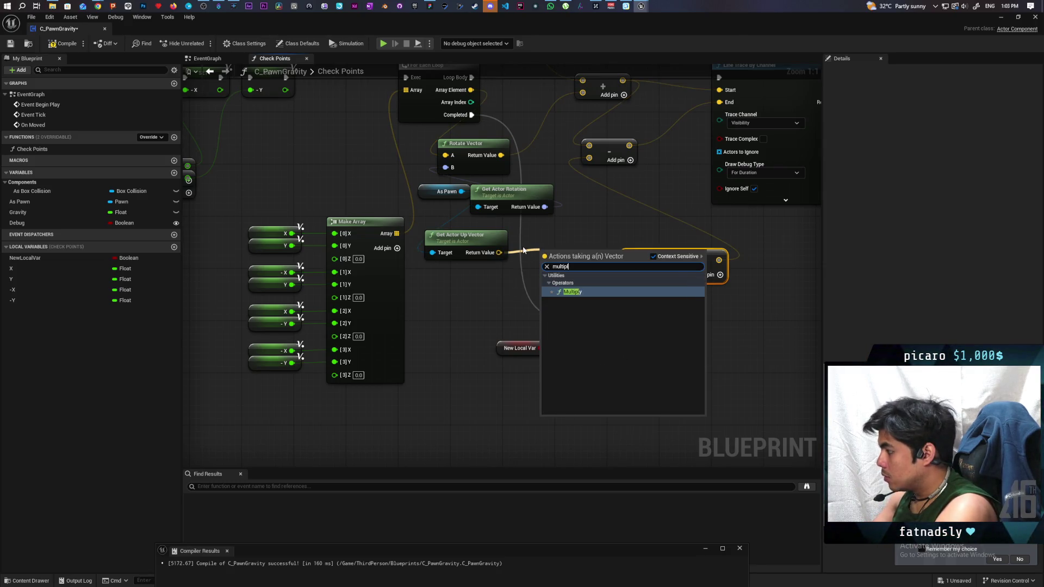
key(Return)
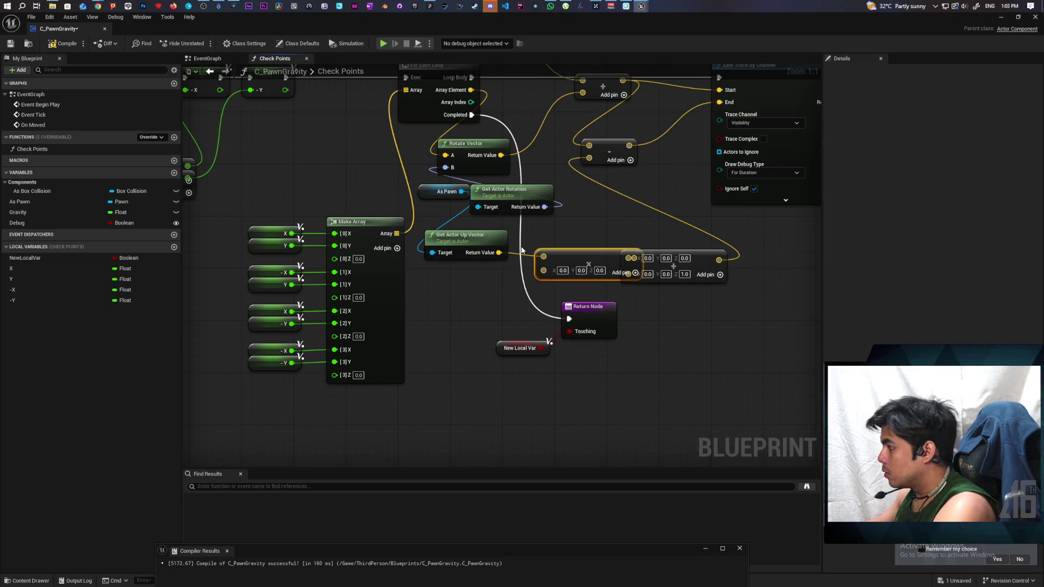
- Split the Multiply input into X/Y/Z, feed its result into the subtract node, and delete the old Add node
mouse_move(580, 321)
mouse_down()
mouse_move(625, 353)
mouse_move(614, 413)
mouse_up()
right_click(593, 283)
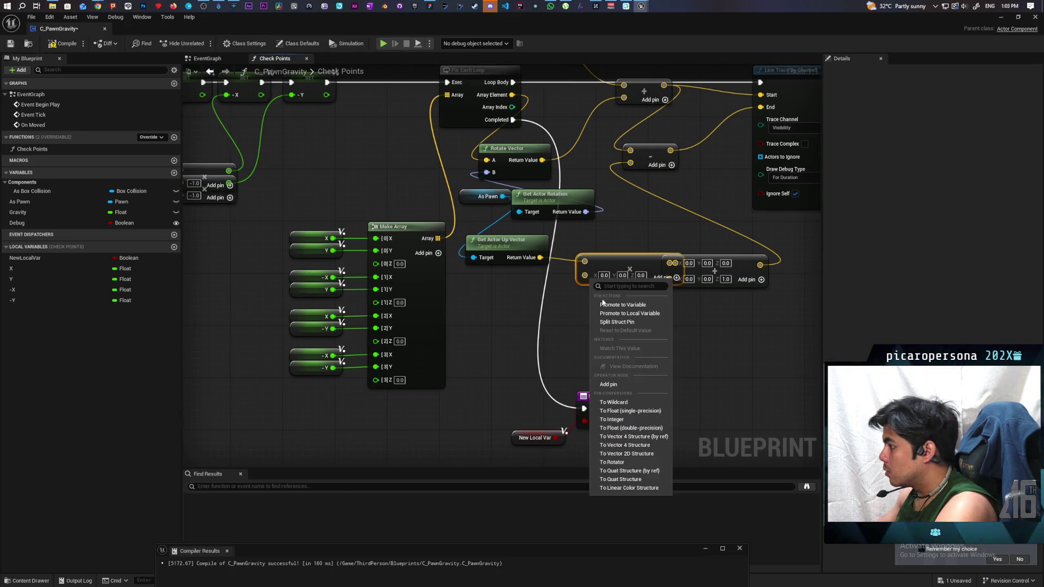
click(618, 325)
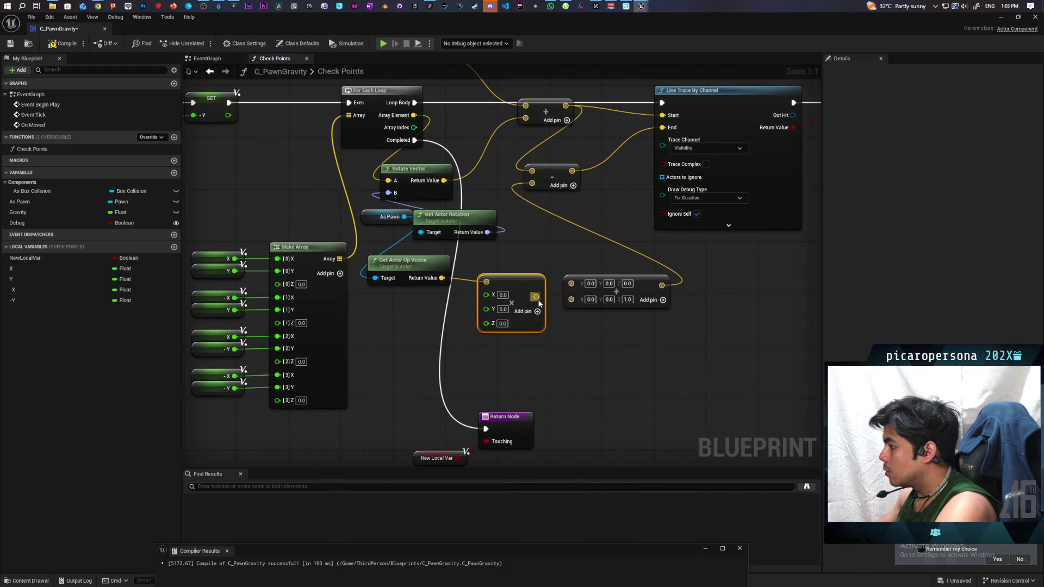
drag(536, 296, 531, 182)
click(631, 288)
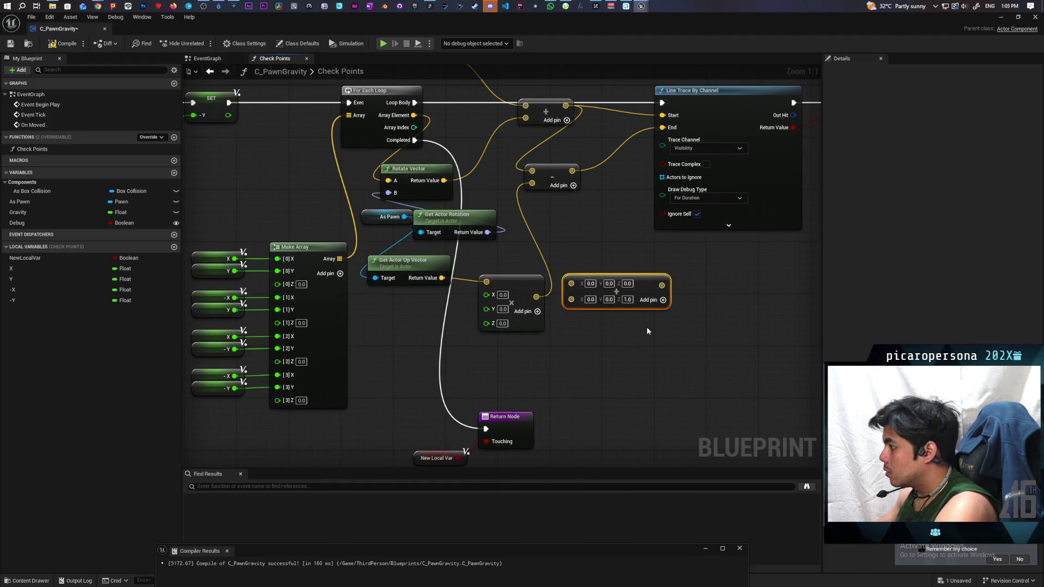
key(Delete)
scroll(536, 325, down, 2)
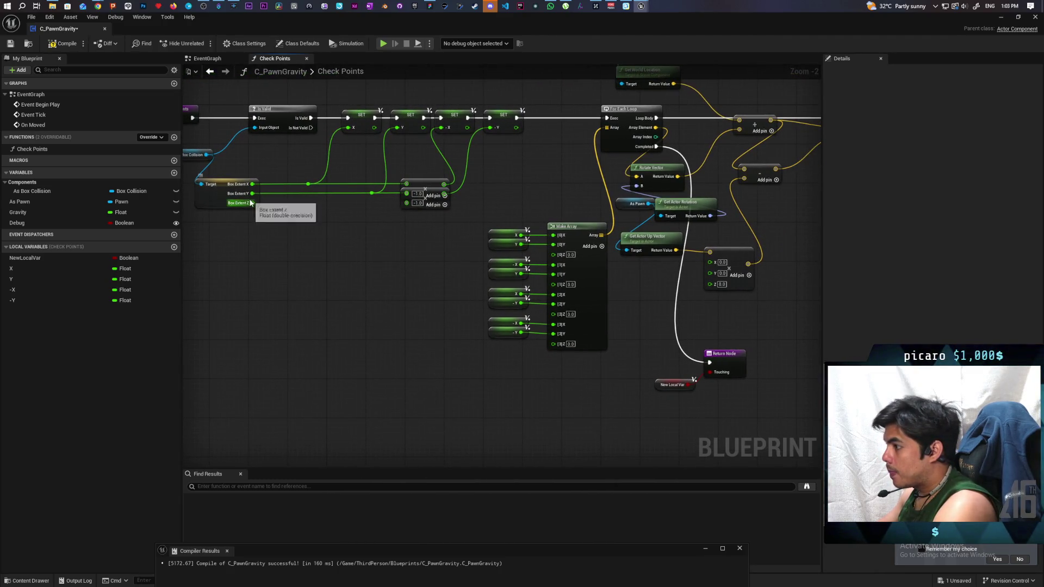
- Feed Box Extent Z plus 1.0 into the vector's Z input through a new float Add node
mouse_move(253, 203)
mouse_down()
mouse_move(678, 304)
mouse_move(710, 284)
mouse_up()
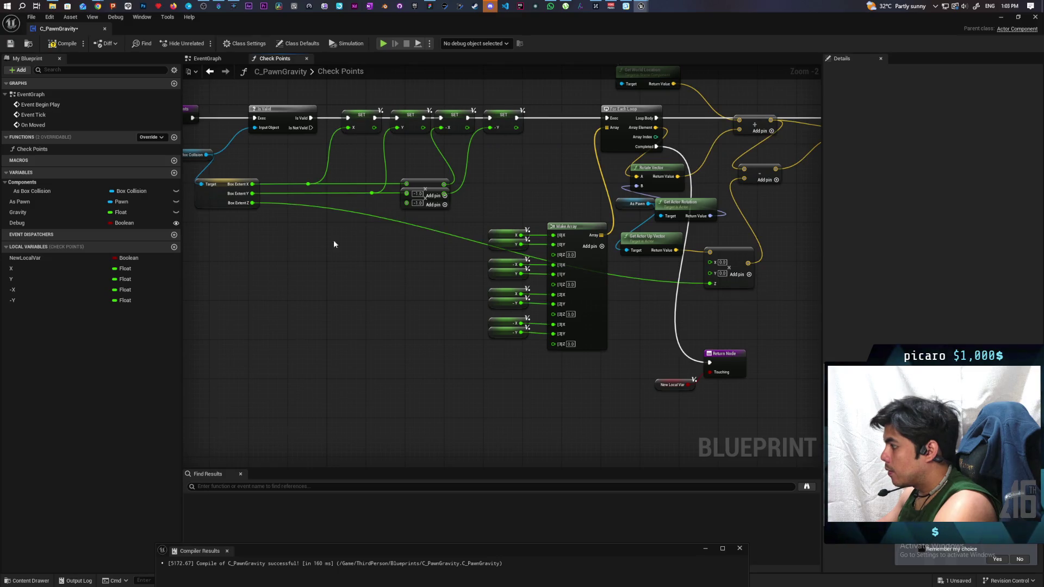
mouse_move(252, 203)
mouse_down()
mouse_move(303, 246)
mouse_move(294, 240)
mouse_up()
text(+)
key(Return)
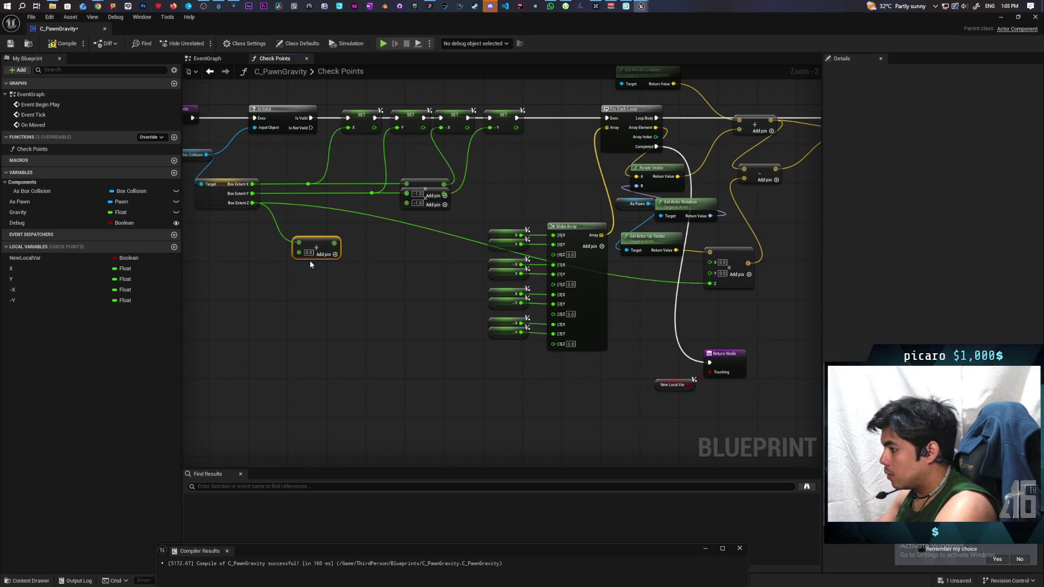
click(309, 252)
text(1)
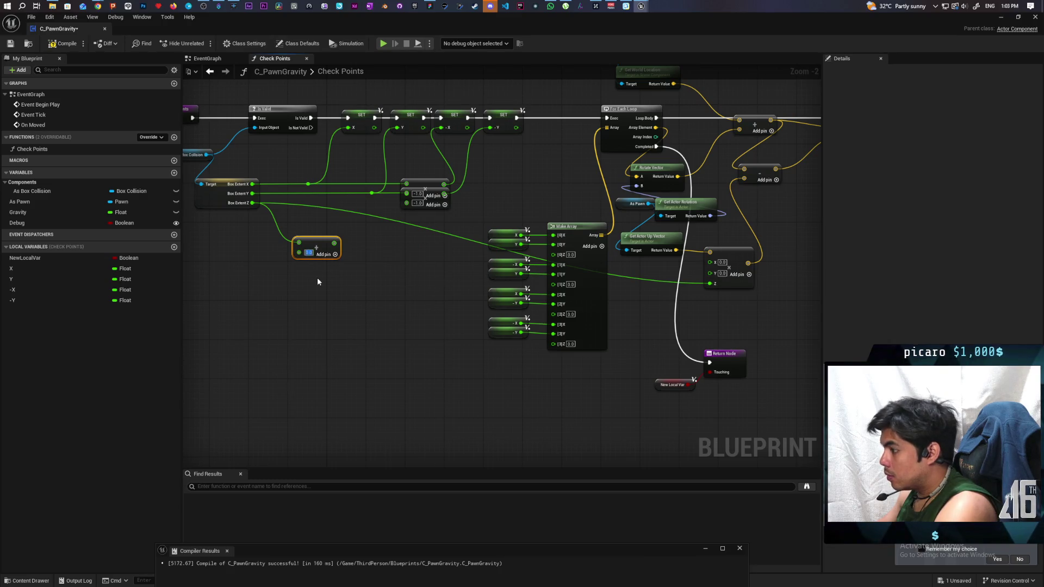
click(317, 277)
mouse_move(334, 243)
mouse_down()
mouse_move(683, 295)
mouse_move(709, 283)
mouse_up()
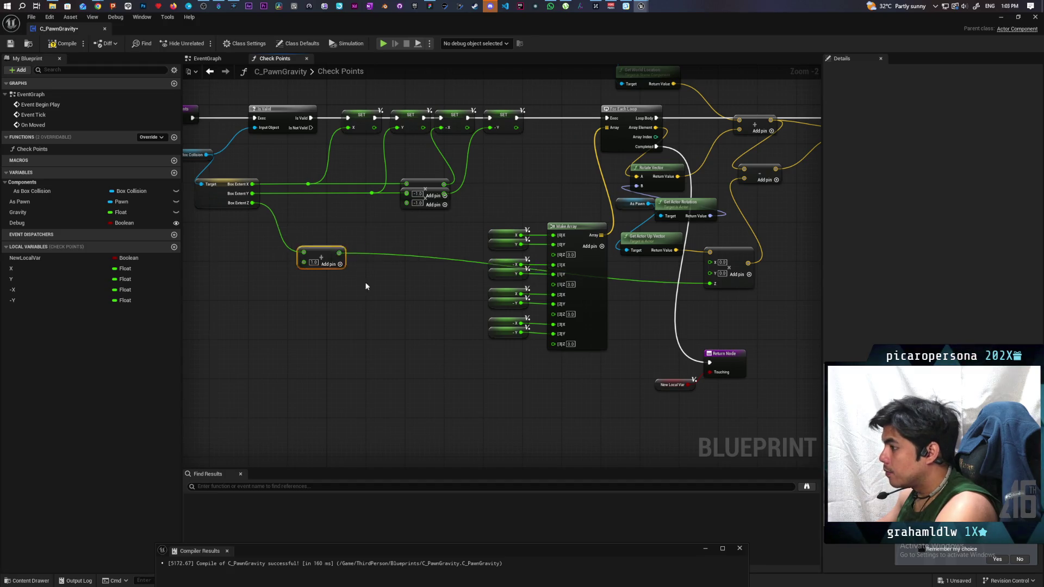
- Move the Add node beside Make Array, nudge the subtract node right, and minimize C_PawnGravity
mouse_move(331, 249)
mouse_down()
mouse_move(639, 307)
mouse_move(653, 288)
mouse_up()
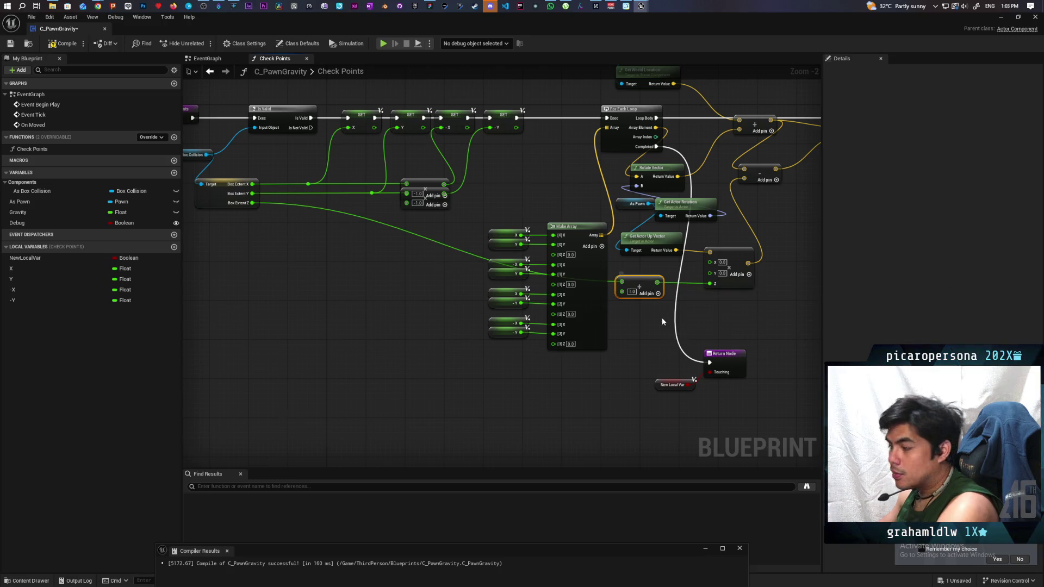
scroll(688, 306, up, 2)
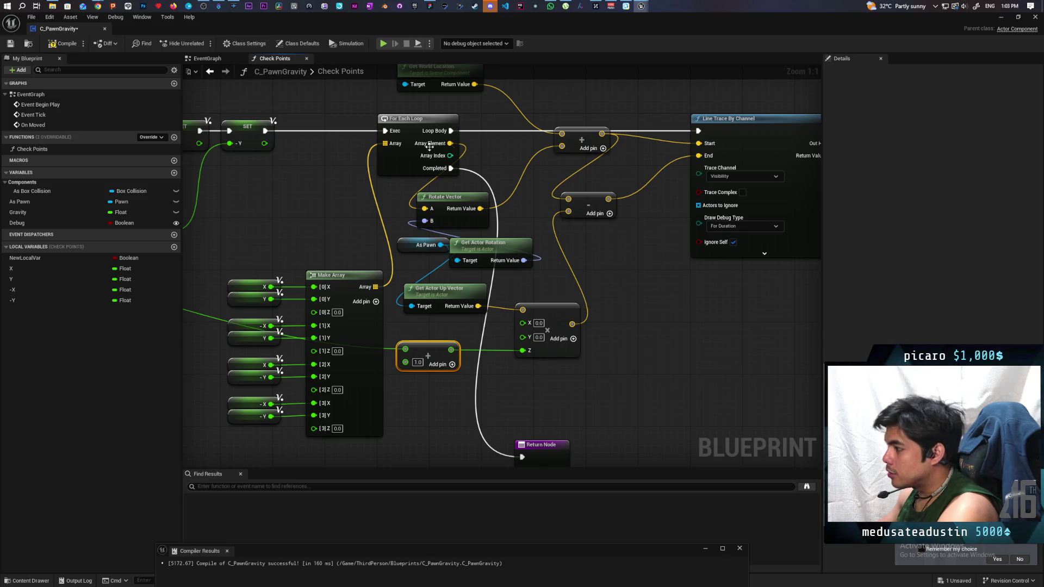
click(593, 203)
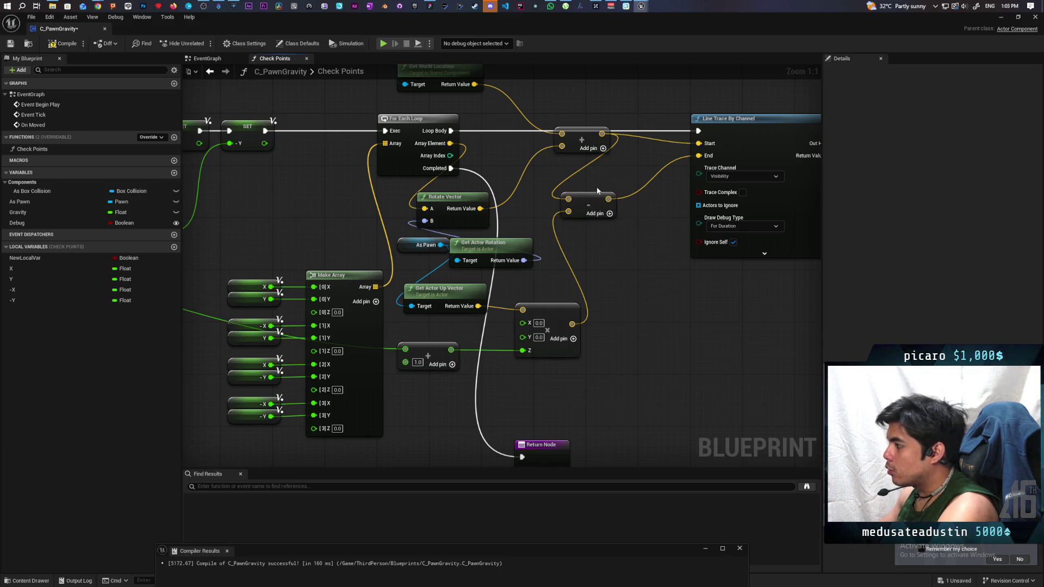
click(618, 245)
drag(597, 199, 630, 199)
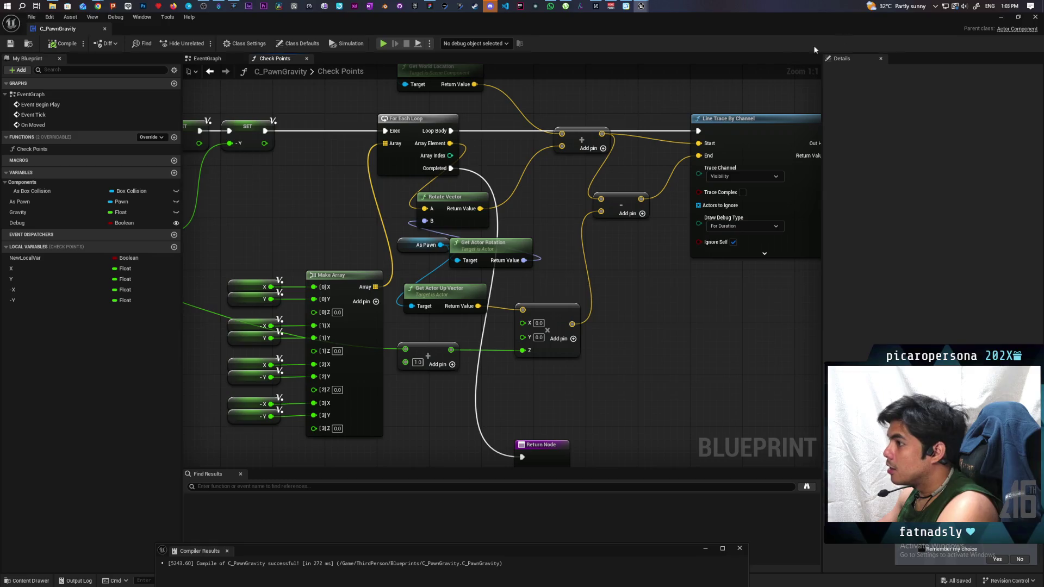
click(1003, 19)
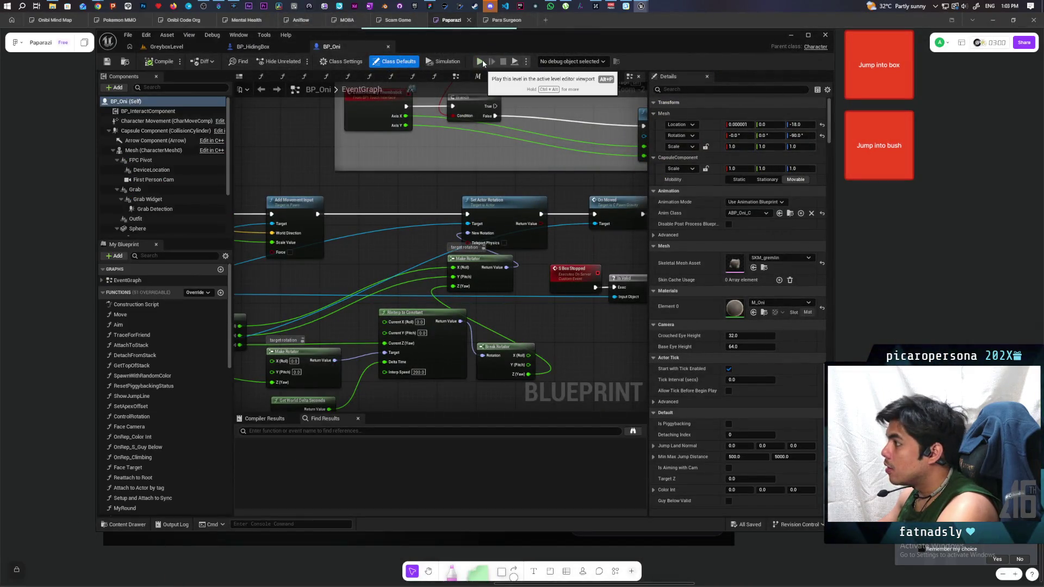
- Switch to GreyboxLevel, start Play with Alt+P, and walk the character toward the blue hiding box
click(166, 46)
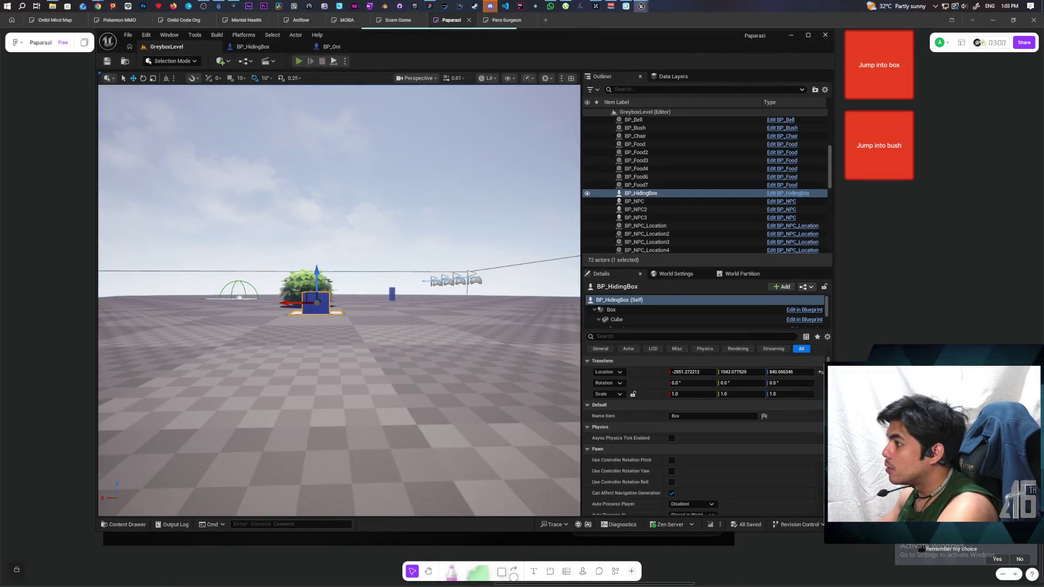
key(alt+p)
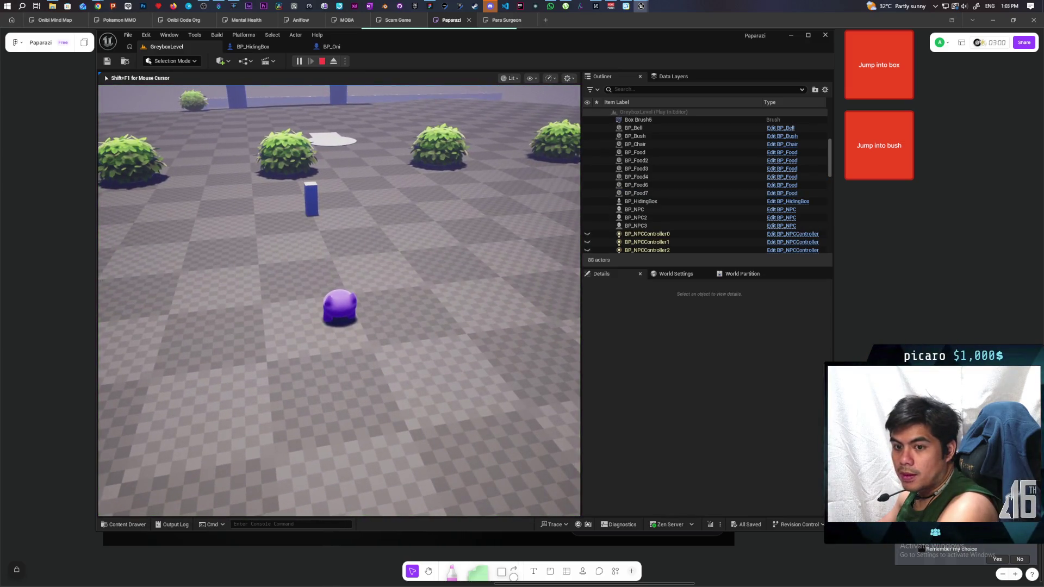
key(w)
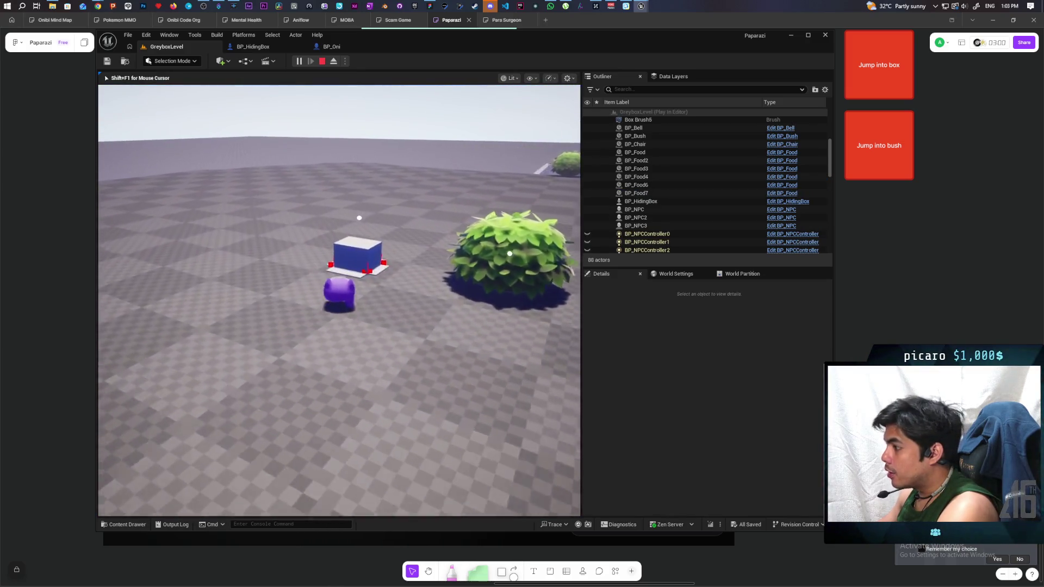
key(w)
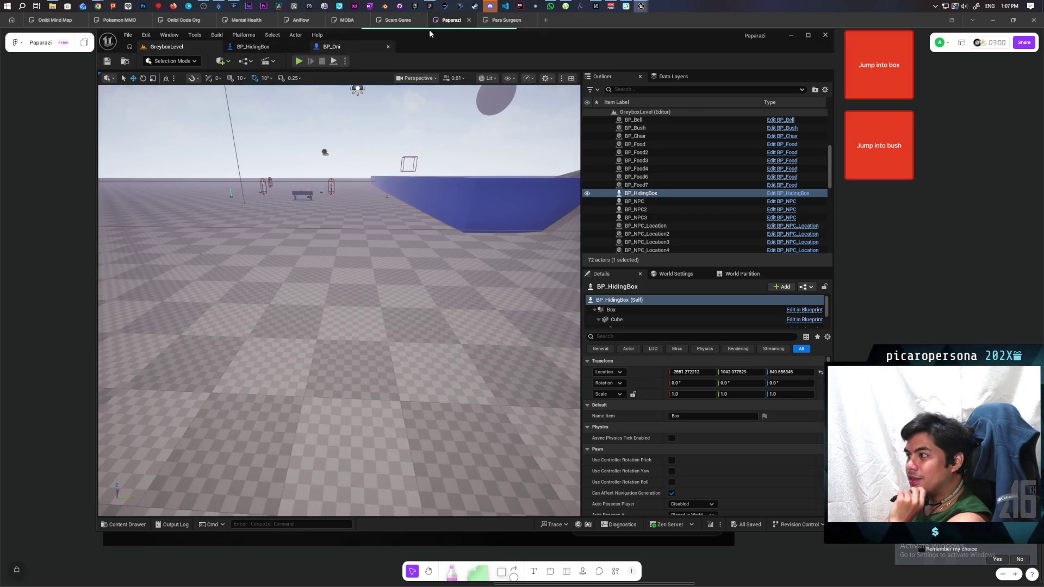
- Bring the C_PawnGravity blueprint forward and show its EventGraph
mouse_move(641, 6)
click(679, 62)
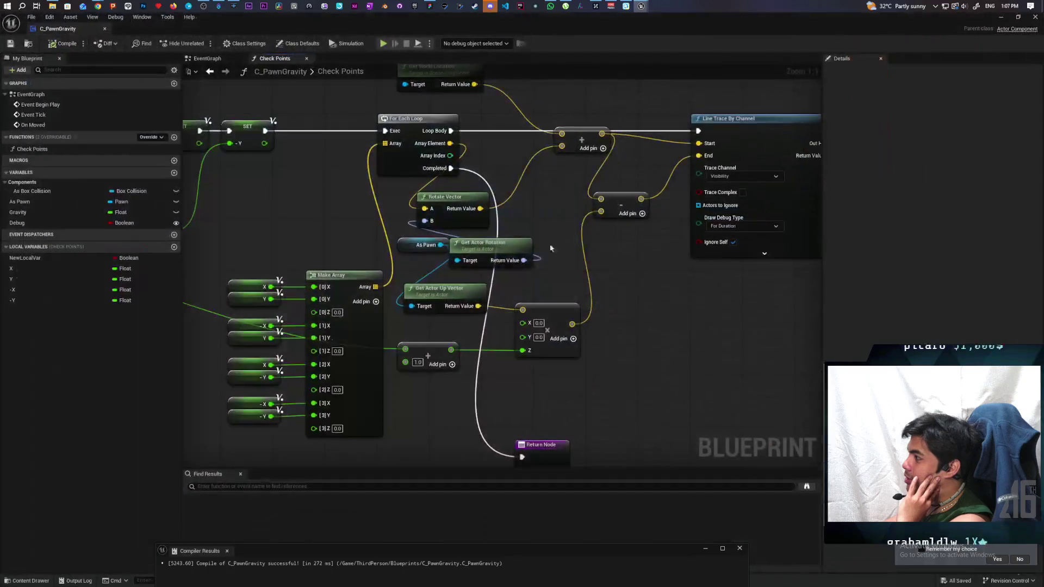
scroll(506, 216, down, 3)
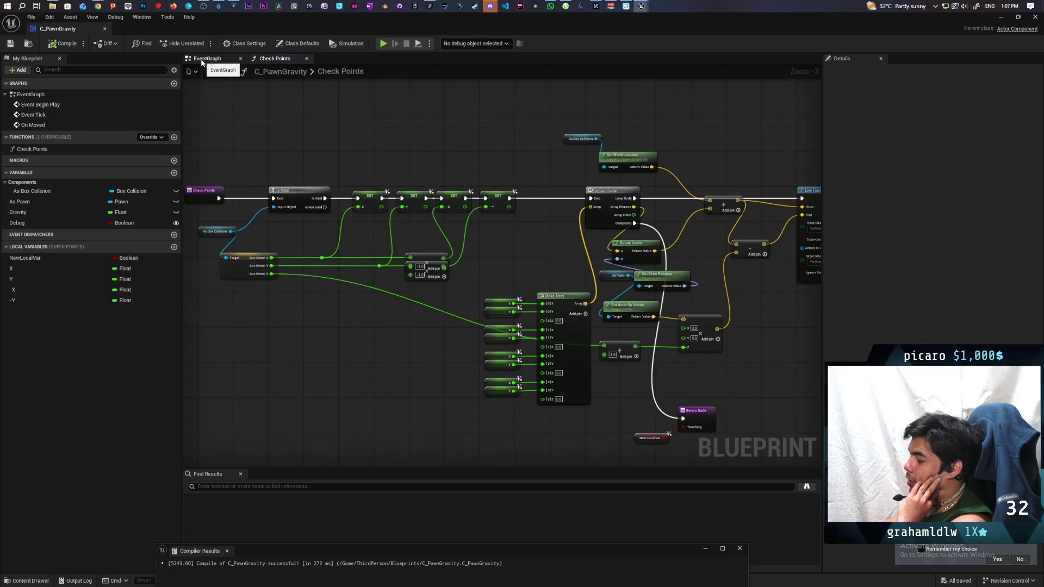
click(202, 63)
scroll(357, 178, down, 3)
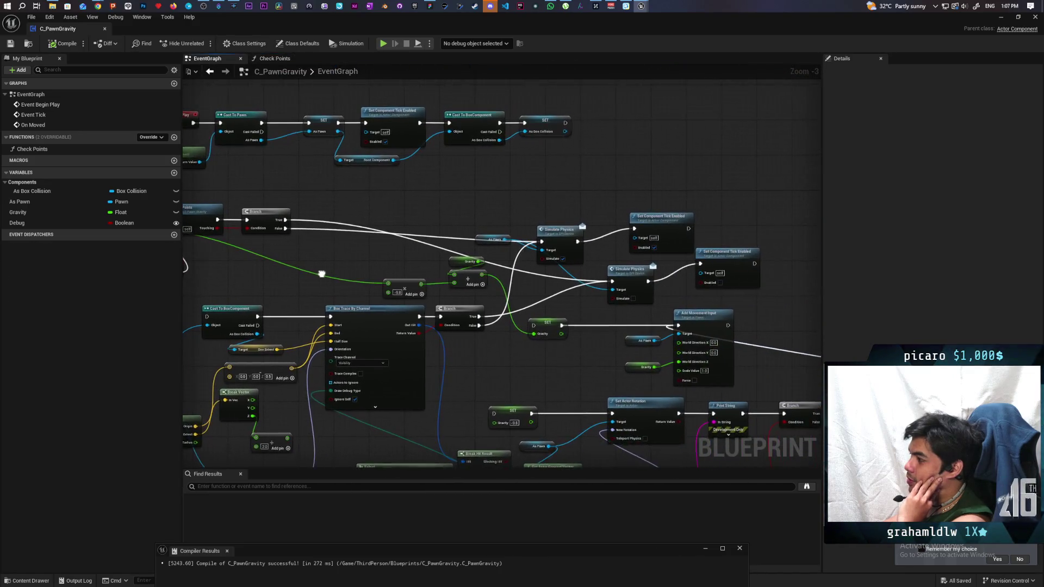
drag(321, 273, 341, 279)
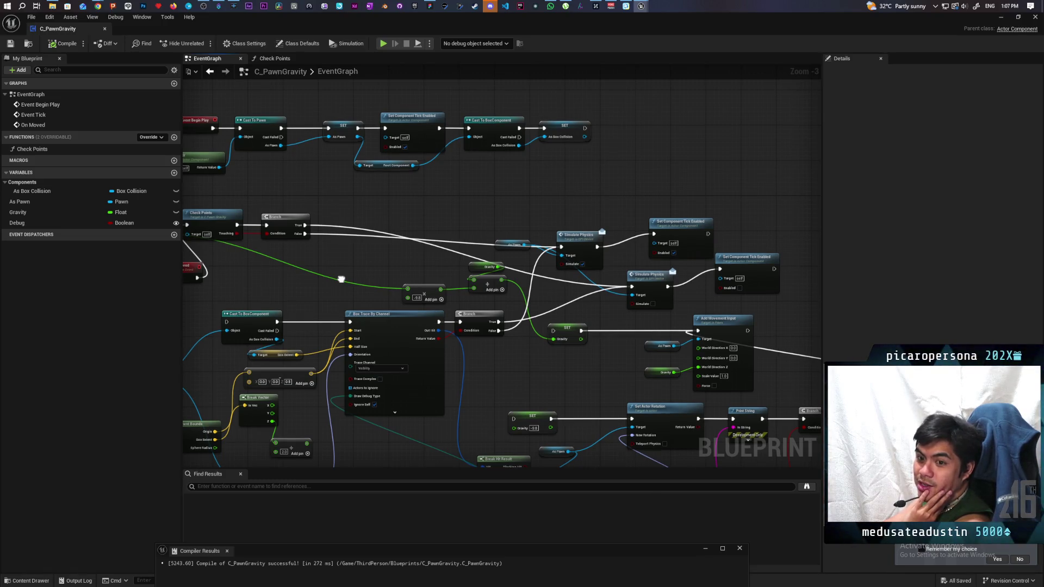
- Pan the EventGraph to the box trace logic and Break Hit Result nodes
drag(341, 279, 340, 279)
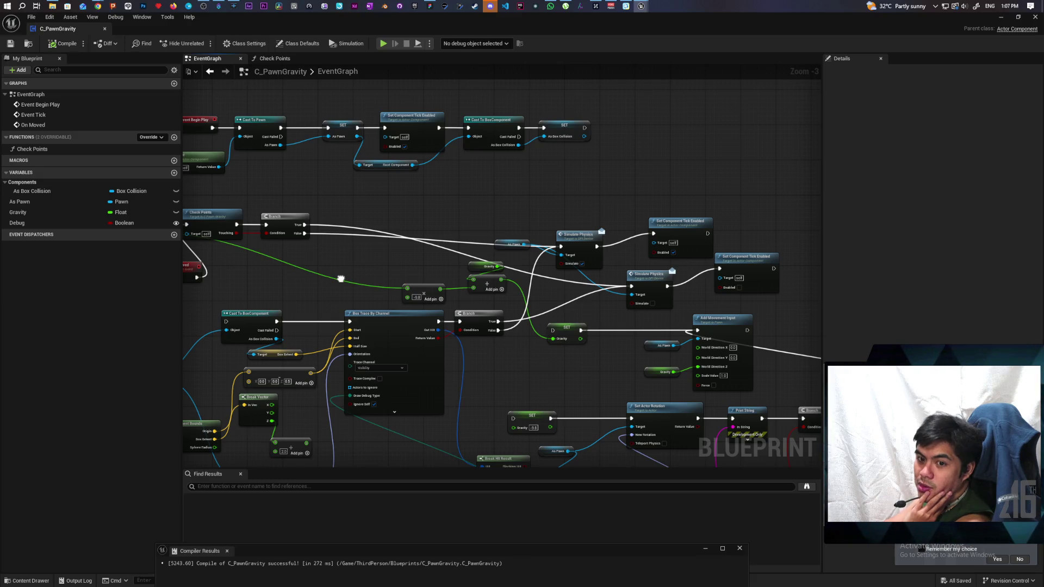
drag(341, 279, 341, 279)
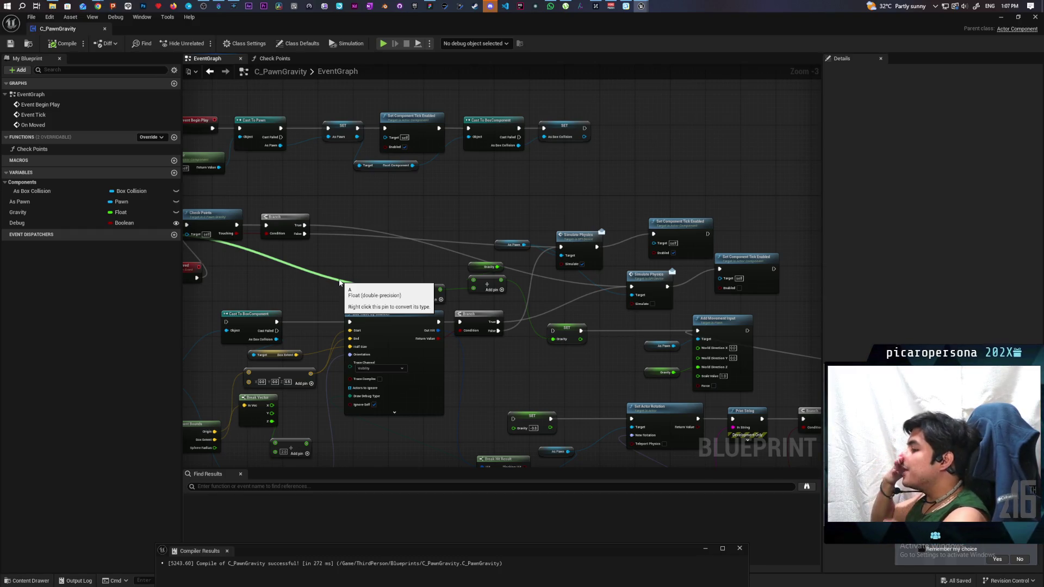
drag(339, 282, 396, 148)
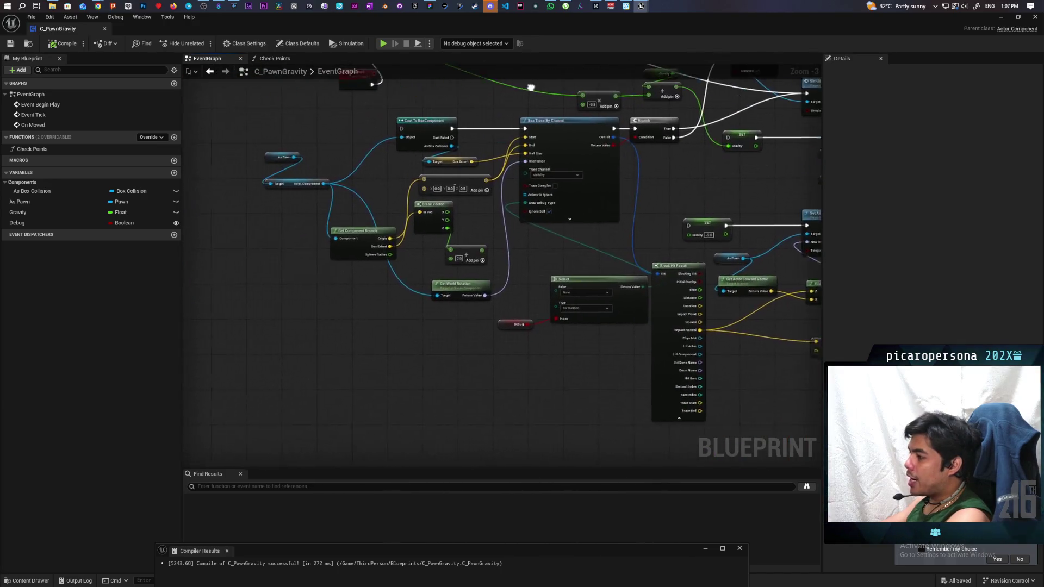
scroll(469, 308, up, 2)
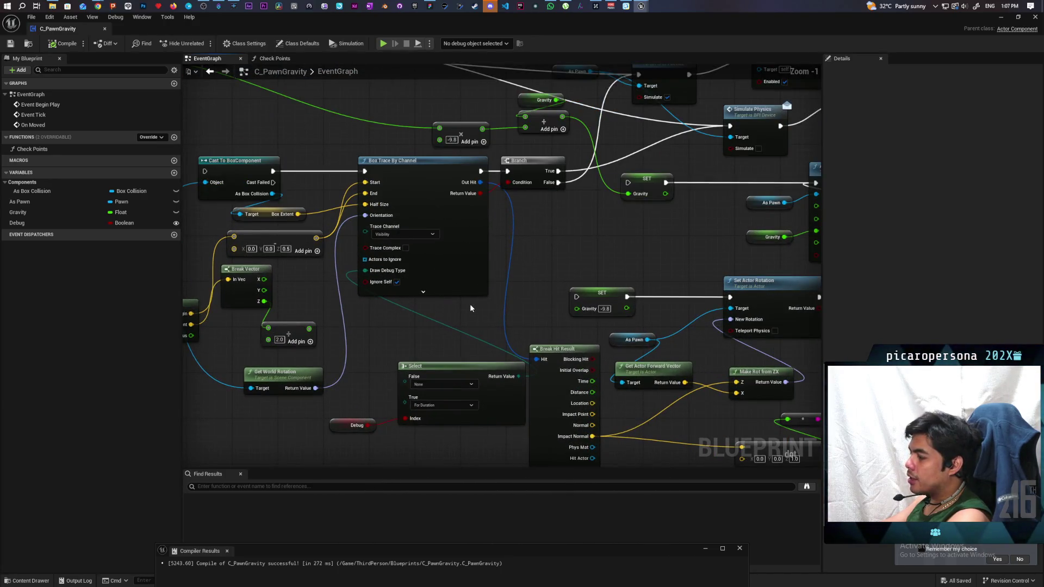
scroll(470, 308, down, 1)
mouse_move(471, 309)
mouse_down()
mouse_move(543, 275)
mouse_move(562, 245)
mouse_move(593, 250)
mouse_move(400, 272)
mouse_move(351, 232)
mouse_move(351, 215)
mouse_up()
mouse_move(416, 221)
mouse_down()
mouse_move(396, 217)
mouse_move(431, 204)
mouse_move(414, 203)
mouse_up()
- Inspect the hit-normal chain by selecting Break Hit Result, Make Rot from ZX and Set Actor Rotation
click(453, 405)
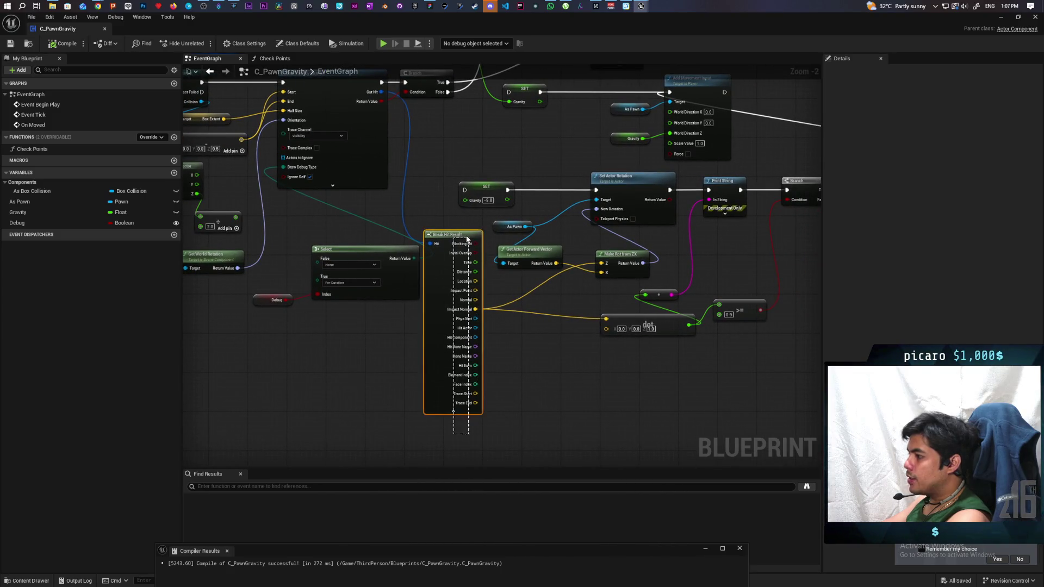
scroll(475, 354, up, 2)
click(451, 425)
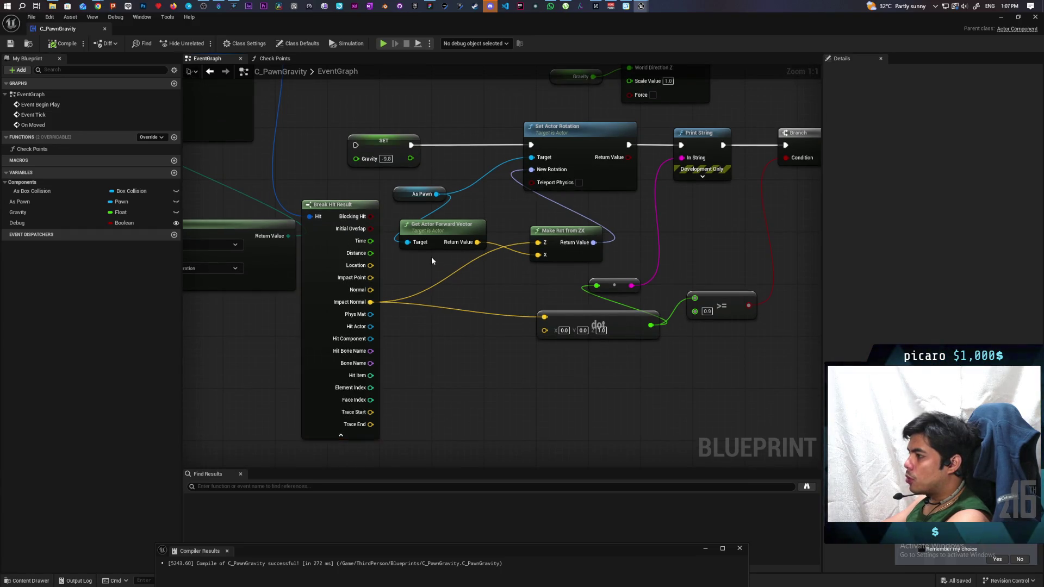
drag(459, 216, 492, 277)
mouse_move(606, 268)
mouse_down()
mouse_move(396, 221)
mouse_move(523, 238)
mouse_up()
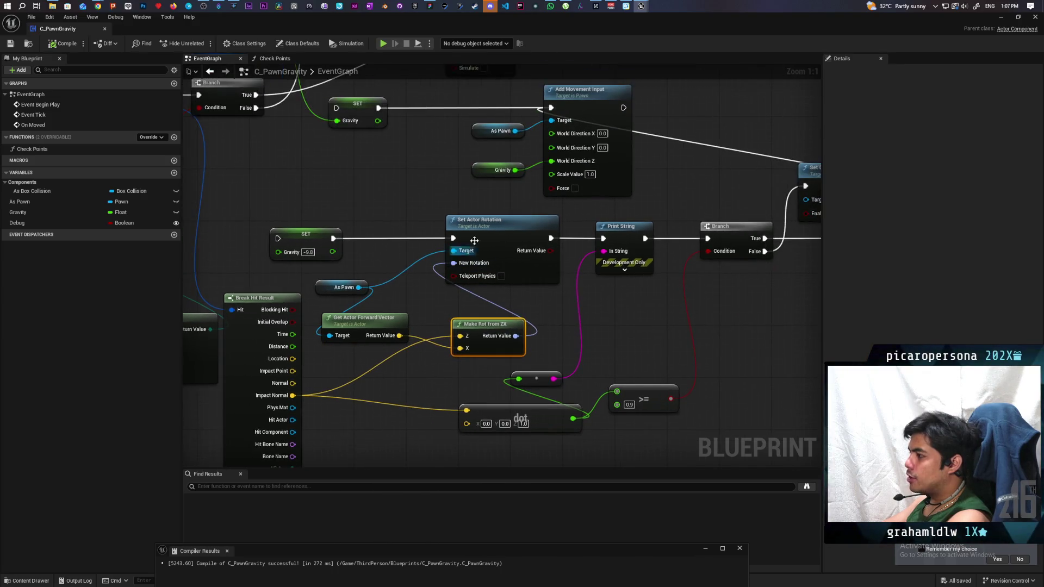
drag(435, 202, 487, 261)
- Select Set Actor Rotation, then minimize the C_PawnGravity blueprint to reveal GreyboxLevel
click(400, 217)
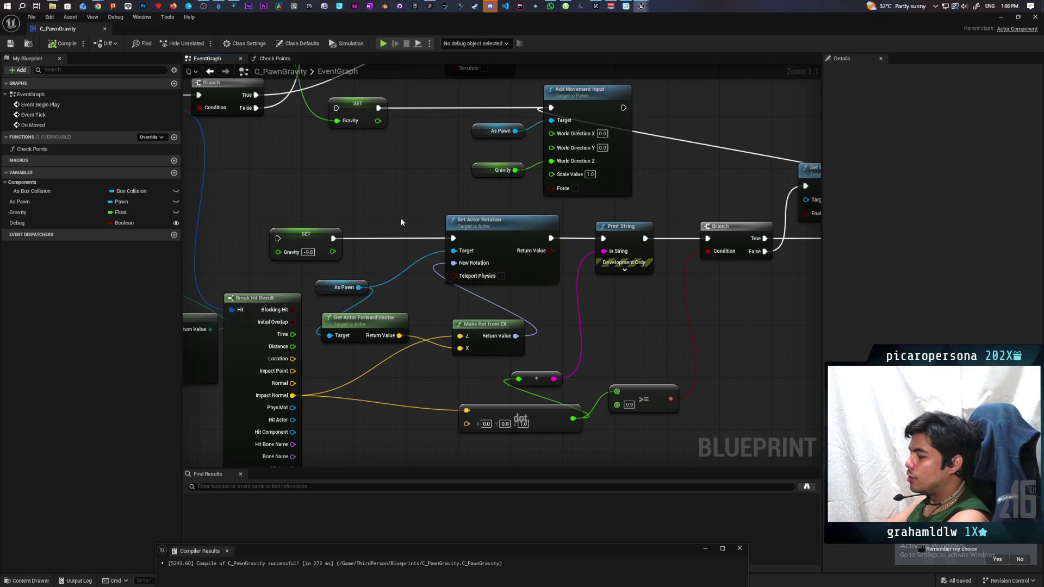
click(511, 282)
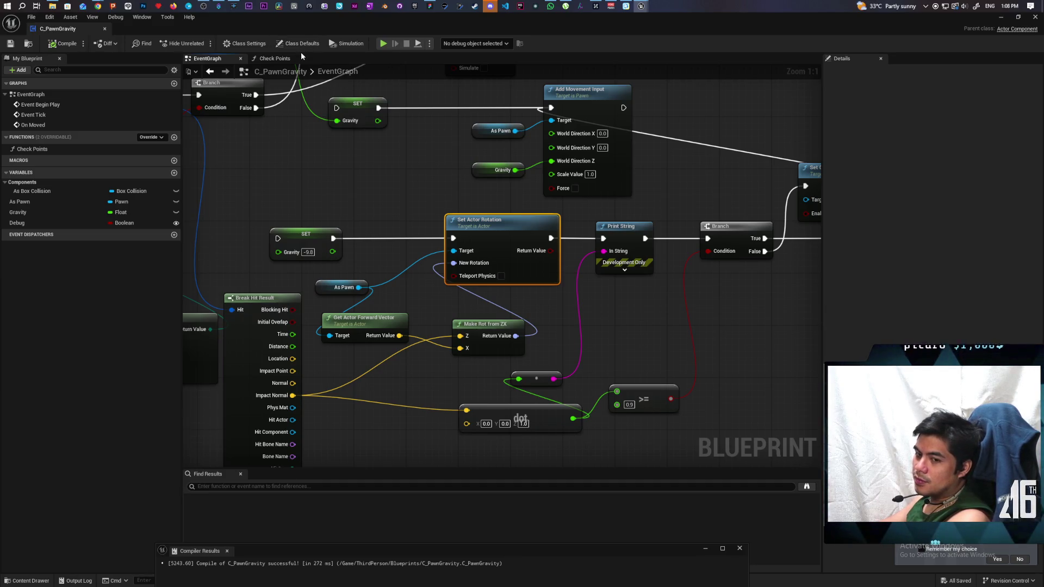
double_click(363, 73)
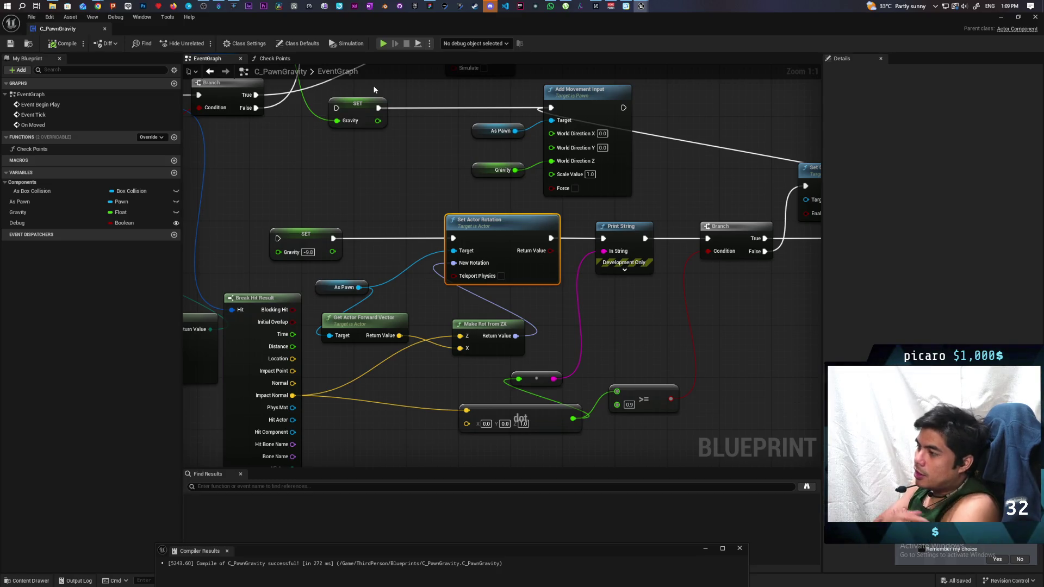
click(1002, 17)
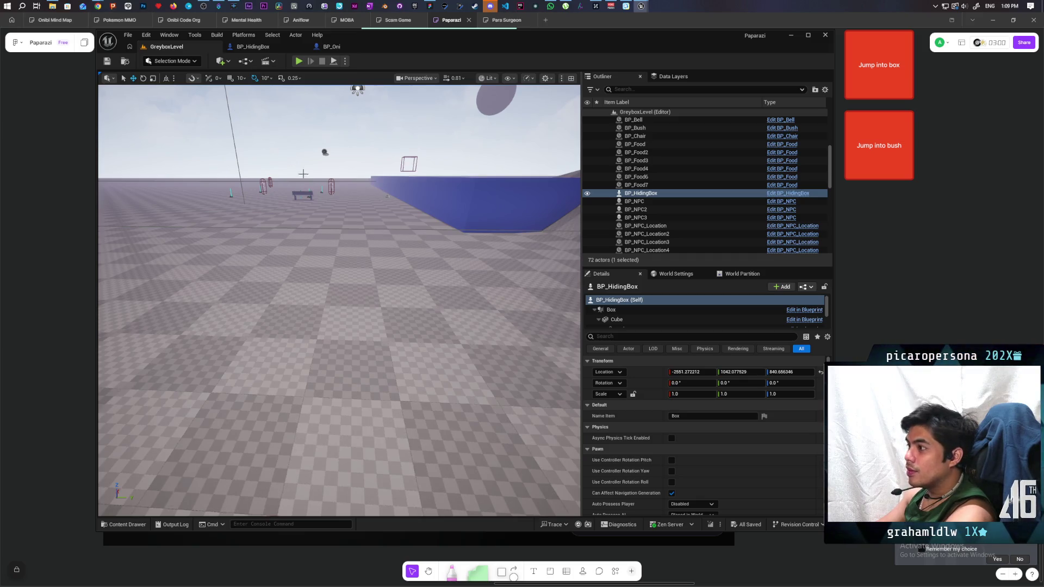
- Place a BP_CardboardBox from the Content Drawer beside the hiding box and start a playtest
drag(303, 174, 303, 174)
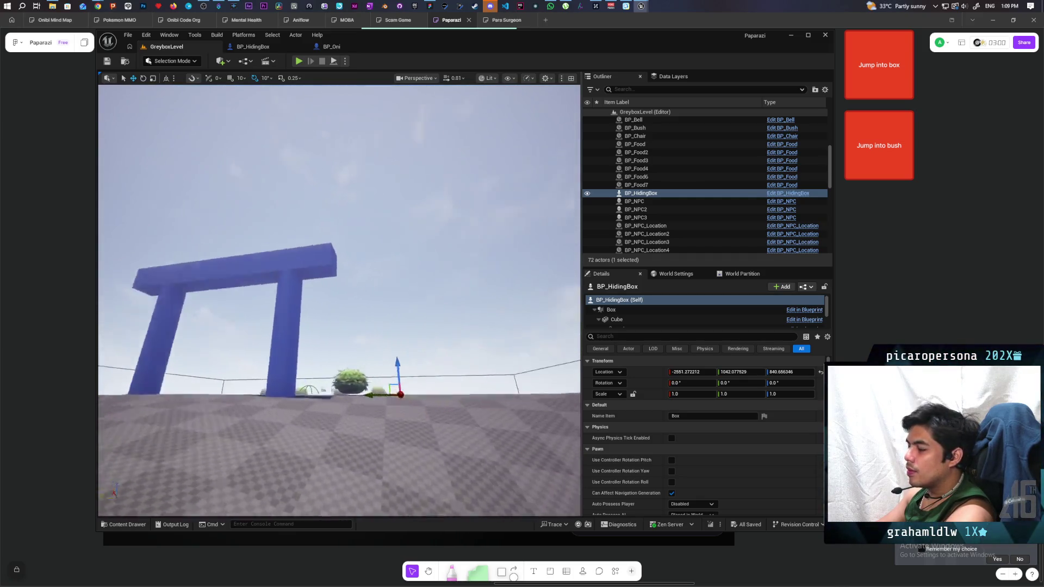
drag(378, 284, 378, 284)
key(ctrl+space)
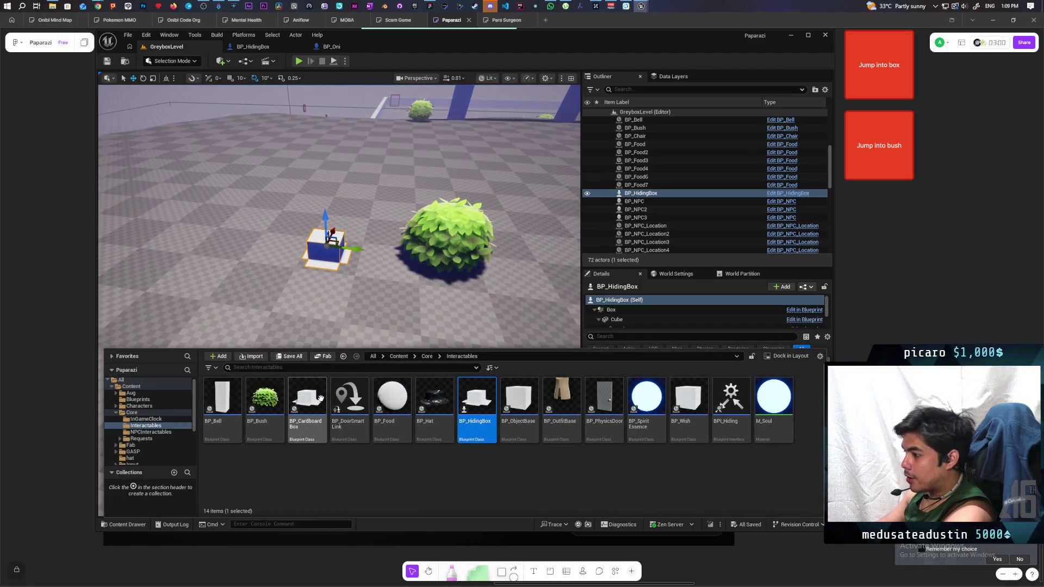
drag(321, 398, 231, 242)
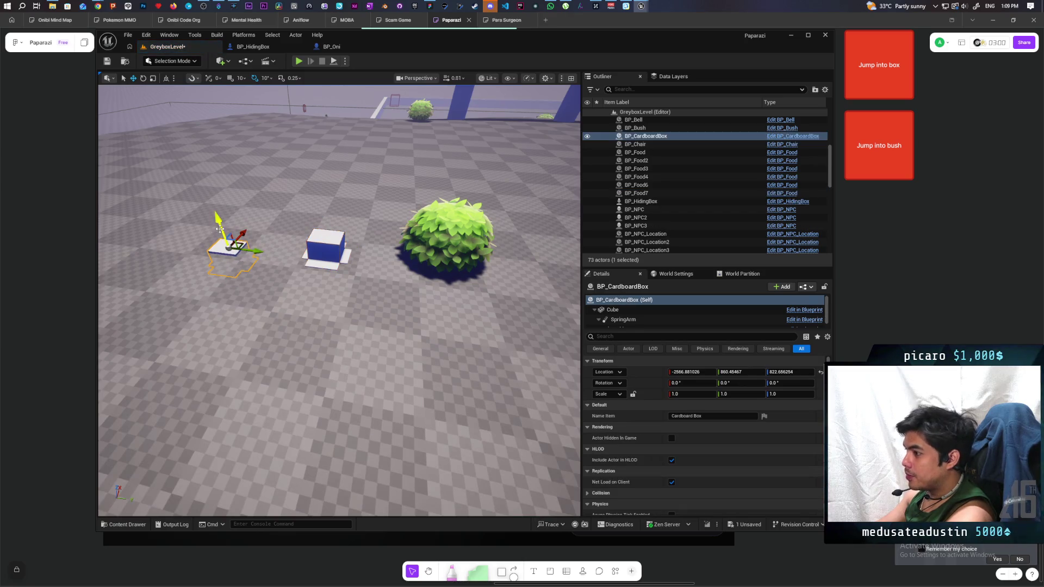
key(Delete)
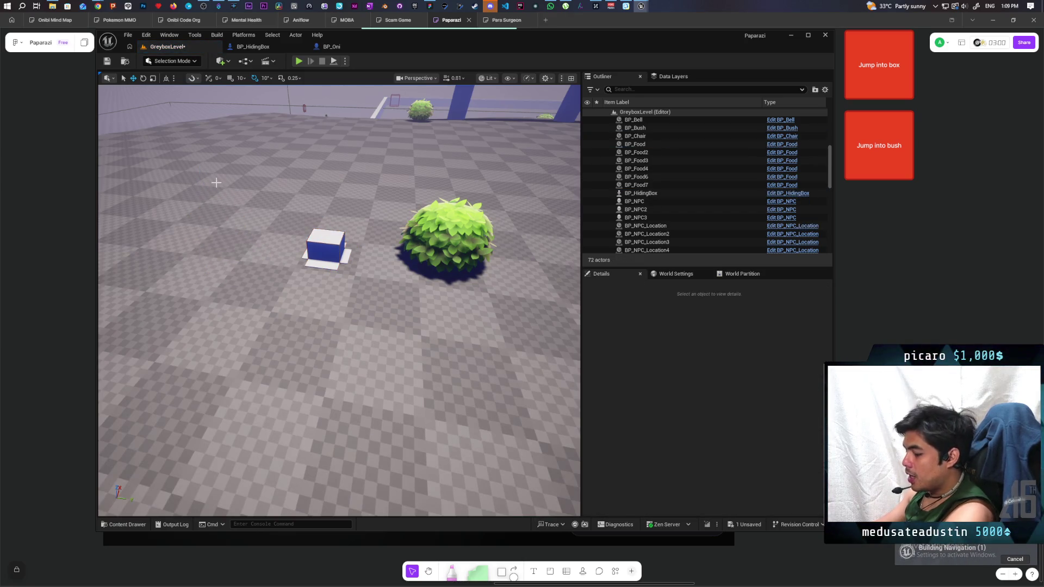
key(ctrl+z)
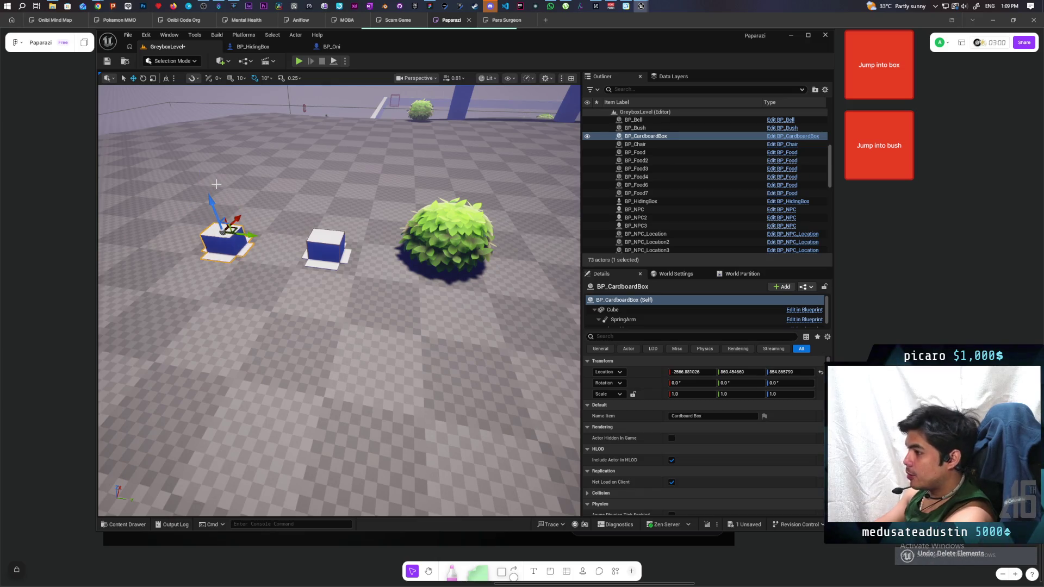
click(298, 61)
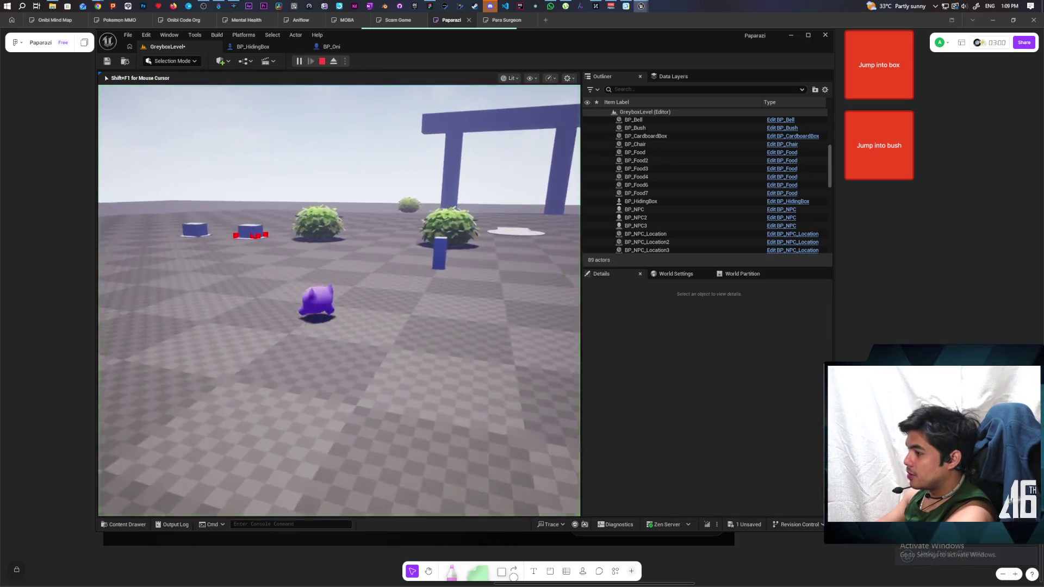
- Walk into the nearer cardboard box, hide inside it with E, then stop Play-In-Editor
key(w)
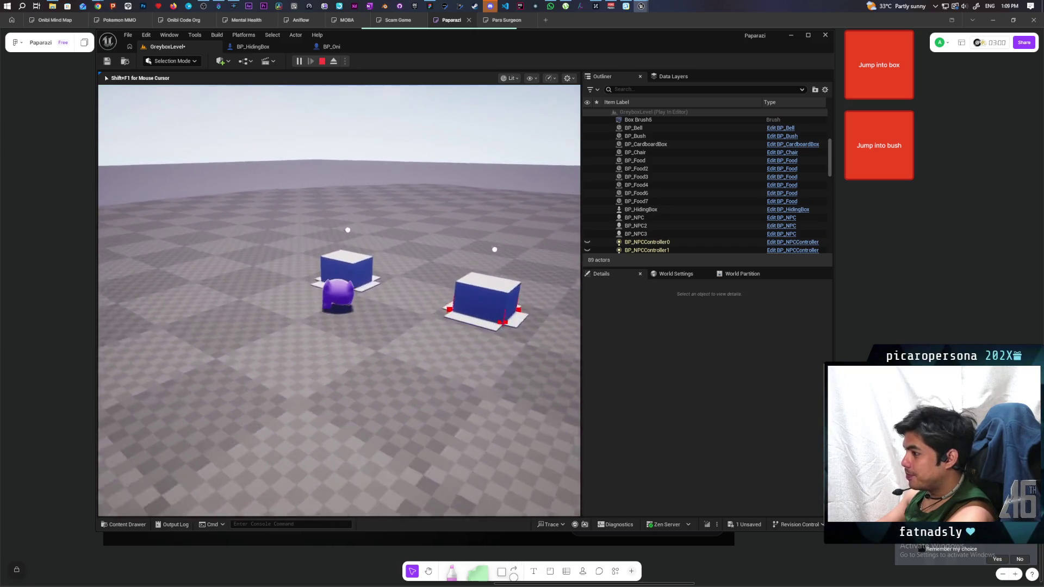
key(e)
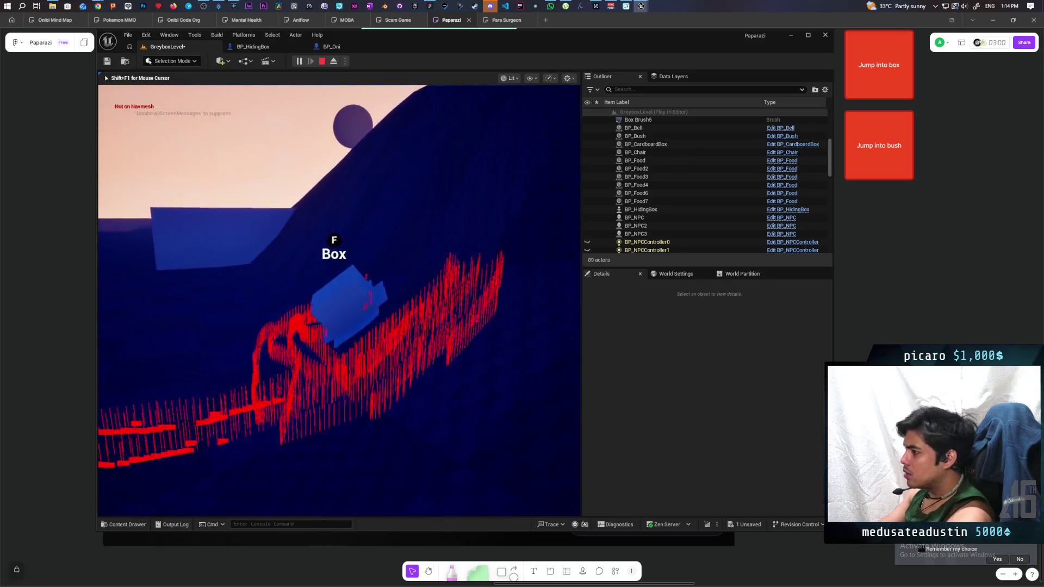
key(Escape)
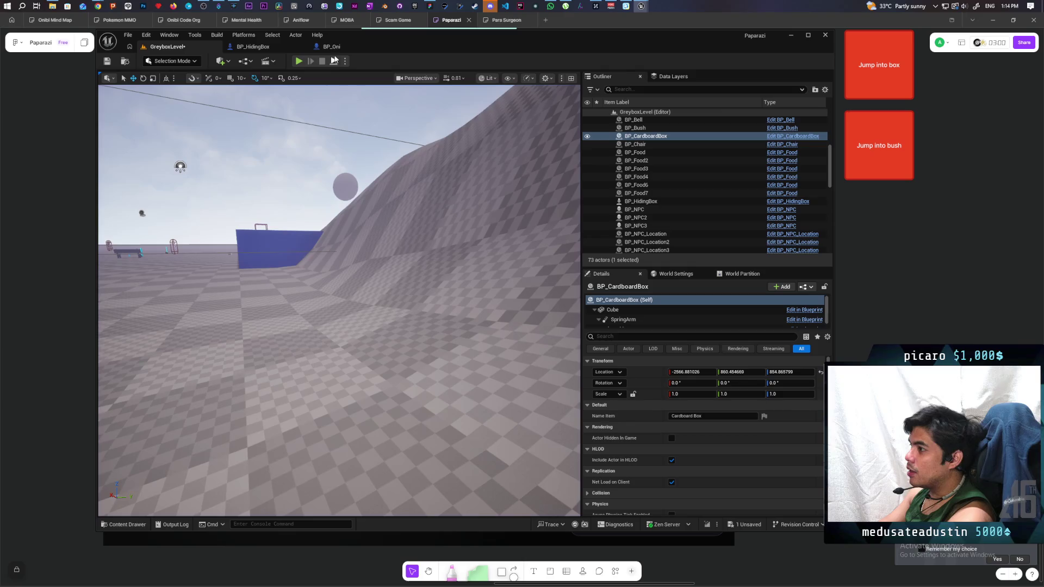
- Switch to the C_PawnGravity Blueprint and open its Check Points function graph, zoomed in
click(641, 6)
click(679, 47)
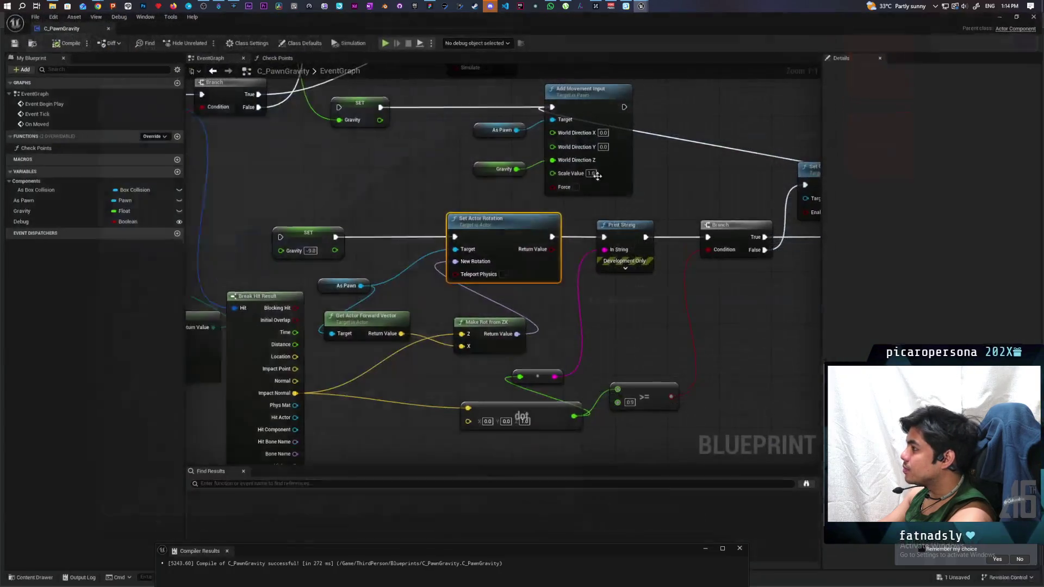
drag(205, 138, 441, 230)
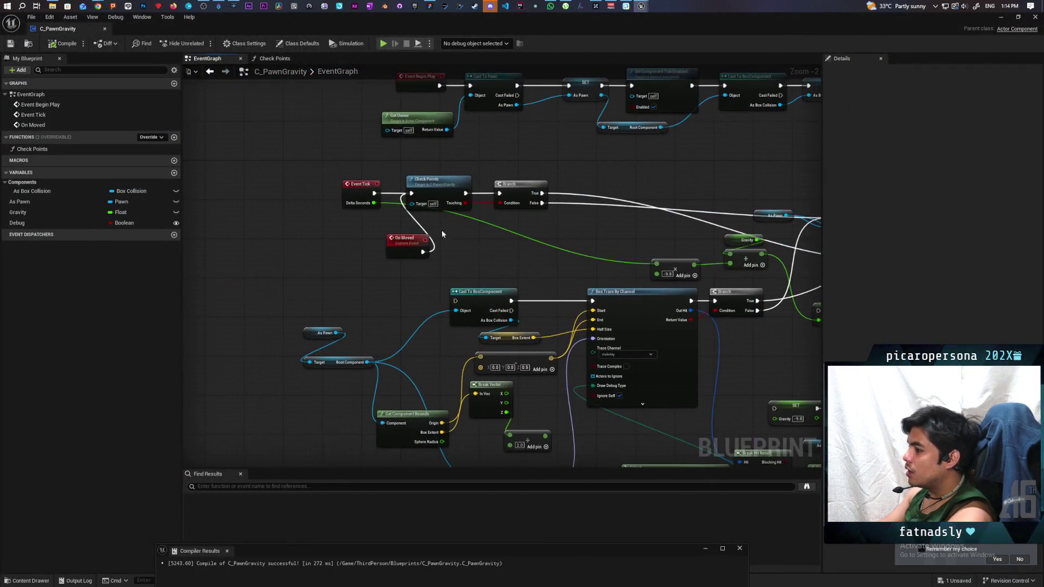
double_click(432, 187)
scroll(475, 295, up, 4)
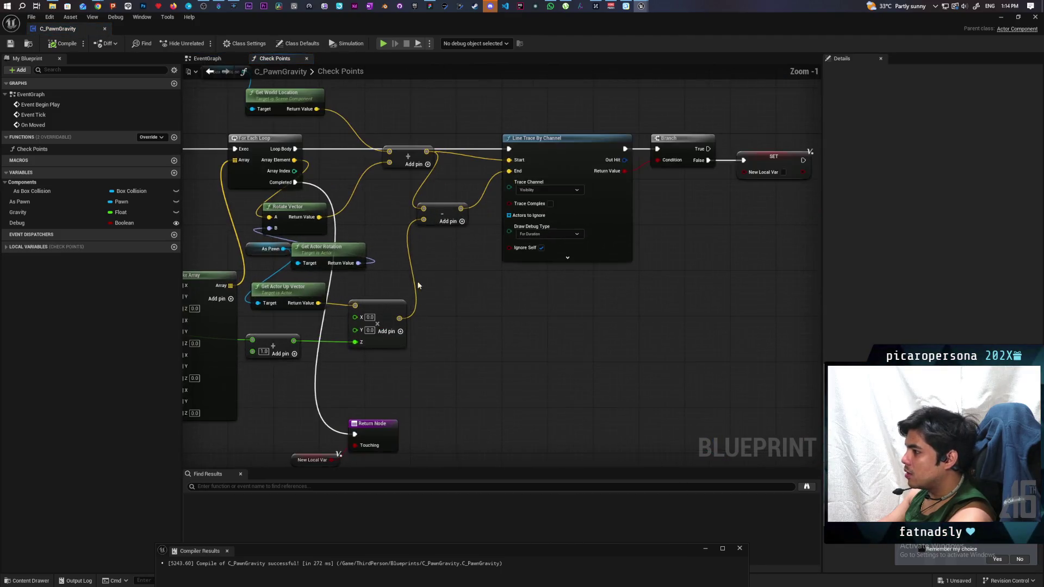
scroll(584, 304, up, 1)
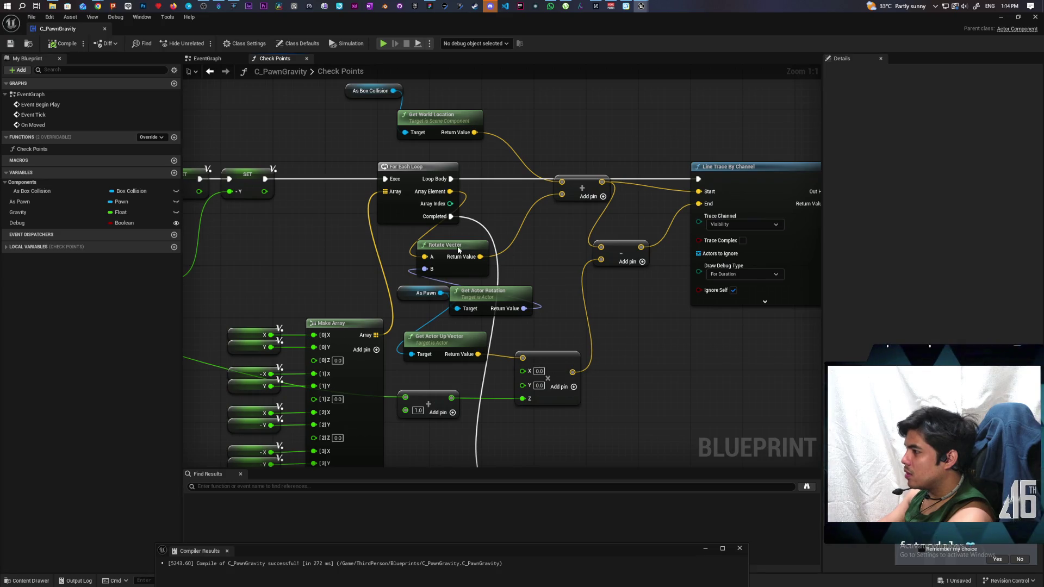
- Spread the Rotate Vector and As Pawn nodes apart and select Get Actor Up Vector
drag(459, 249, 526, 249)
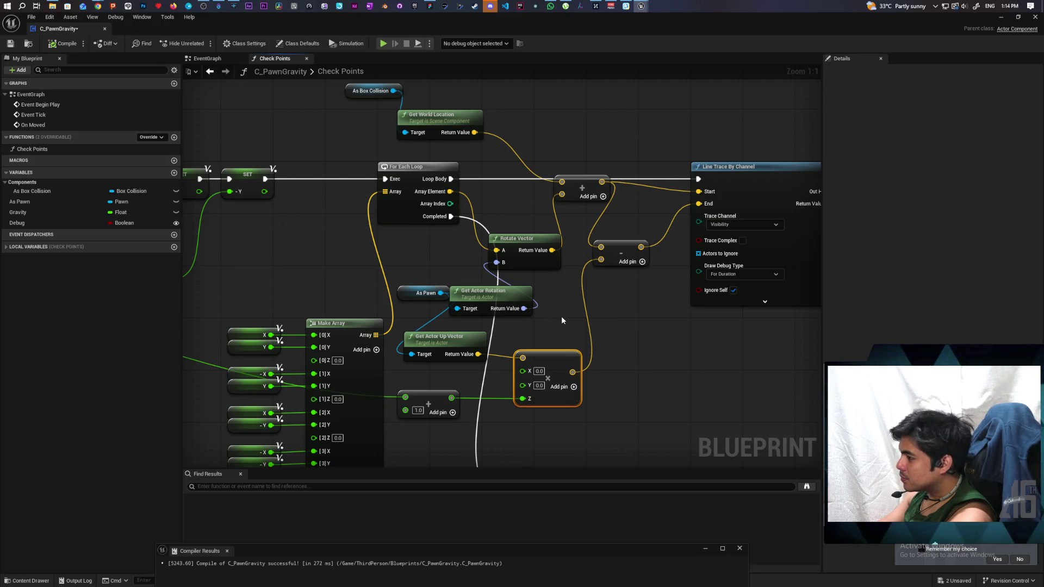
mouse_move(561, 315)
mouse_down()
mouse_move(546, 324)
mouse_move(669, 260)
mouse_move(645, 270)
mouse_up()
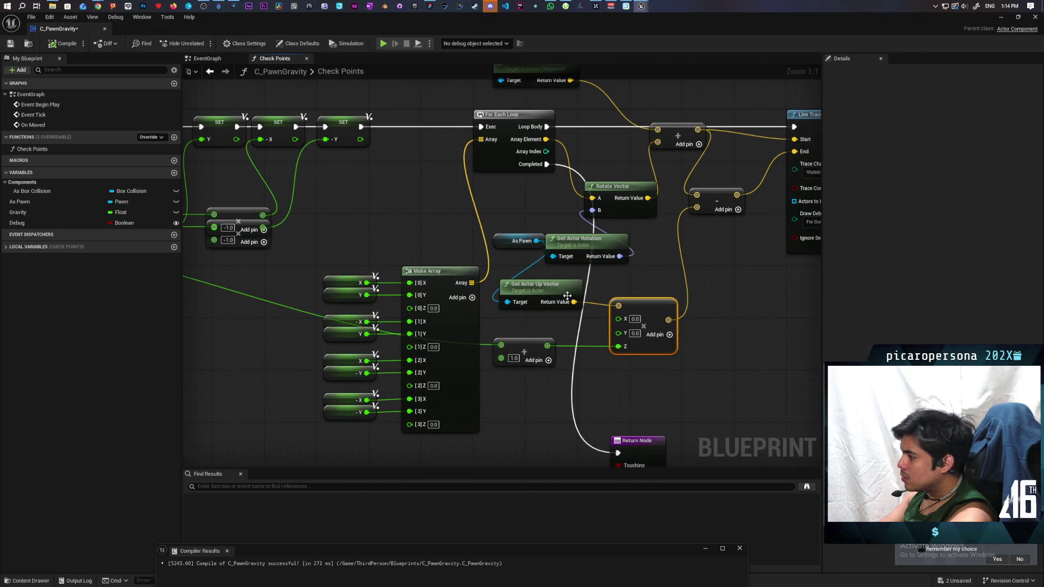
click(534, 296)
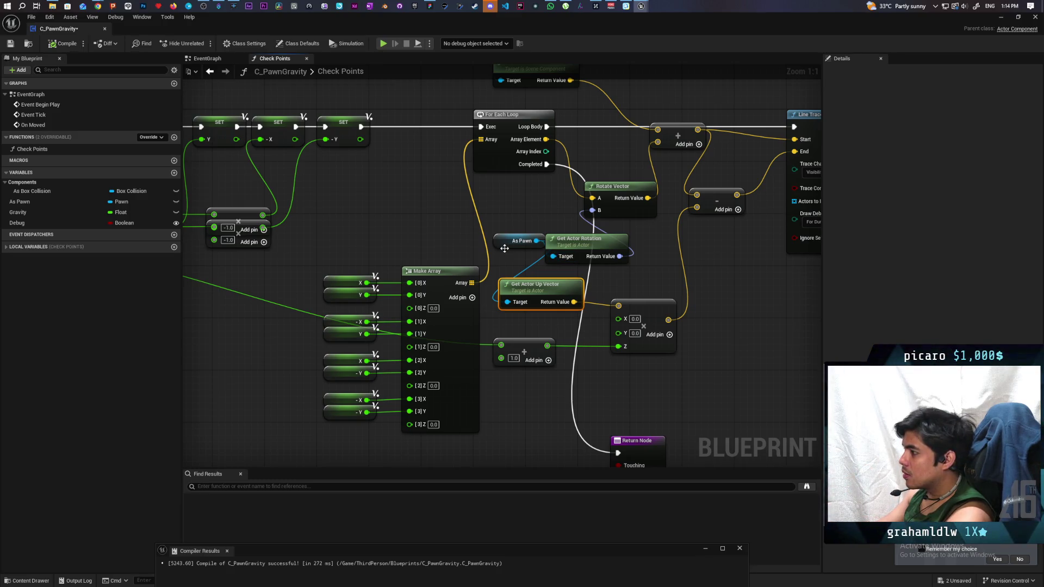
mouse_move(500, 246)
mouse_down()
mouse_move(445, 245)
mouse_move(464, 245)
mouse_up()
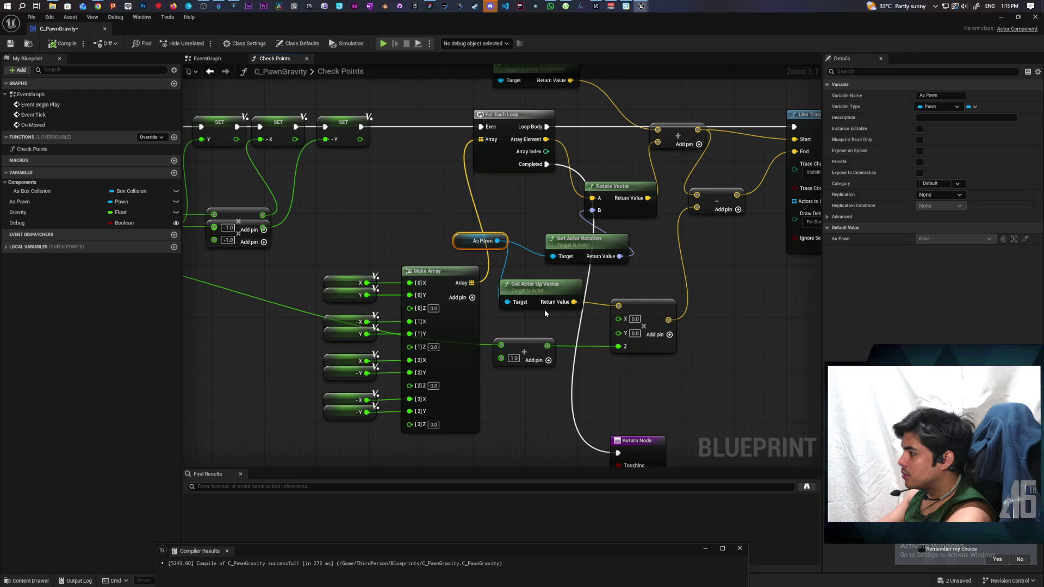
mouse_move(544, 308)
mouse_down()
mouse_move(794, 285)
mouse_move(816, 307)
mouse_move(625, 318)
mouse_move(799, 277)
mouse_move(755, 295)
mouse_move(469, 315)
mouse_up()
drag(468, 364, 658, 283)
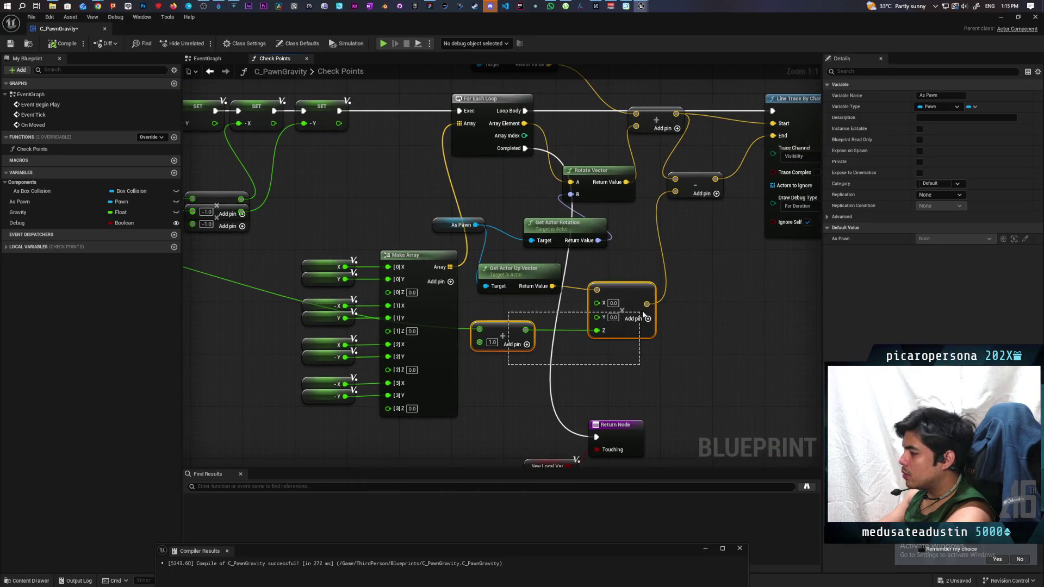
mouse_move(513, 305)
mouse_down()
mouse_move(495, 278)
mouse_move(506, 299)
mouse_move(549, 269)
mouse_up()
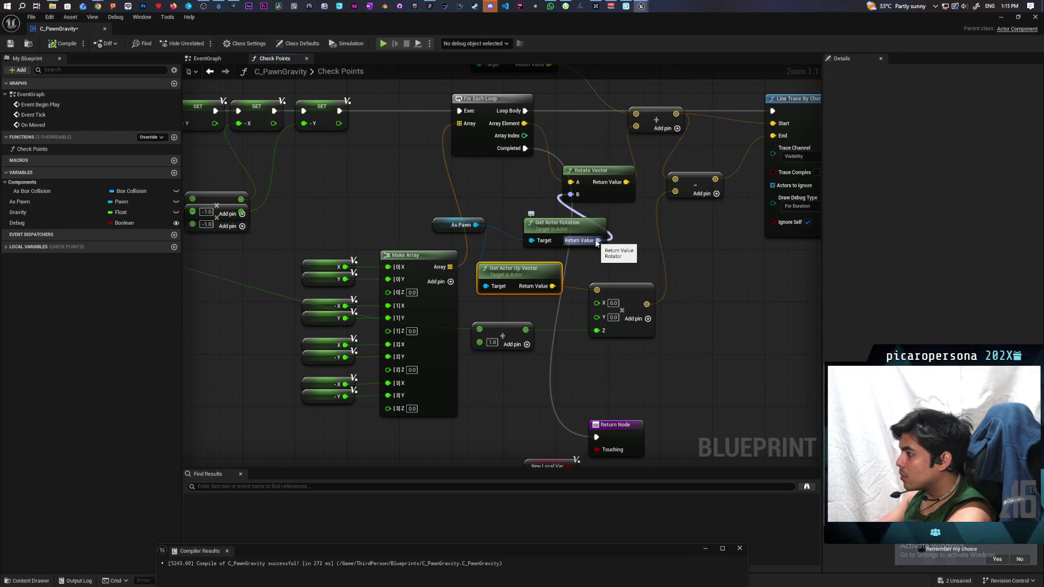
- Add a Get Up Vector node fed by the actor rotation and wire it into the vector math
drag(596, 242, 697, 245)
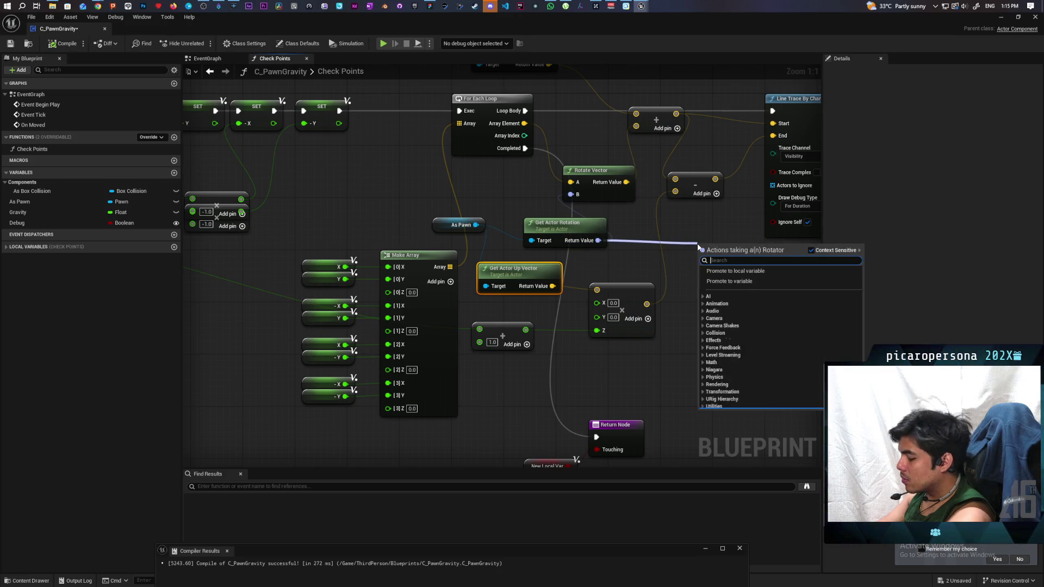
text(get up v)
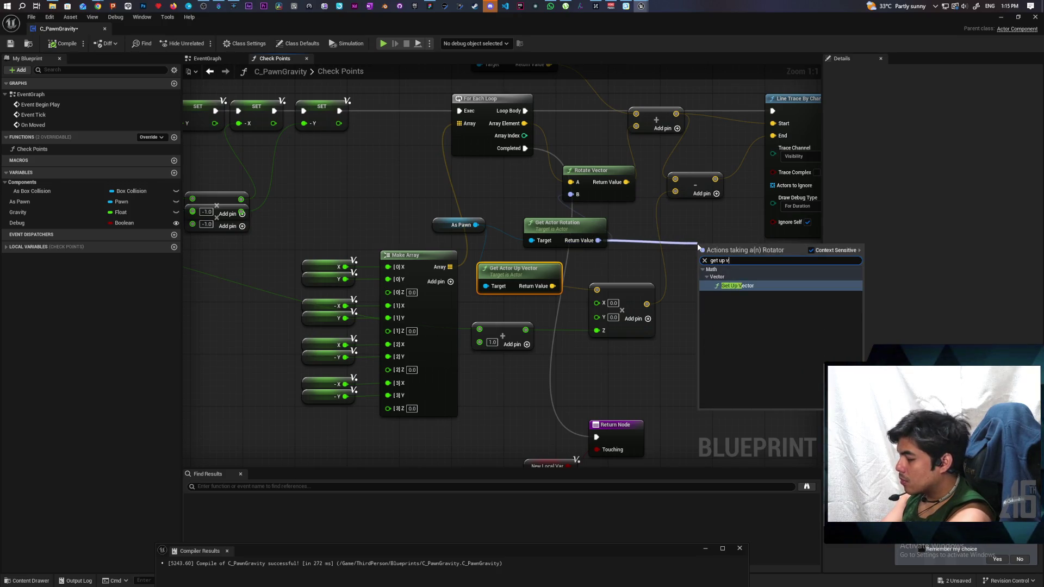
text(e)
key(Return)
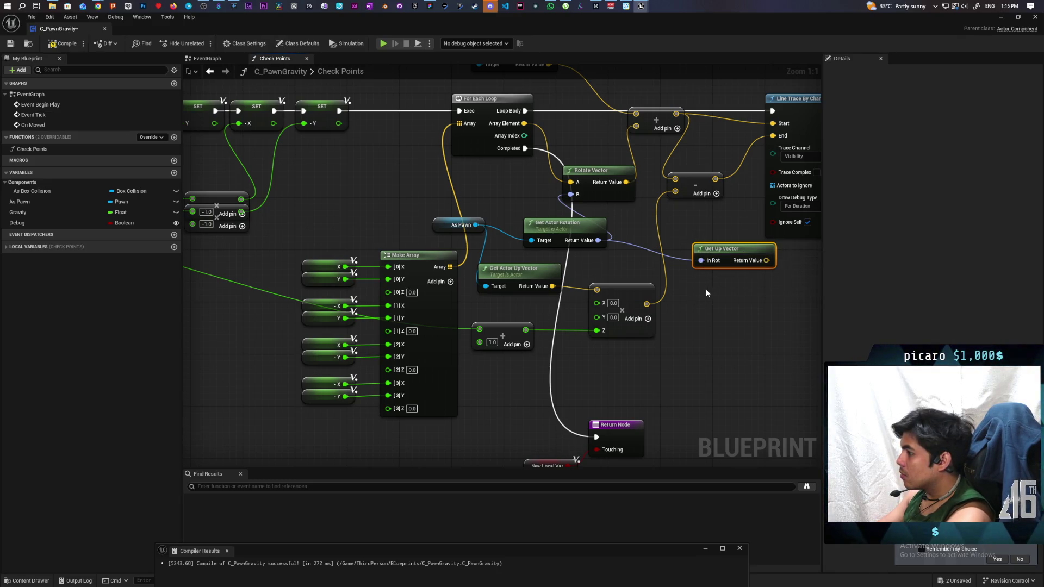
drag(767, 260, 596, 289)
click(527, 273)
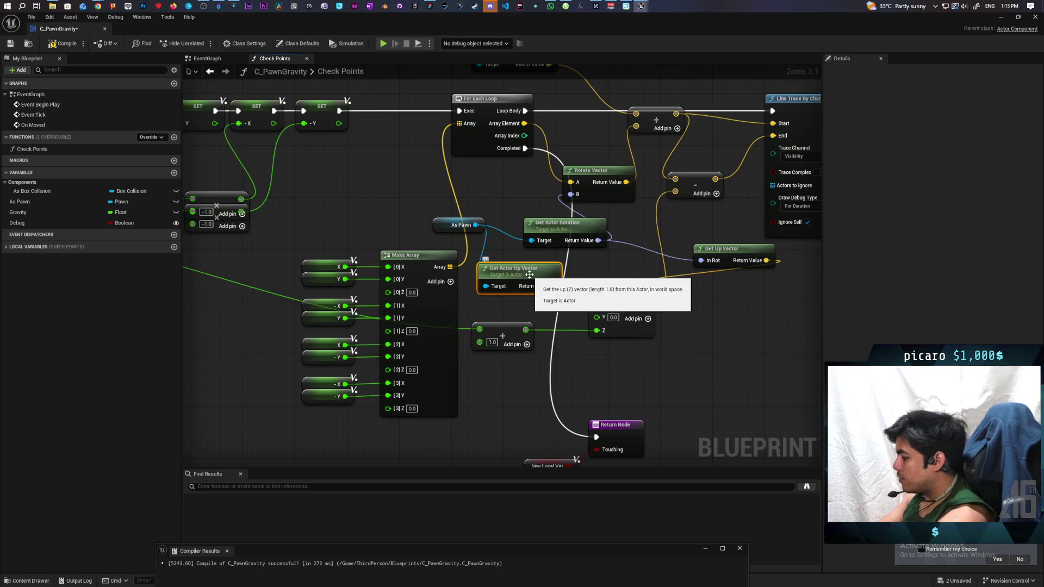
- Replace the old Get Actor Up Vector node with Get Up Vector and recompile C_PawnGravity
key(Delete)
drag(721, 249, 497, 268)
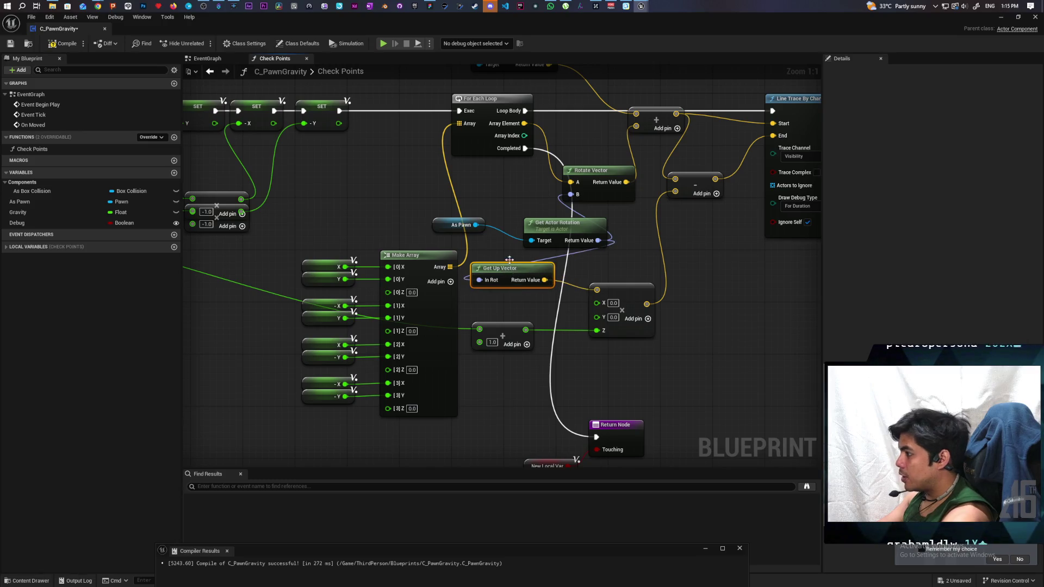
click(73, 46)
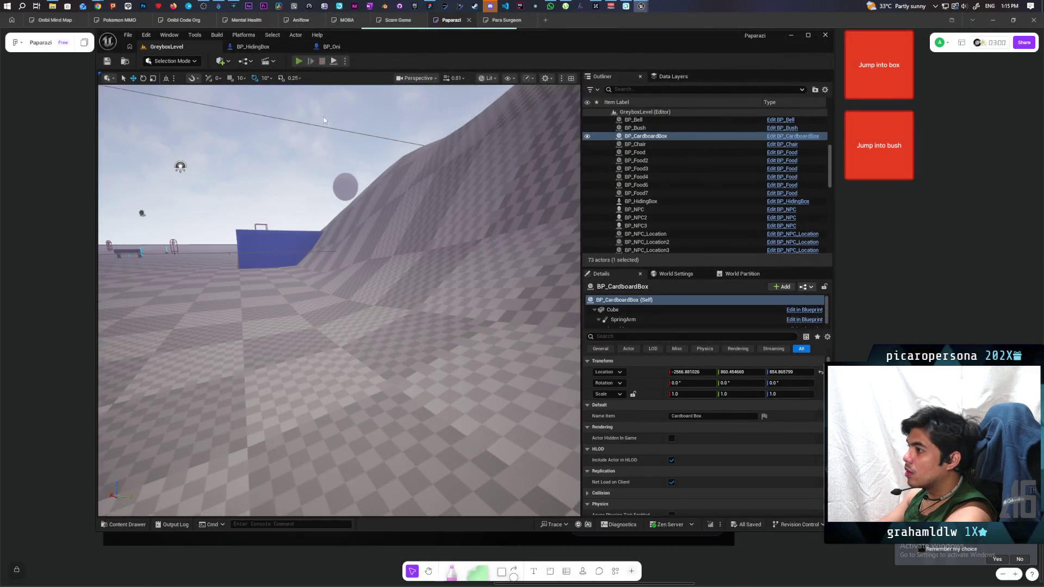
- Playtest the level, walking to the blue box to view the red debug traces, then stop
key(alt+p)
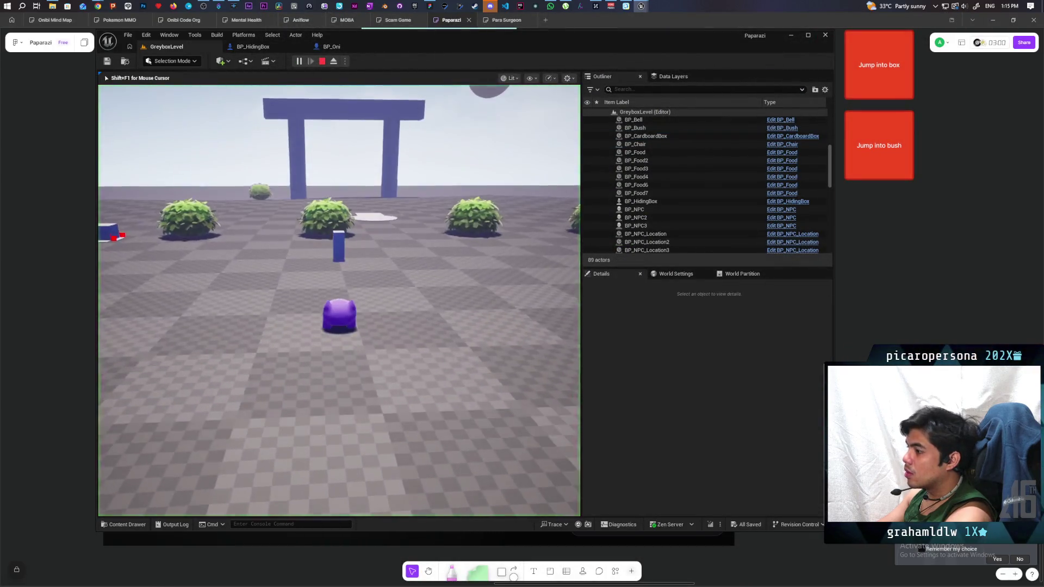
key(w)
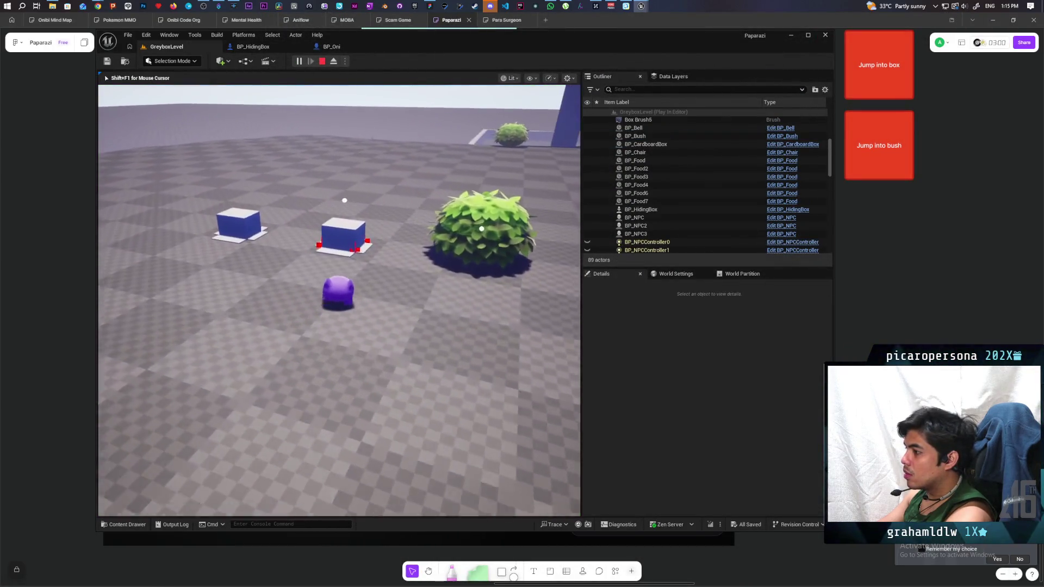
mouse_move(339, 299)
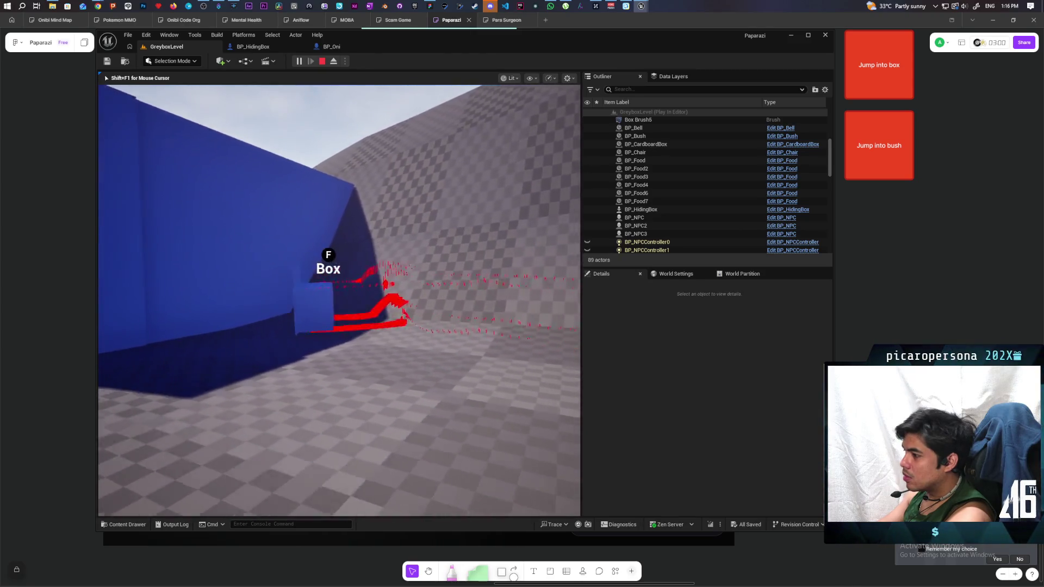
key(Escape)
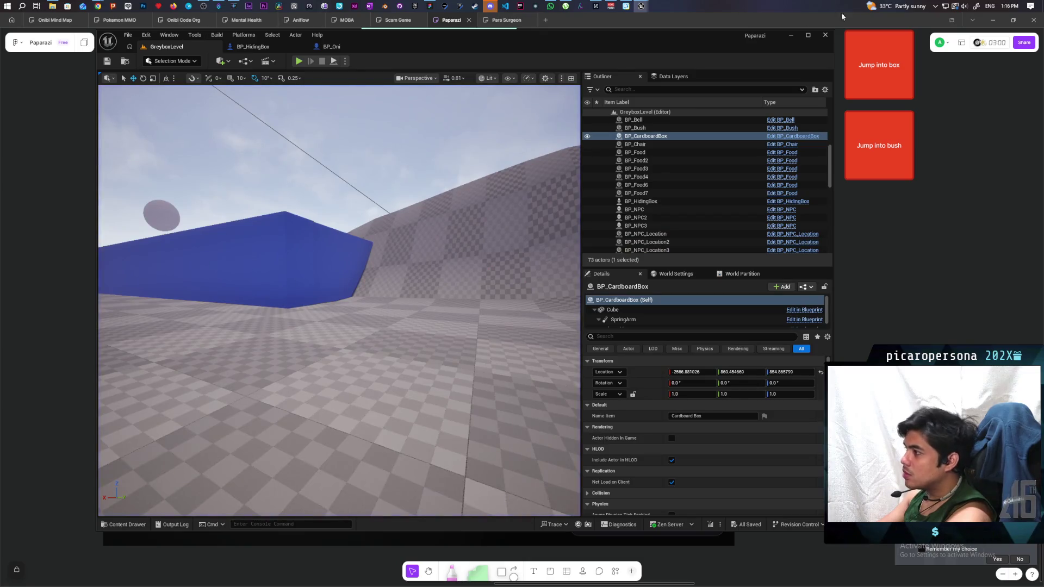
- Bring the C_PawnGravity Blueprint editor window back to the front
mouse_move(641, 6)
click(648, 24)
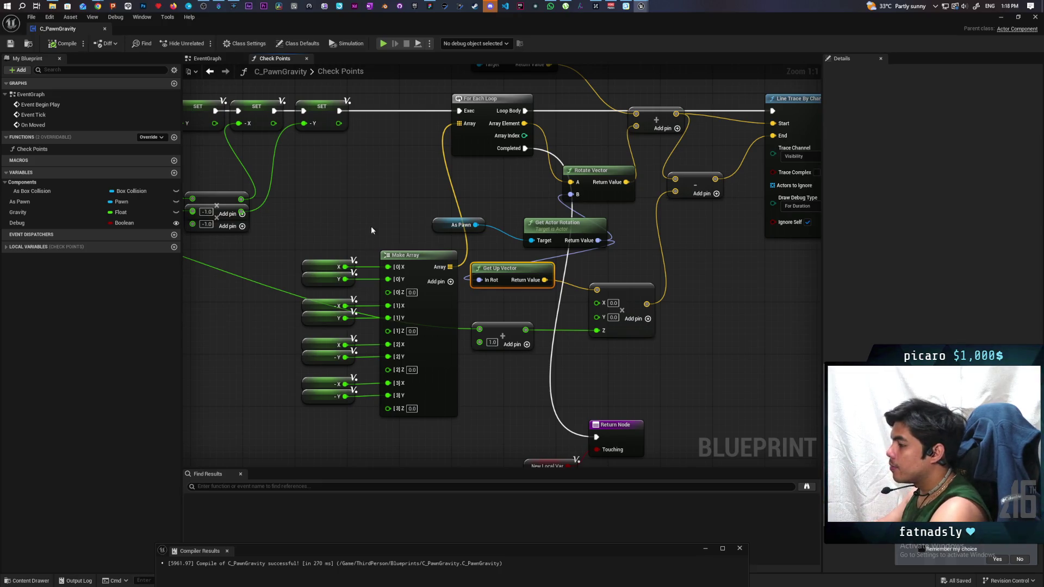
- Reselect the C_PawnGravity window, then switch to the Paparazi whiteboard in Miro
mouse_move(641, 7)
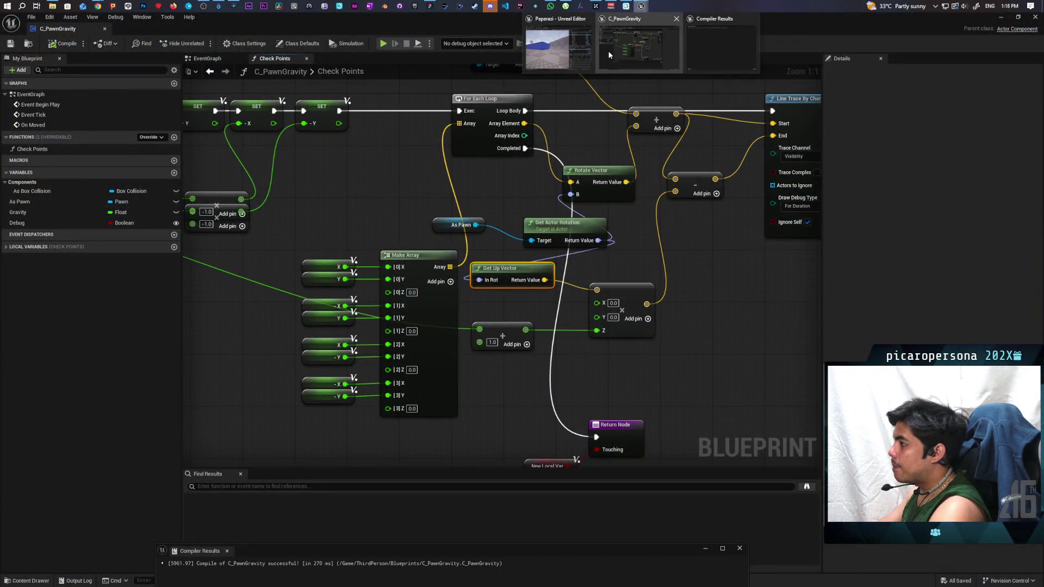
mouse_move(584, 50)
click(639, 48)
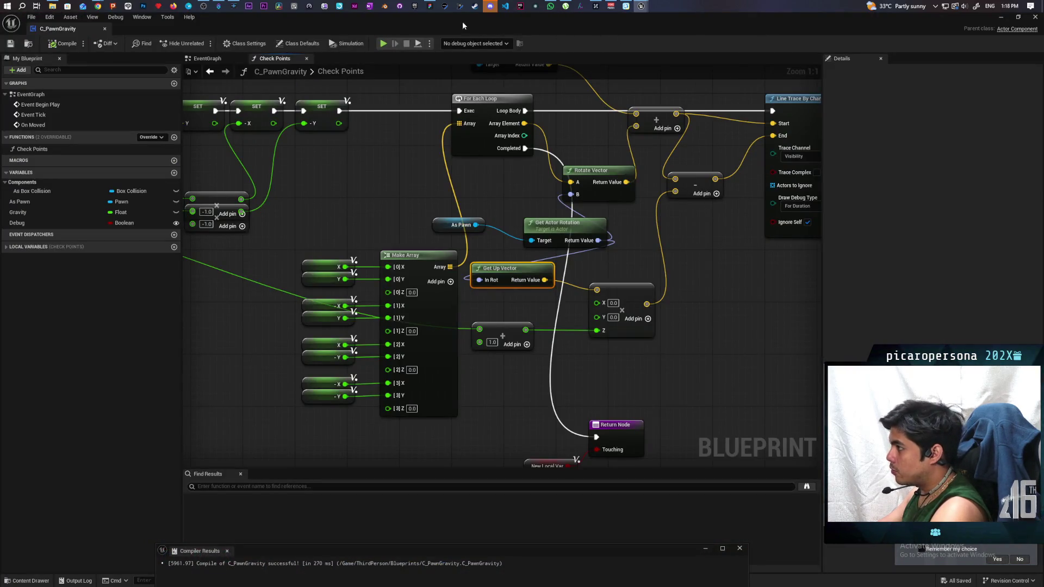
click(430, 6)
scroll(675, 326, down, 10)
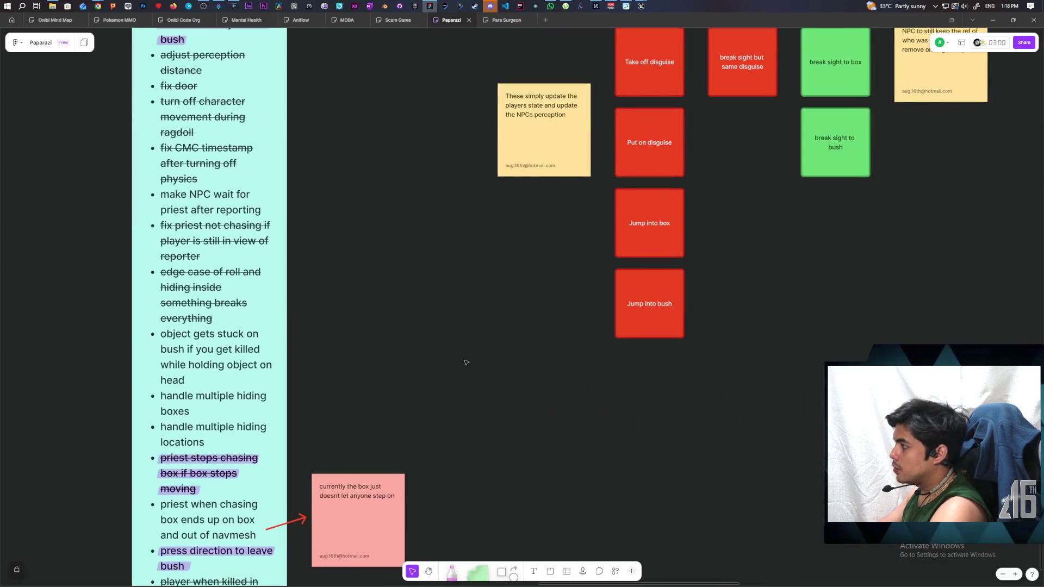
- With the Pen, draw an oval, a straight ground line beneath it, and a crossing slope line
scroll(443, 345, up, 10)
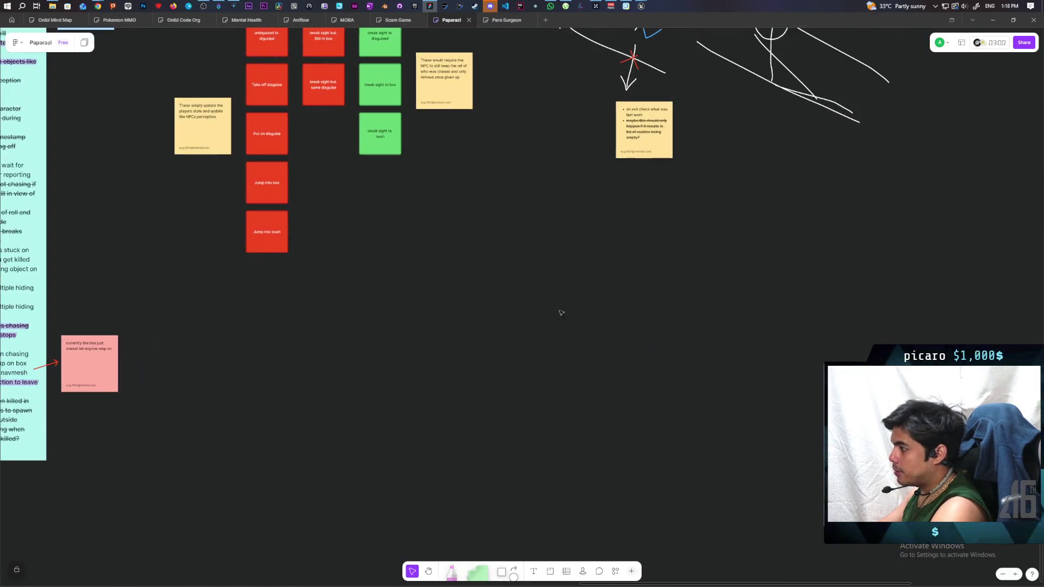
scroll(480, 398, up, 5)
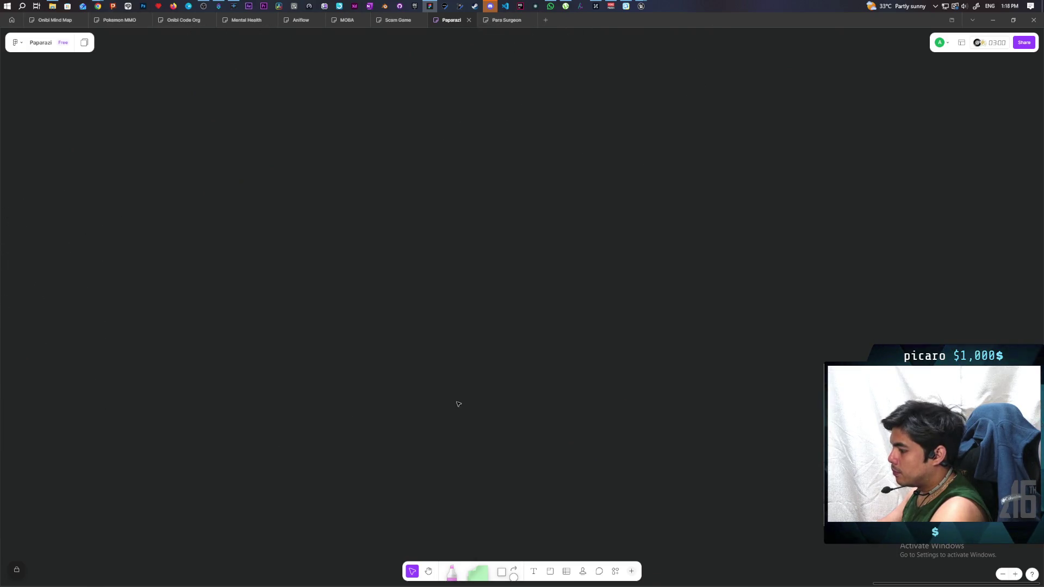
click(451, 572)
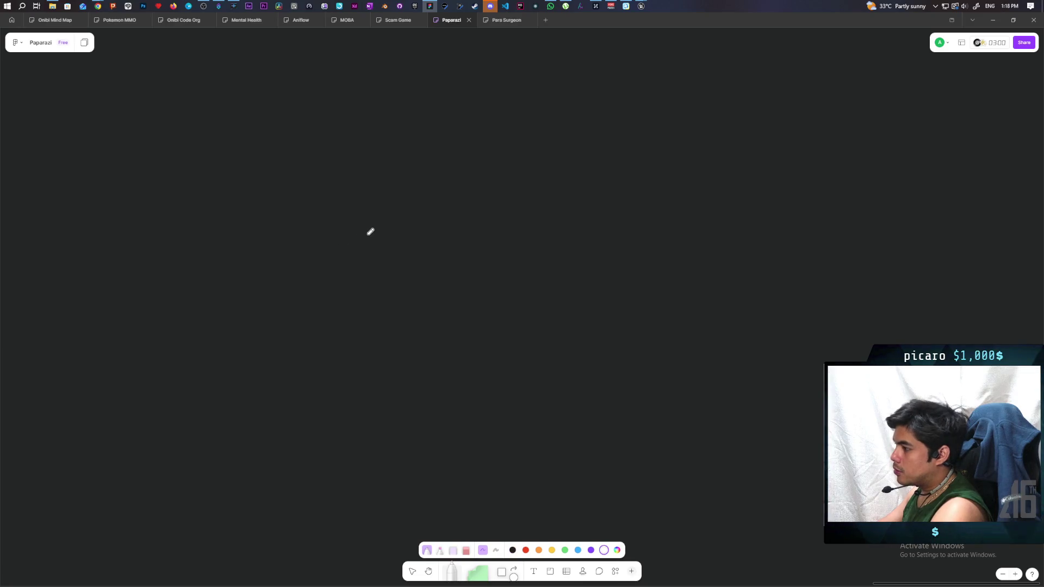
mouse_move(372, 228)
mouse_down()
mouse_move(350, 199)
mouse_move(328, 270)
mouse_move(368, 295)
mouse_move(380, 244)
mouse_move(373, 220)
mouse_up()
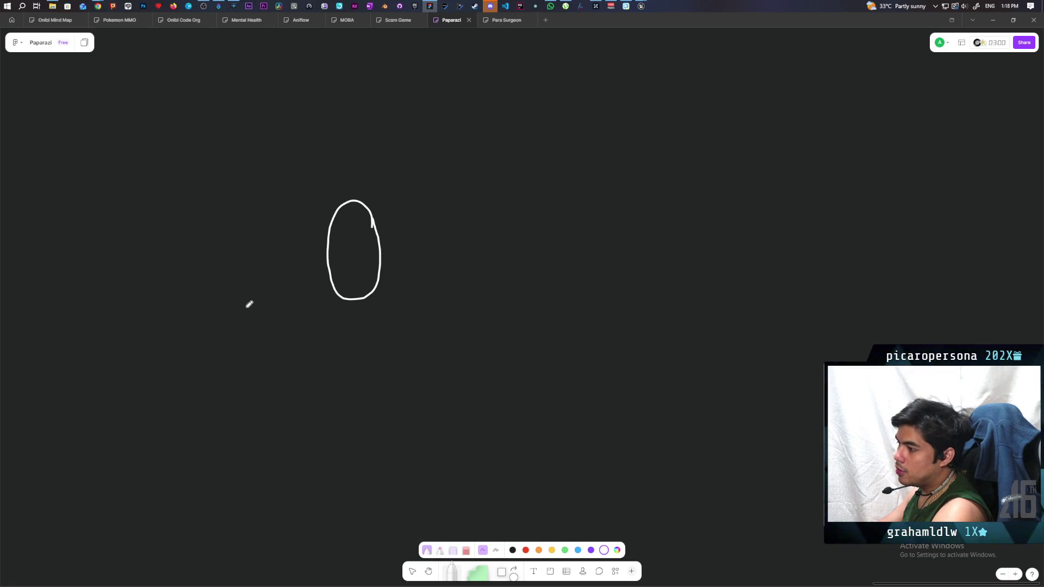
mouse_move(178, 307)
mouse_down()
mouse_move(433, 292)
mouse_move(640, 296)
mouse_up()
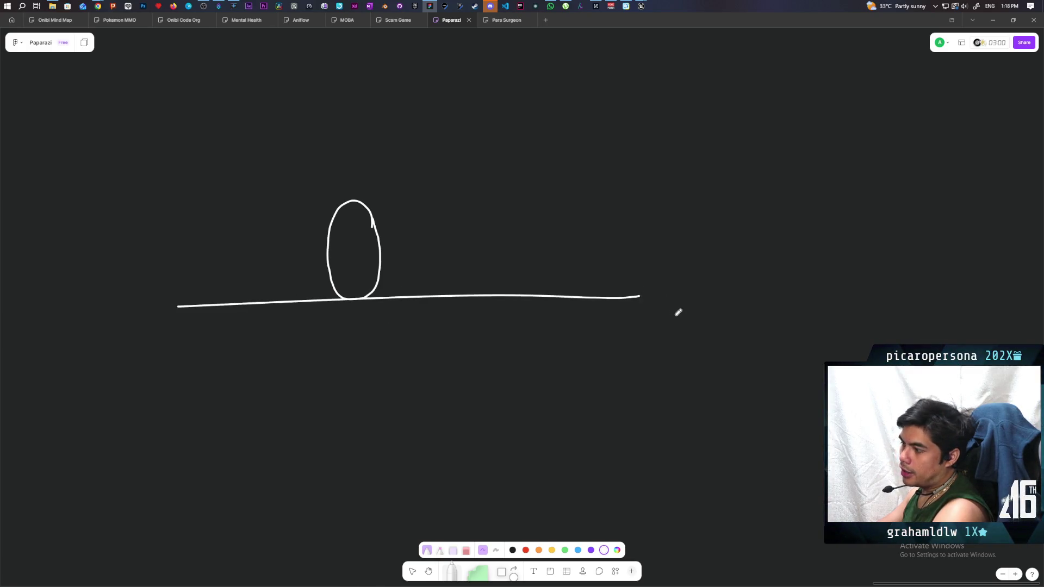
key(ctrl+z)
drag(155, 297, 662, 297)
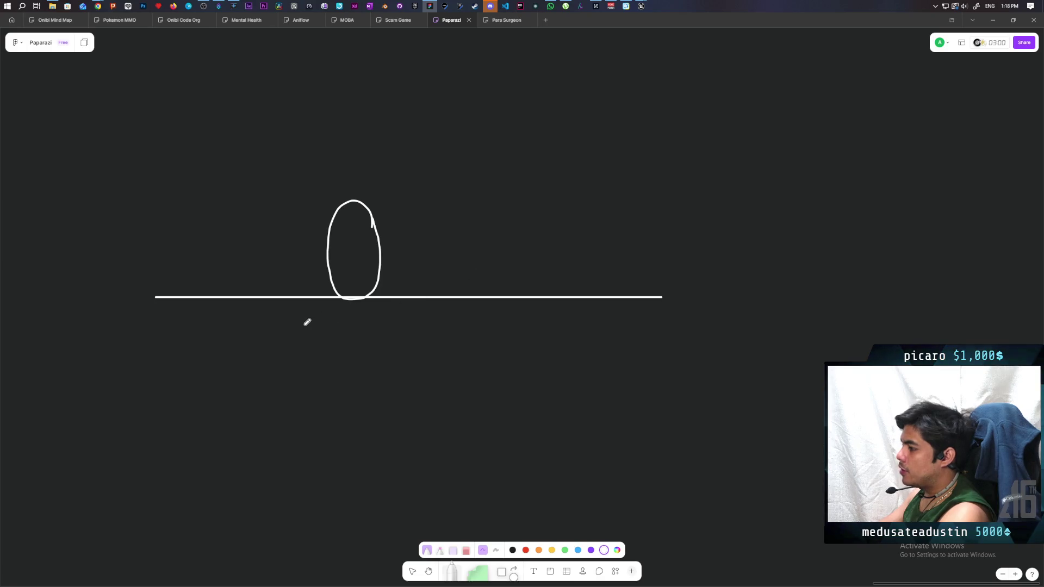
drag(226, 365, 637, 167)
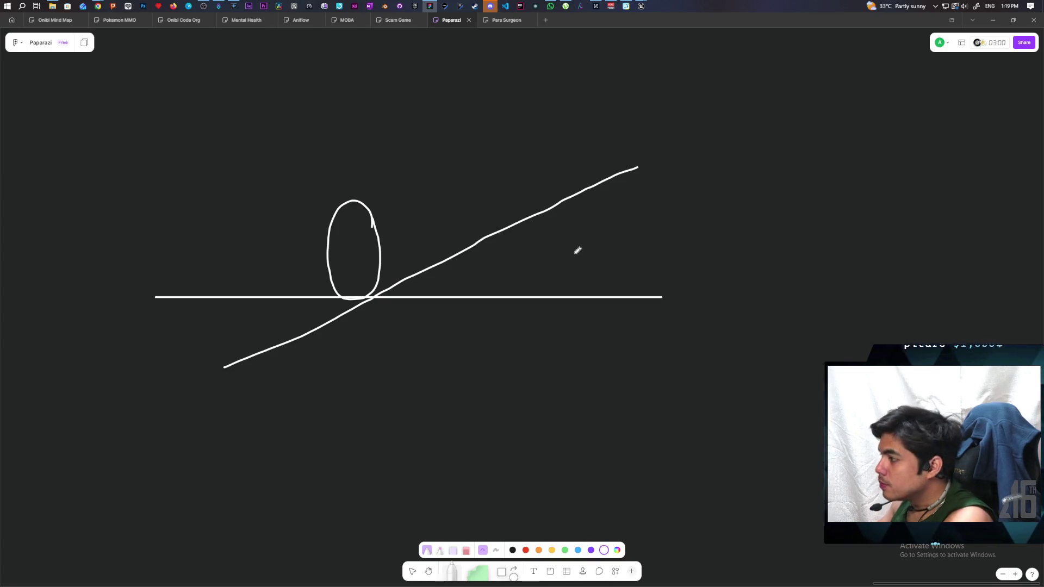
scroll(528, 282, left, 3)
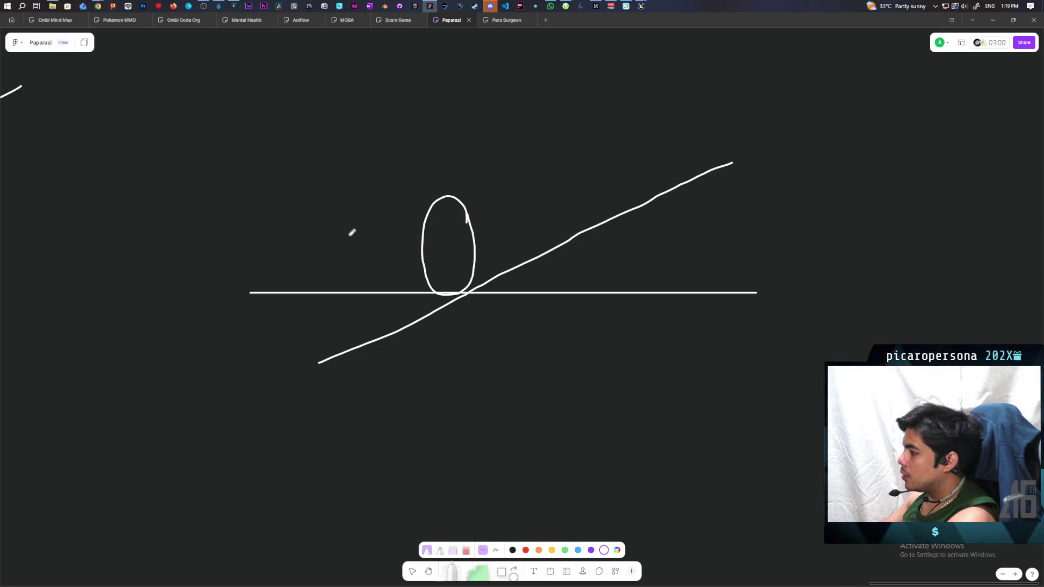
- Draw the tilted box's left side and a long top edge parallel to the slope
drag(349, 234, 388, 294)
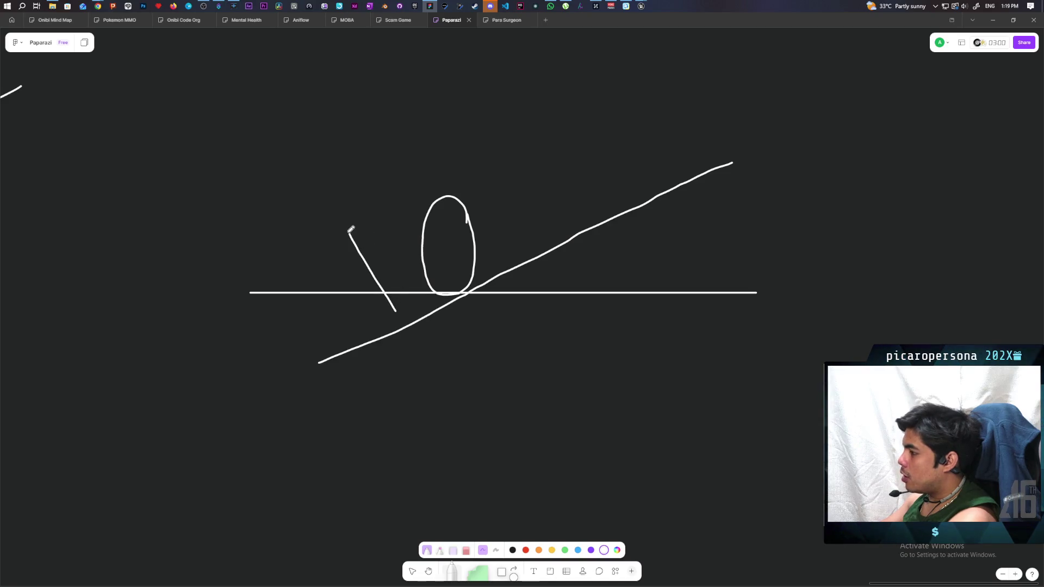
drag(349, 232, 454, 188)
key(ctrl+z)
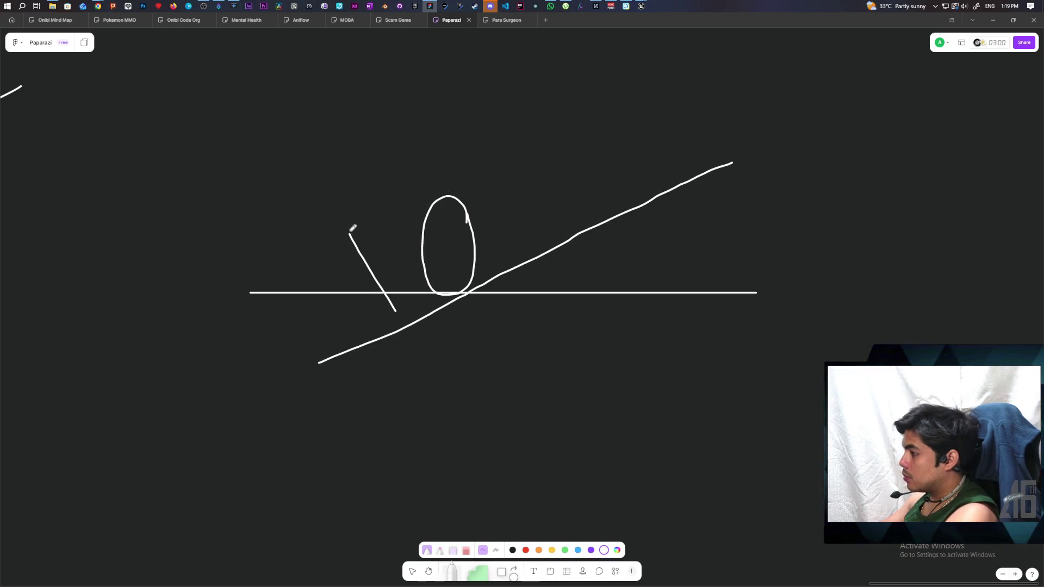
mouse_move(349, 233)
mouse_down()
mouse_move(510, 162)
mouse_move(535, 225)
mouse_up()
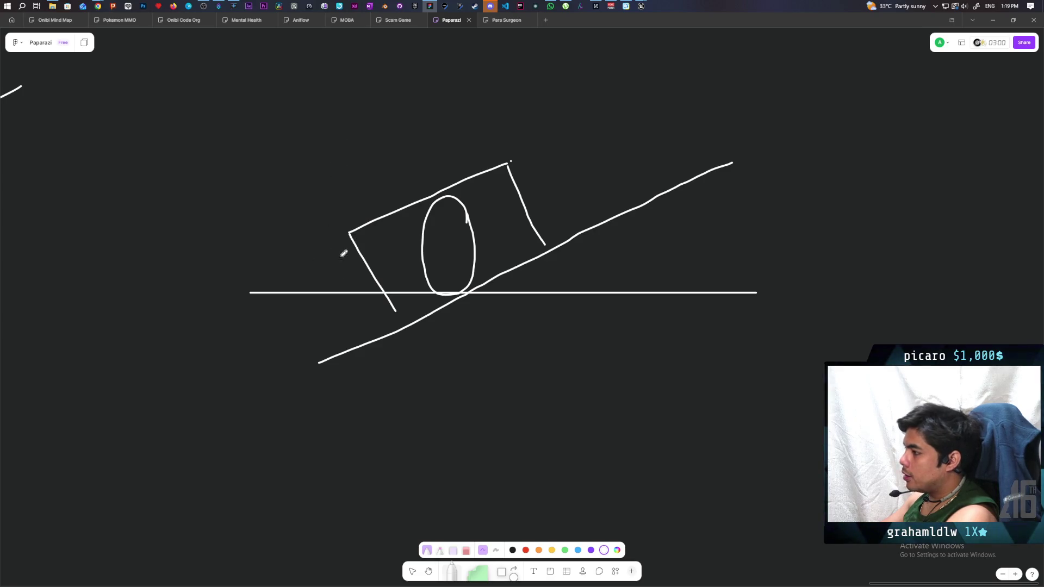
- Add a downward arrow at the box's left corner labelled 'box collision'
mouse_move(358, 155)
mouse_down()
mouse_move(350, 194)
mouse_move(368, 192)
mouse_up()
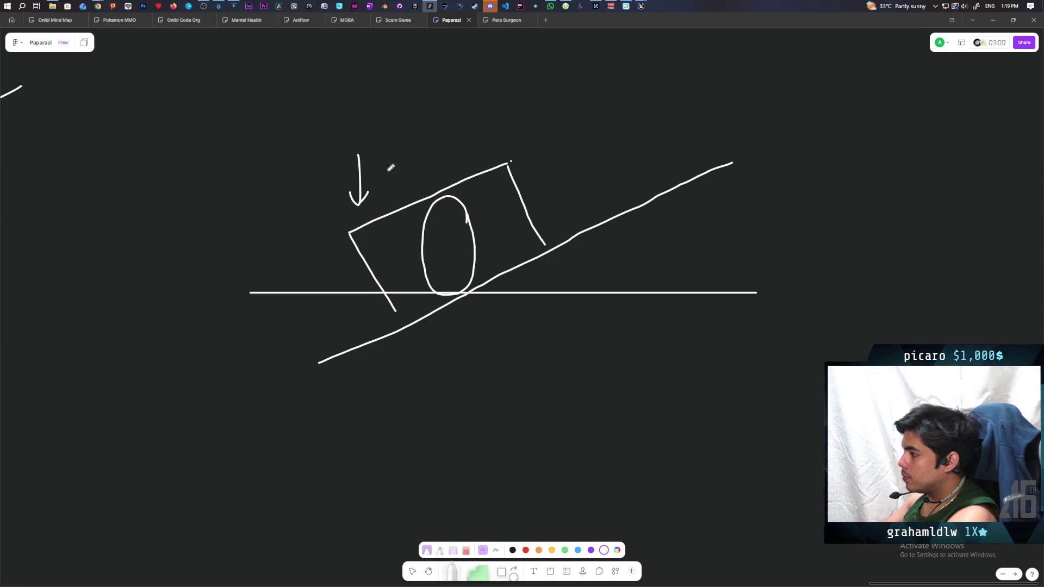
mouse_move(383, 140)
mouse_down()
mouse_move(373, 147)
mouse_move(383, 152)
mouse_move(389, 137)
mouse_move(400, 150)
mouse_move(430, 144)
mouse_move(435, 126)
mouse_move(466, 143)
mouse_up()
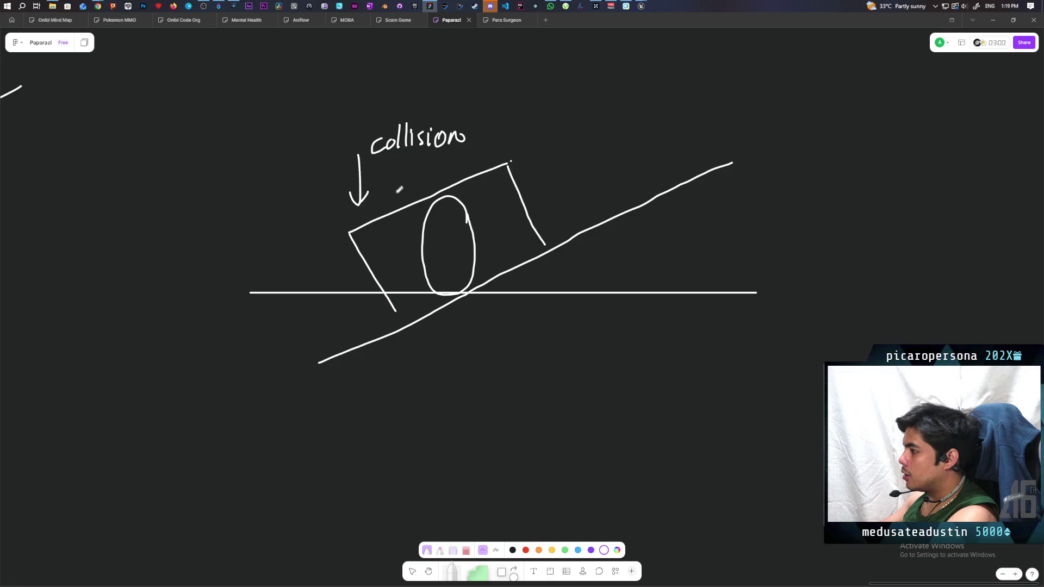
mouse_move(375, 90)
mouse_down()
mouse_move(370, 116)
mouse_move(393, 108)
mouse_up()
drag(412, 101, 399, 115)
drag(400, 101, 412, 114)
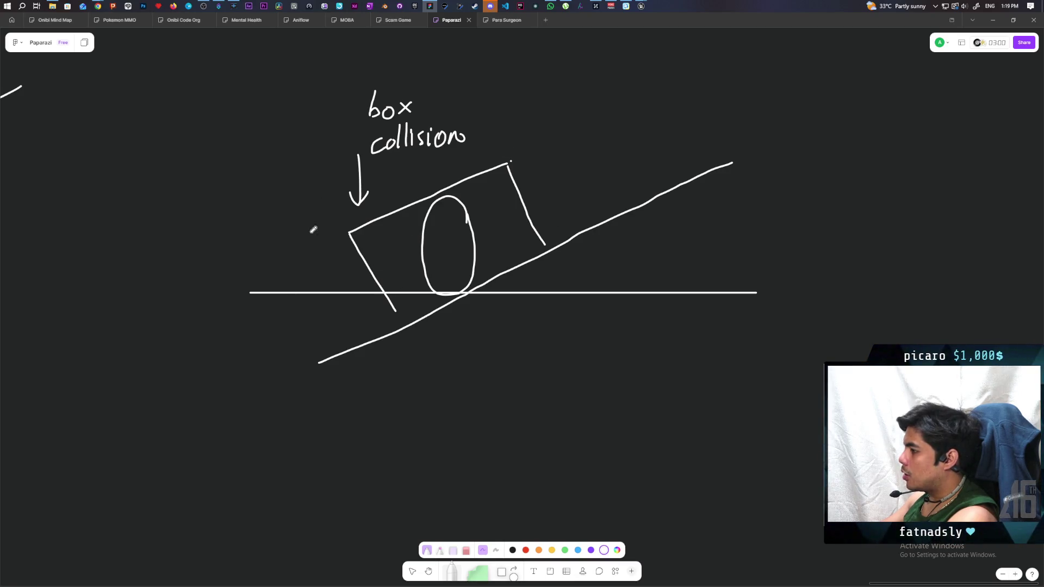
- Add a vertical reference line, an upward contact arrow, and a line across the oval's middle
drag(349, 214, 349, 330)
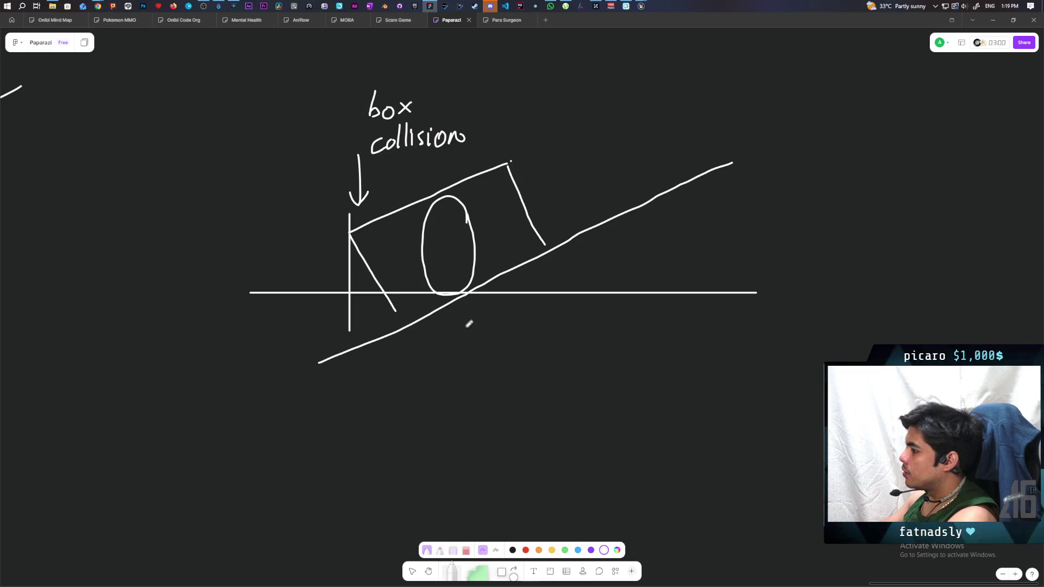
mouse_move(478, 315)
mouse_down()
mouse_move(495, 351)
mouse_move(494, 318)
mouse_up()
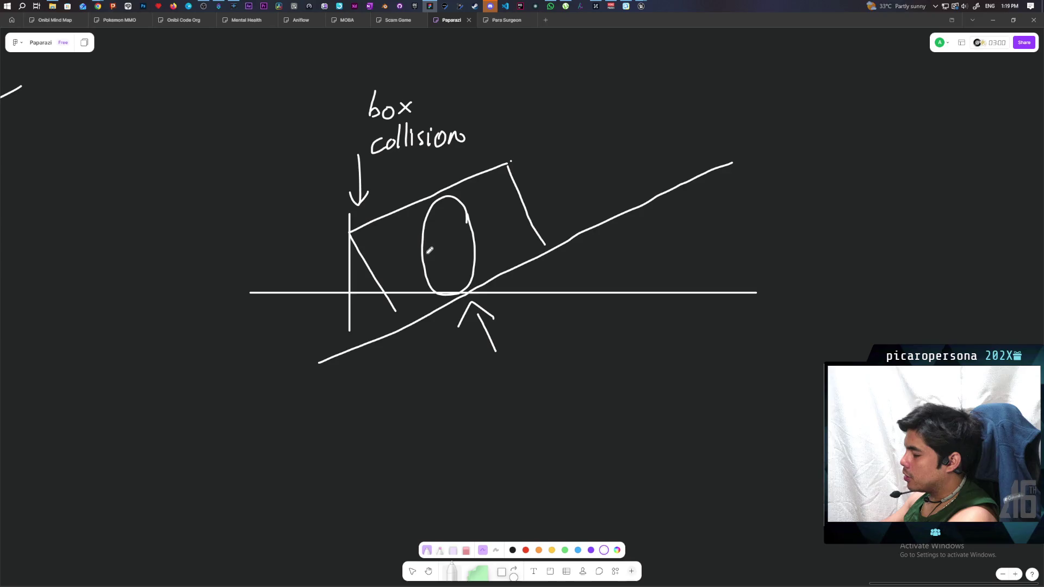
drag(422, 247, 421, 239)
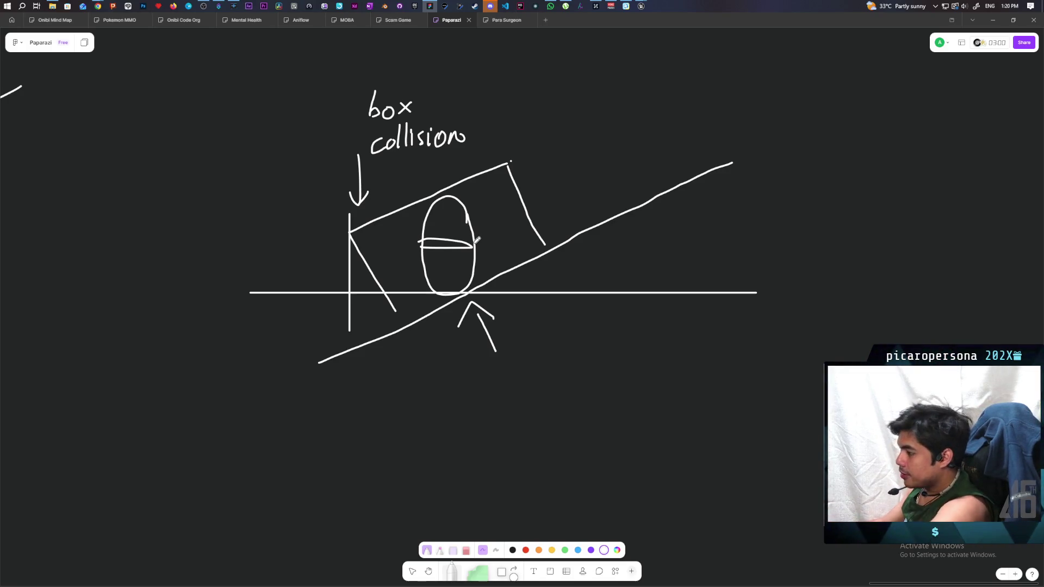
drag(456, 414, 475, 314)
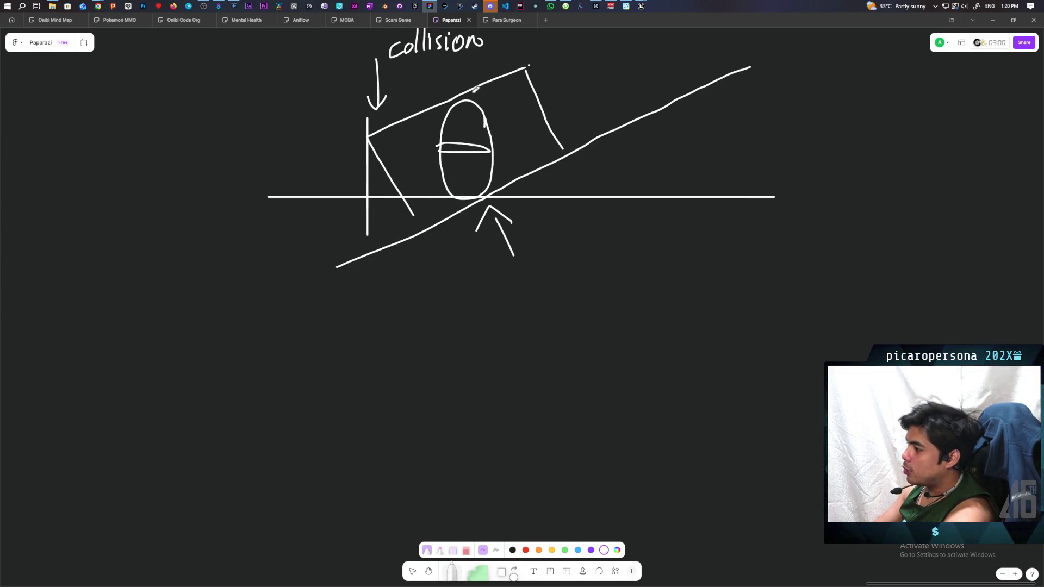
drag(526, 37, 492, 142)
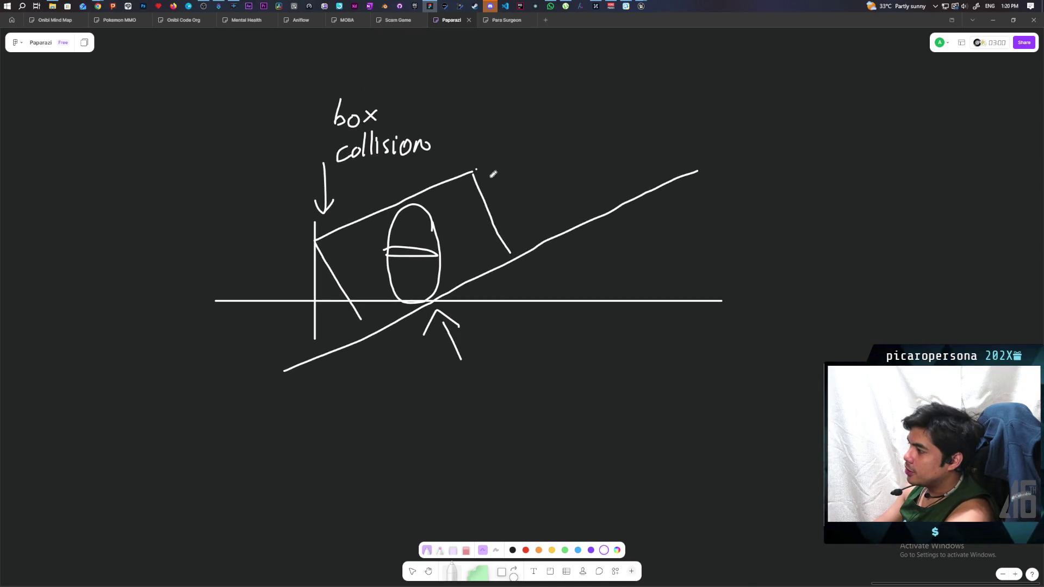